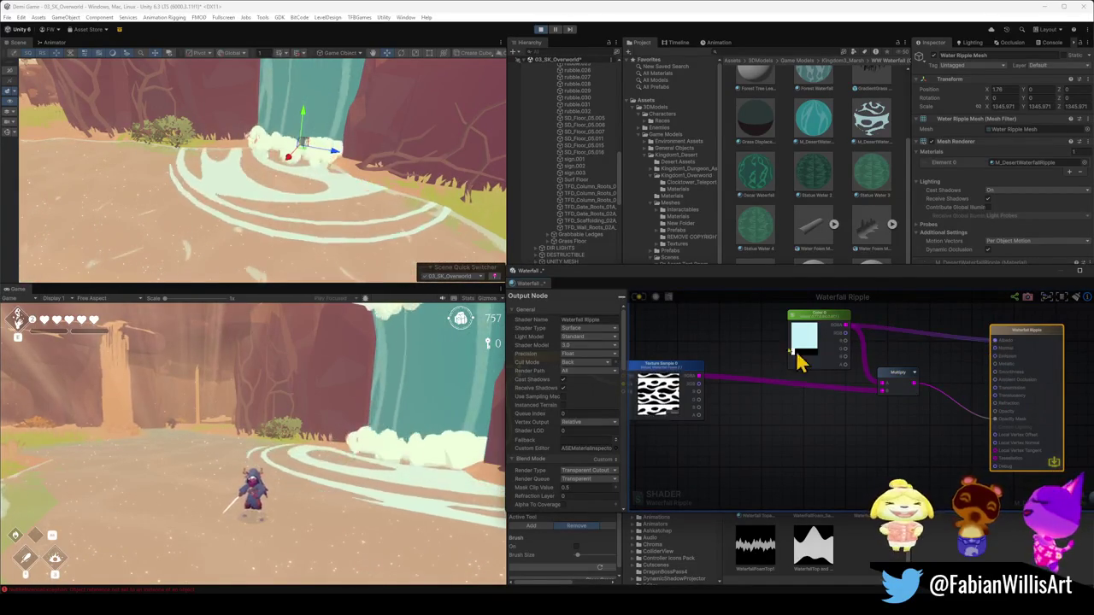
Save and recompile the Waterfall Ripple shader so white ripple rings render at the waterfall base.
{"action": "left_click", "coordinate": [639, 297]}
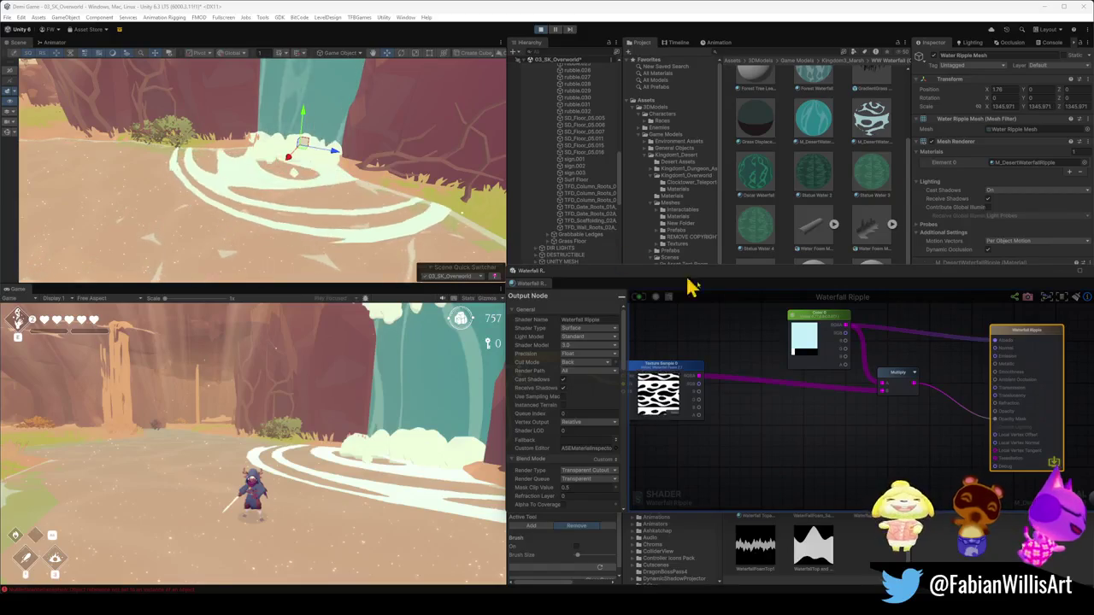
Float the shader editor in its own window and set Color 0 to light cyan.
{"action": "left_click_drag", "start_coordinate": [528, 270], "coordinate": [508, 274]}
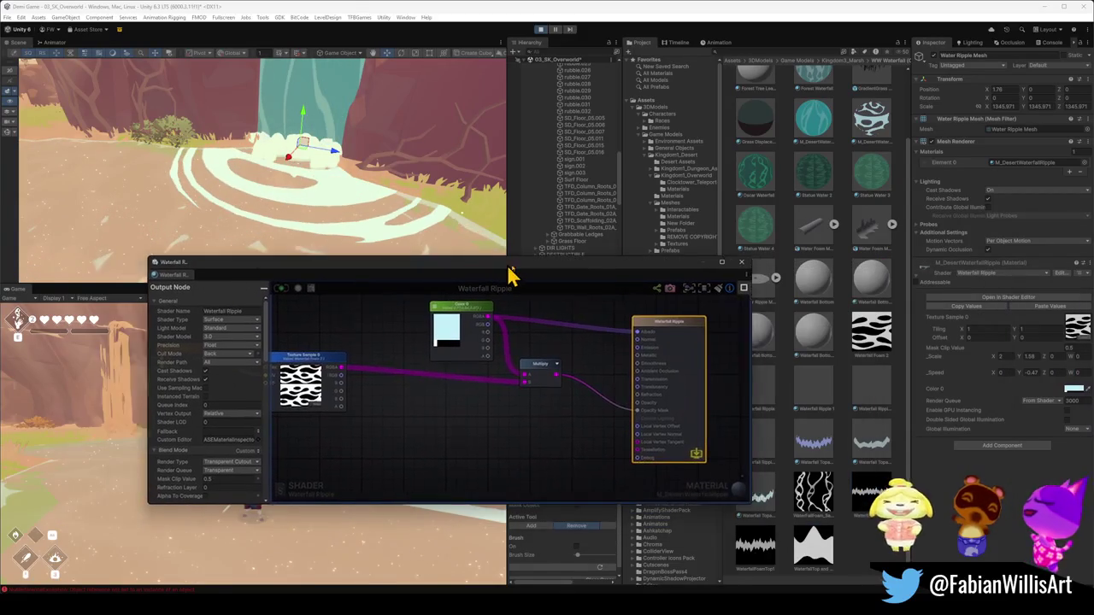
{"action": "left_click", "coordinate": [1069, 389]}
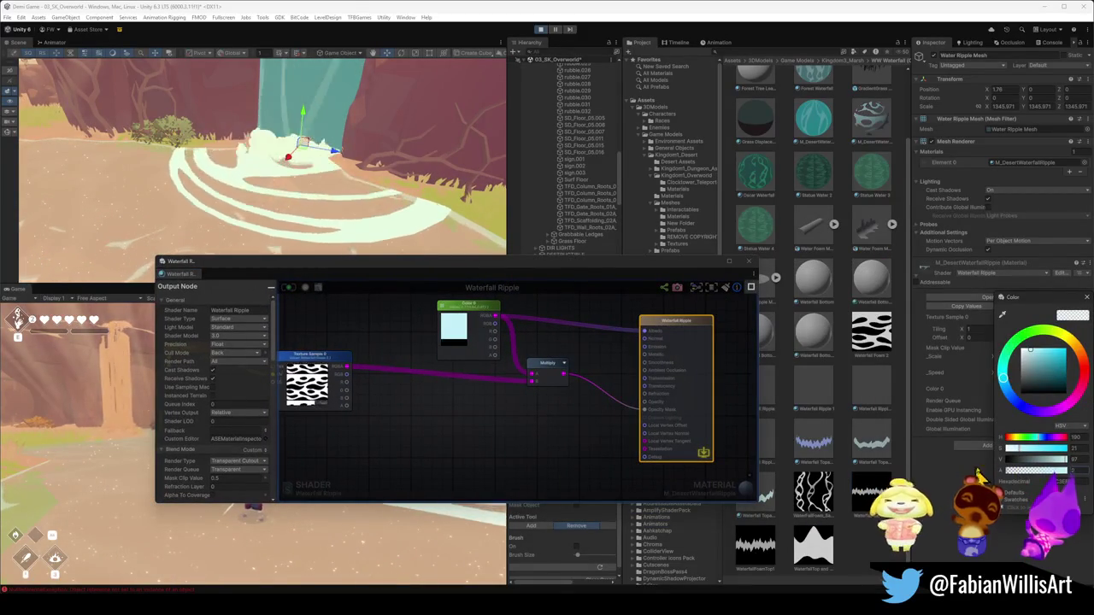
{"action": "left_click", "coordinate": [947, 459]}
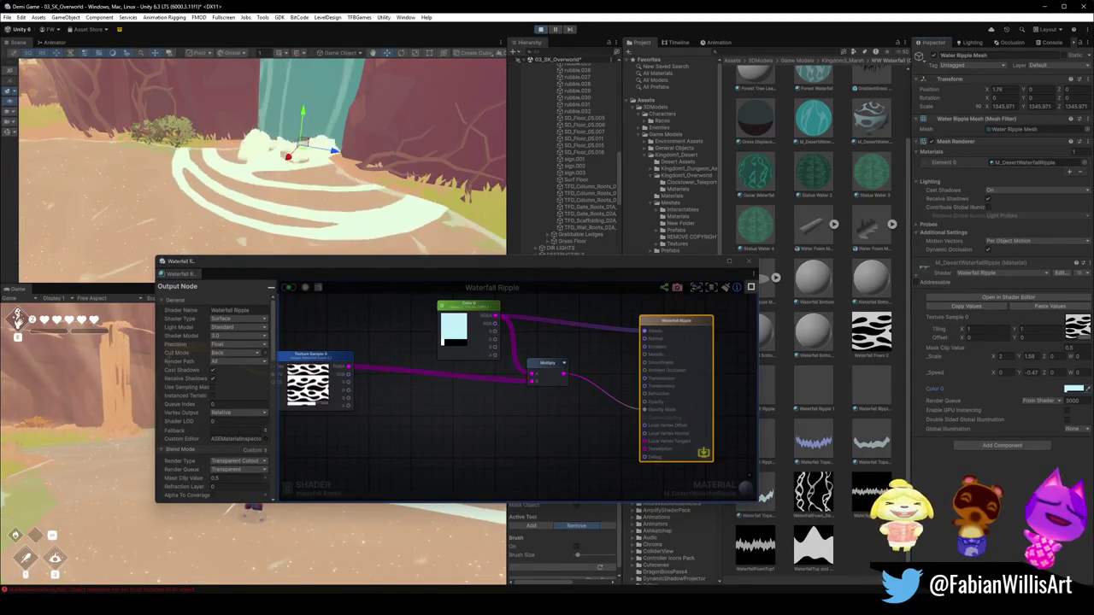
Switch the render queue to Alpha Test, recompile the shader, and recheck the material colour.
{"action": "left_click", "coordinate": [256, 470]}
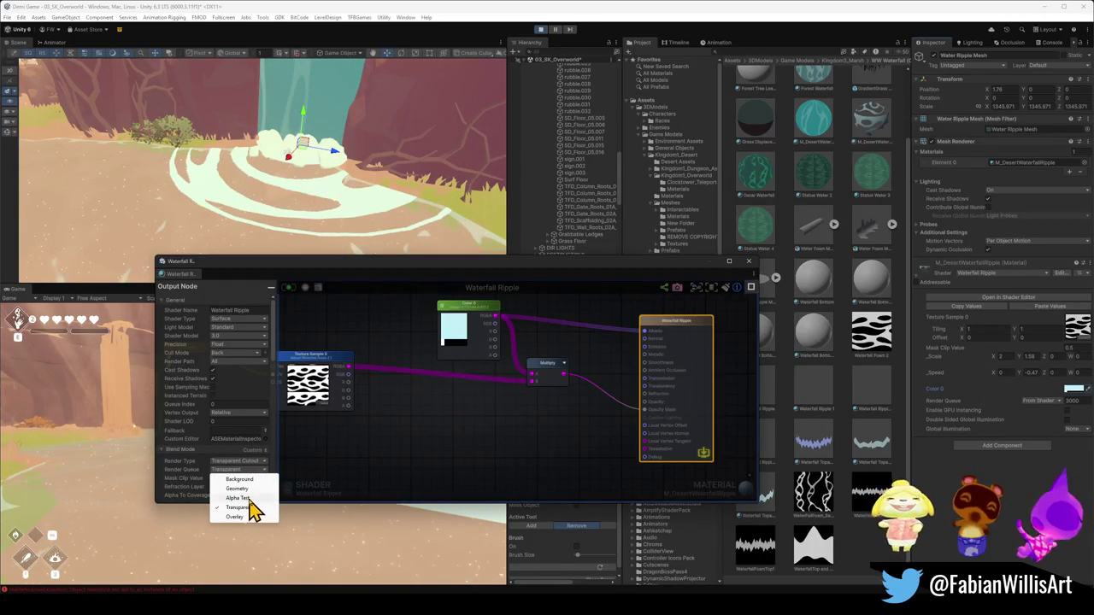
{"action": "left_click", "coordinate": [247, 499]}
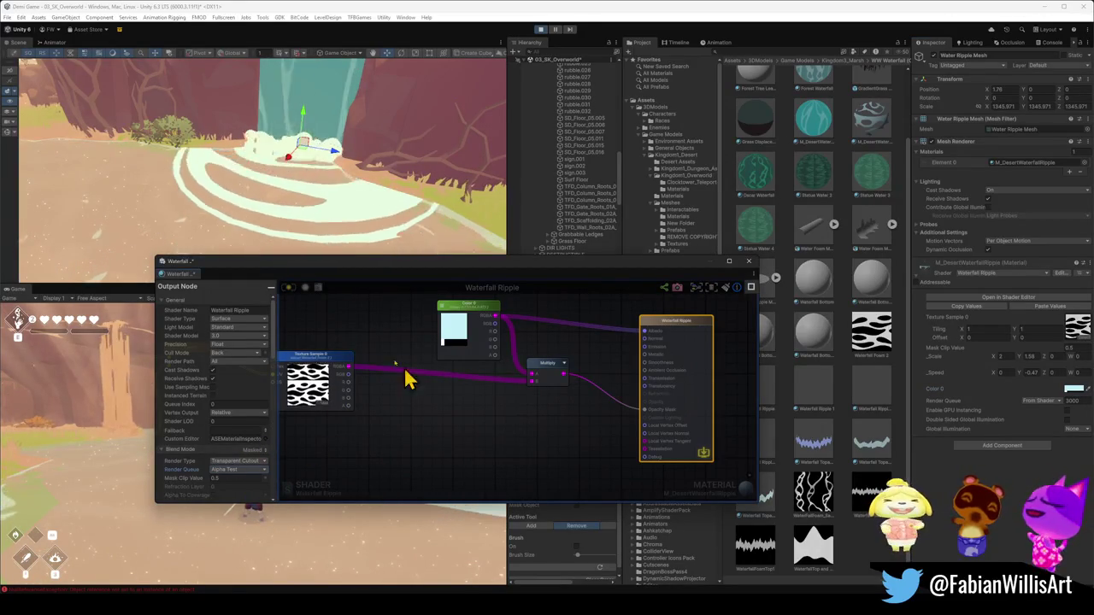
{"action": "left_click", "coordinate": [289, 290]}
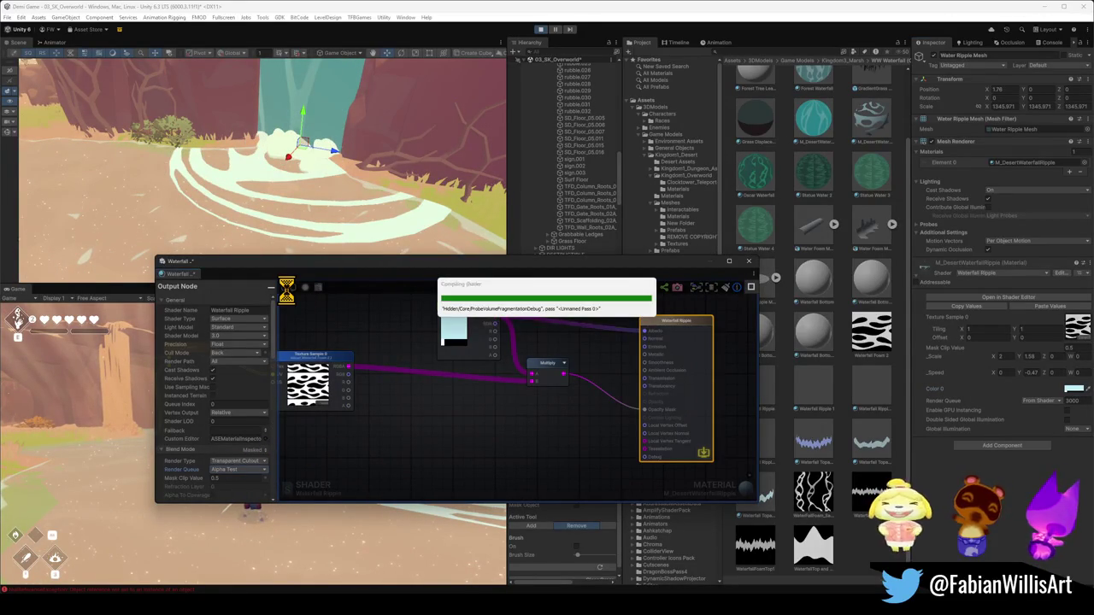
{"action": "left_click", "coordinate": [1073, 389]}
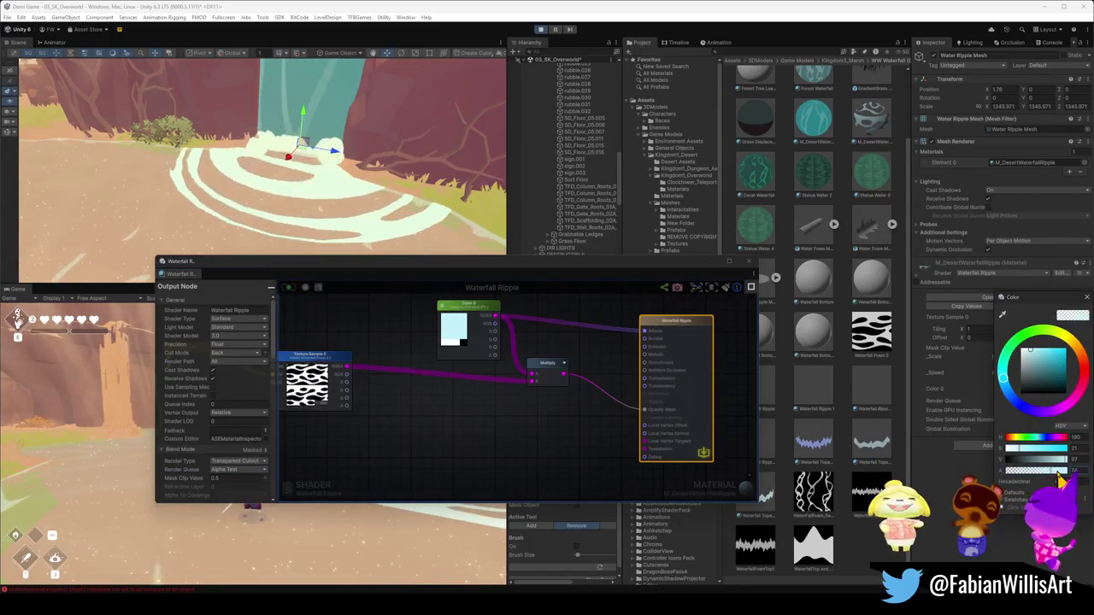
{"action": "left_click", "coordinate": [1028, 485]}
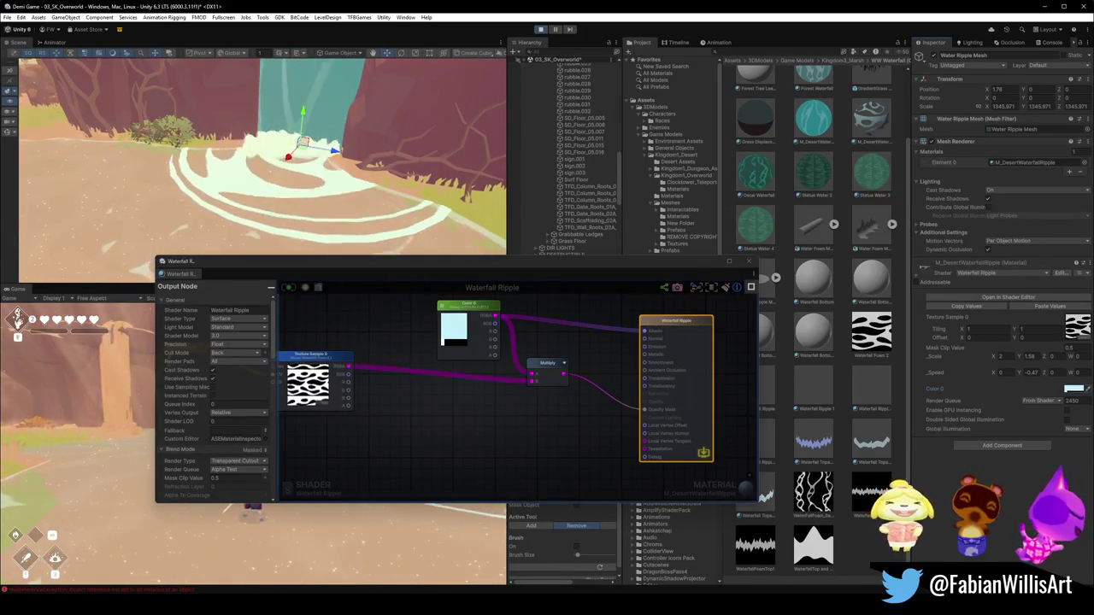
{"action": "left_click", "coordinate": [247, 462]}
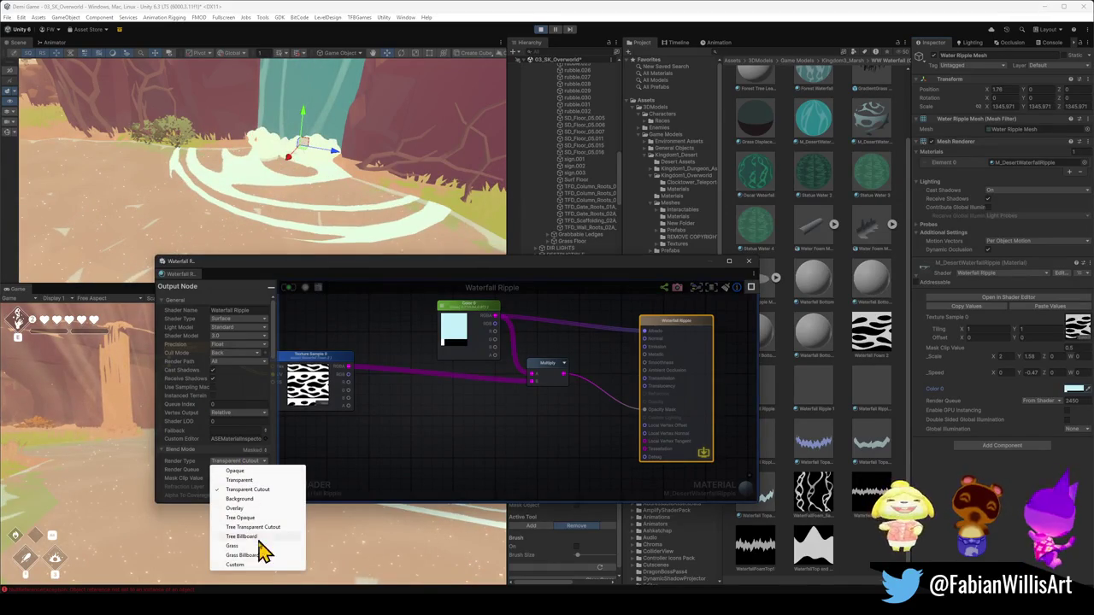
{"action": "left_click", "coordinate": [261, 481]}
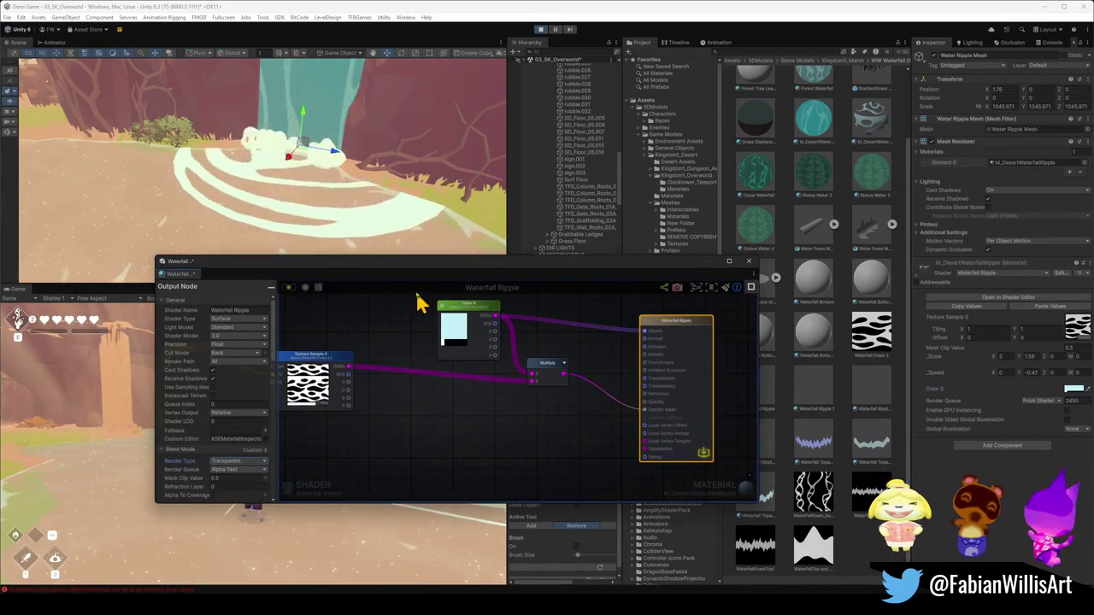
{"action": "left_click", "coordinate": [289, 287]}
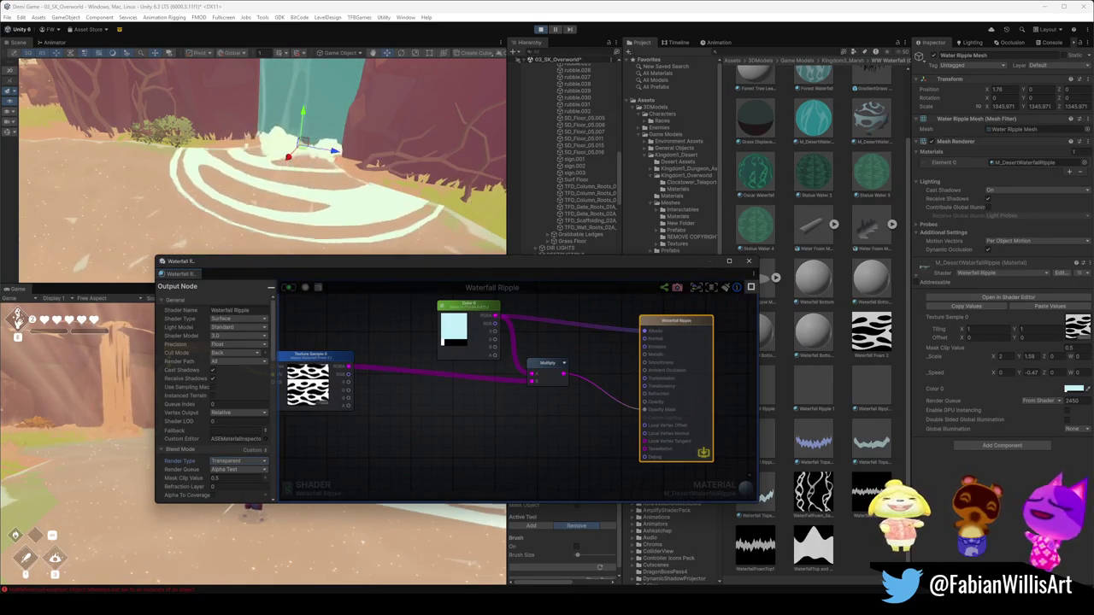
{"action": "left_click", "coordinate": [1074, 388]}
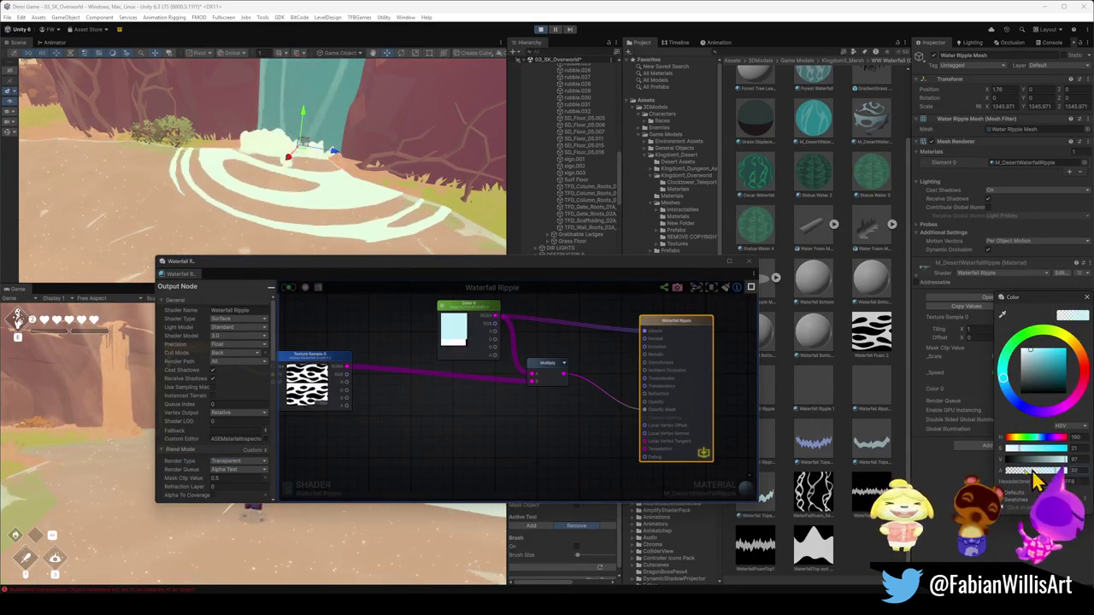
{"action": "left_click", "coordinate": [853, 453]}
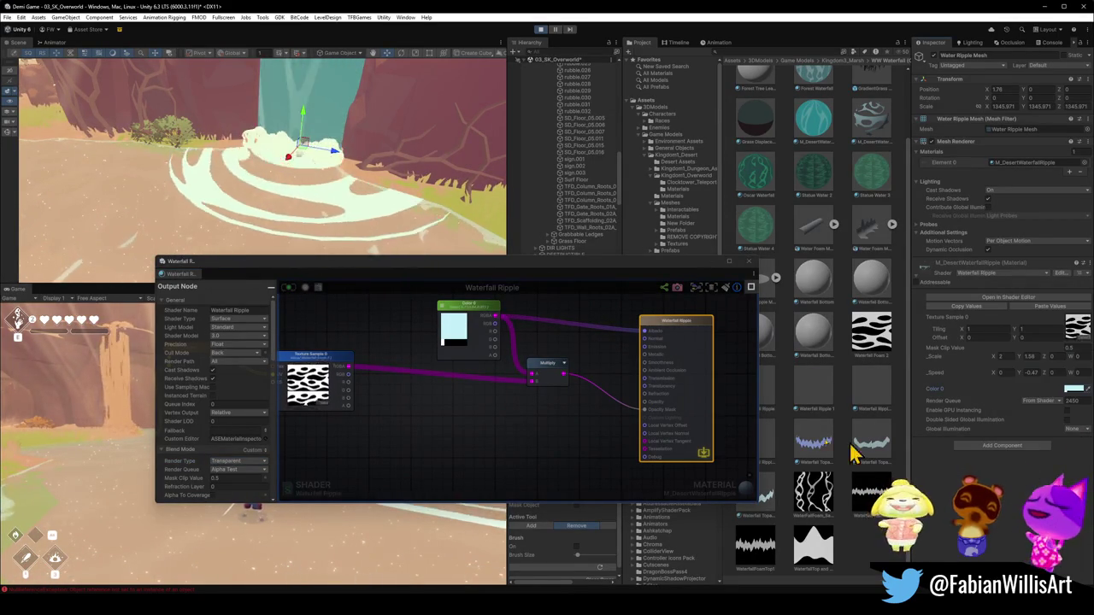
{"action": "left_click", "coordinate": [256, 470]}
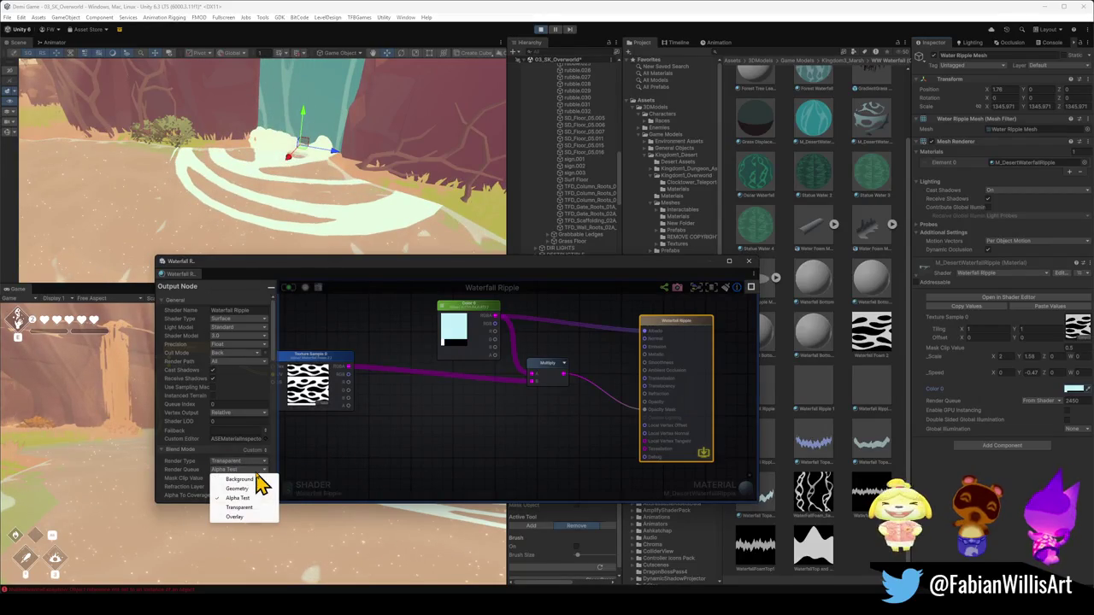
{"action": "left_click", "coordinate": [248, 508]}
{"action": "left_click", "coordinate": [253, 470]}
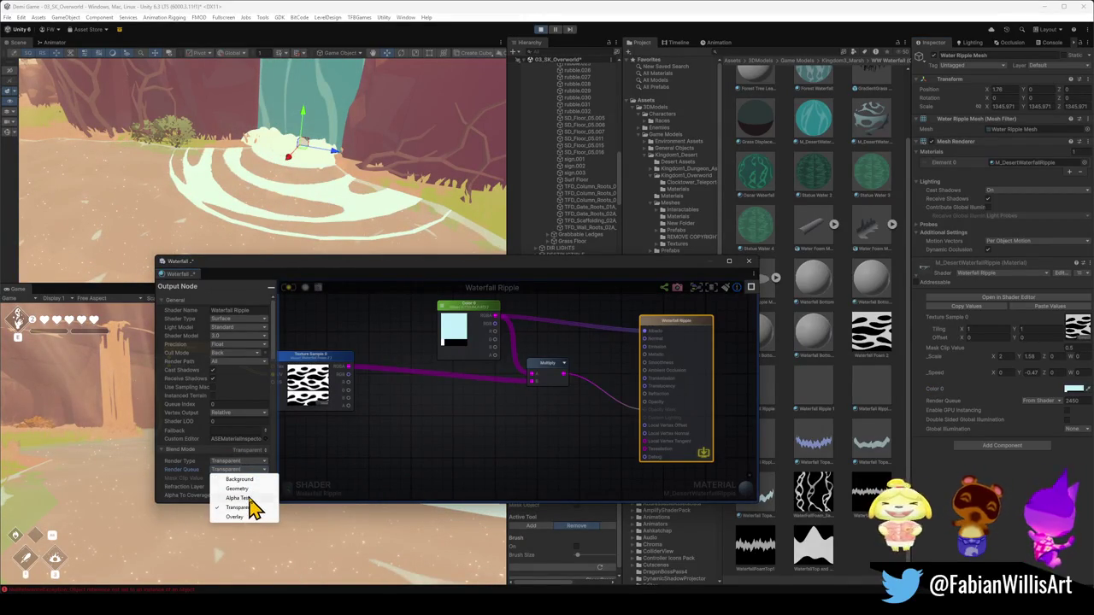
{"action": "left_click", "coordinate": [244, 499]}
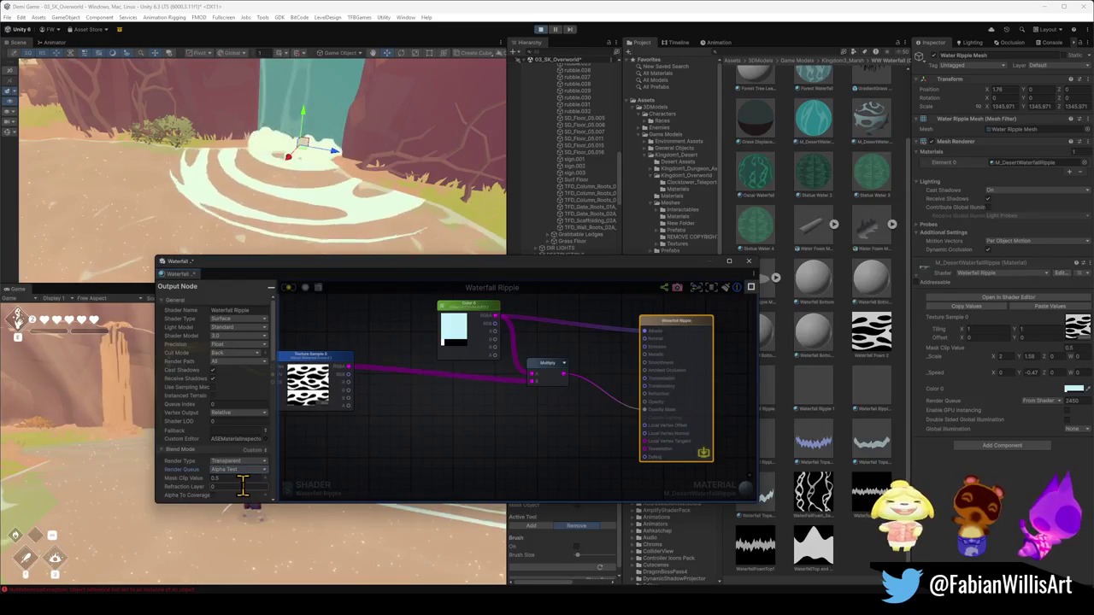
{"action": "left_click", "coordinate": [243, 462]}
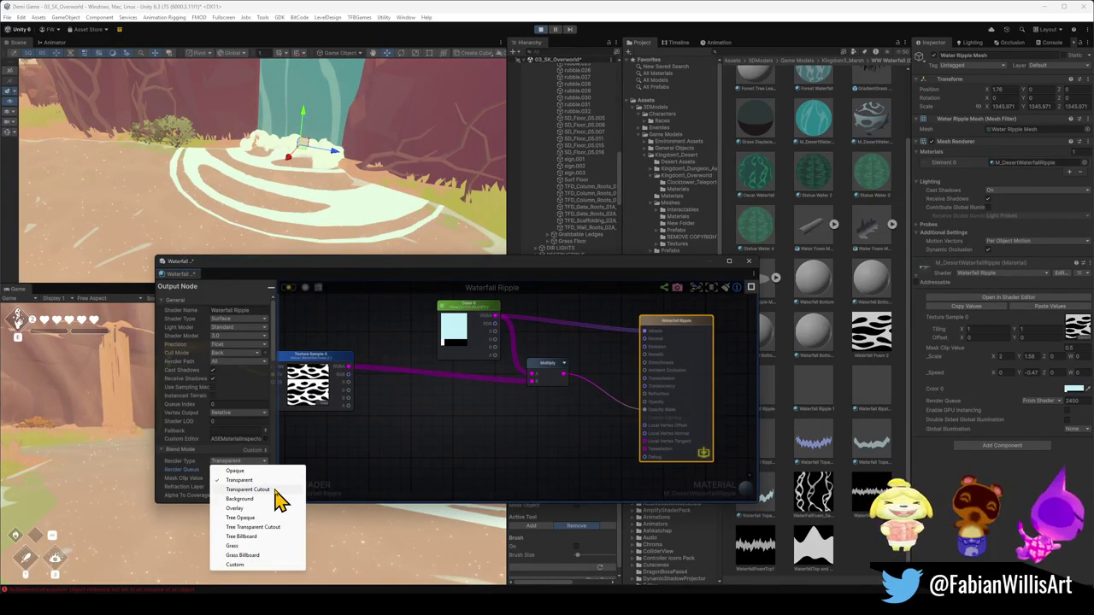
{"action": "left_click", "coordinate": [275, 491]}
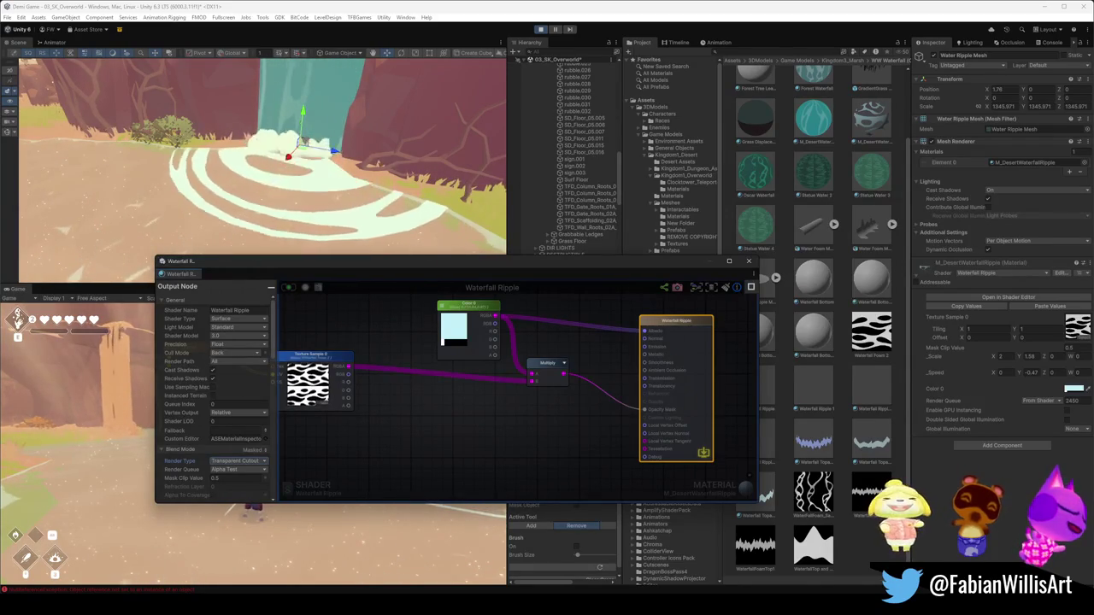
Try a teal Color 0, then return to light cyan at full brightness.
{"action": "left_click", "coordinate": [1075, 389]}
{"action": "mouse_move", "coordinate": [1047, 363]}
{"action": "left_mouse_down"}
{"action": "mouse_move", "coordinate": [1057, 377]}
{"action": "mouse_move", "coordinate": [948, 363]}
{"action": "mouse_move", "coordinate": [966, 376]}
{"action": "mouse_move", "coordinate": [982, 350]}
{"action": "mouse_move", "coordinate": [977, 375]}
{"action": "mouse_move", "coordinate": [992, 369]}
{"action": "left_mouse_up"}
{"action": "left_click", "coordinate": [995, 368]}
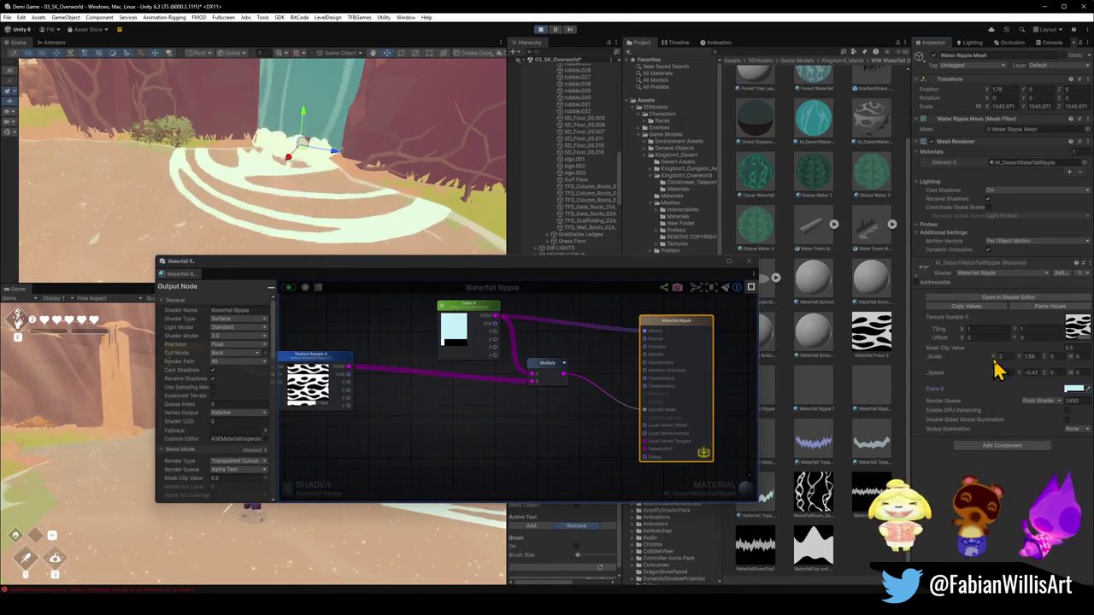
{"action": "left_click", "coordinate": [1074, 395]}
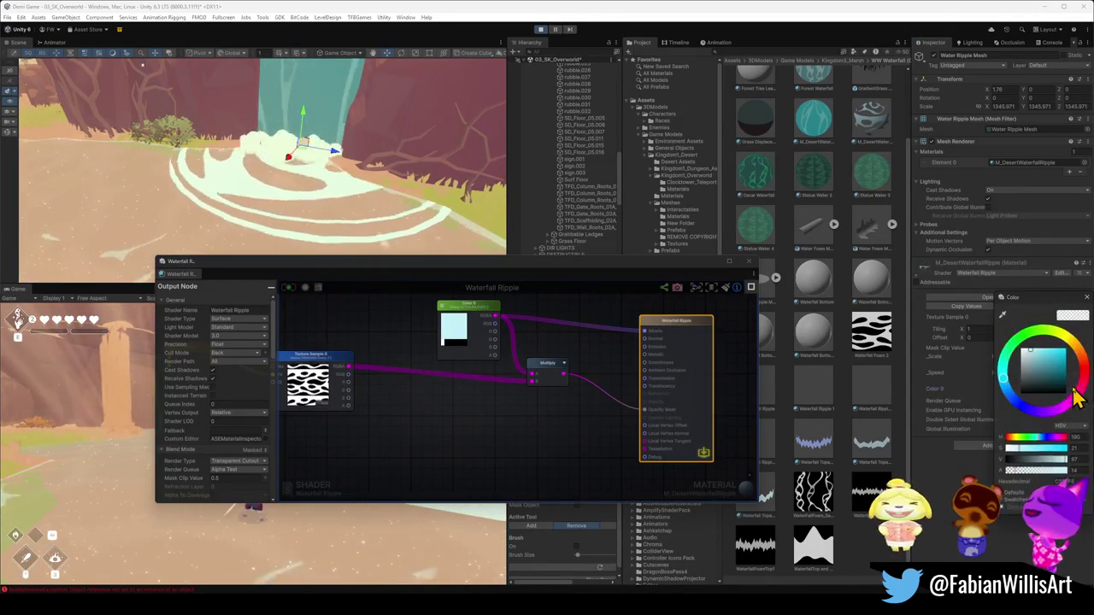
{"action": "left_click_drag", "start_coordinate": [1067, 461], "coordinate": [1070, 466]}
{"action": "key", "text": "Return"}
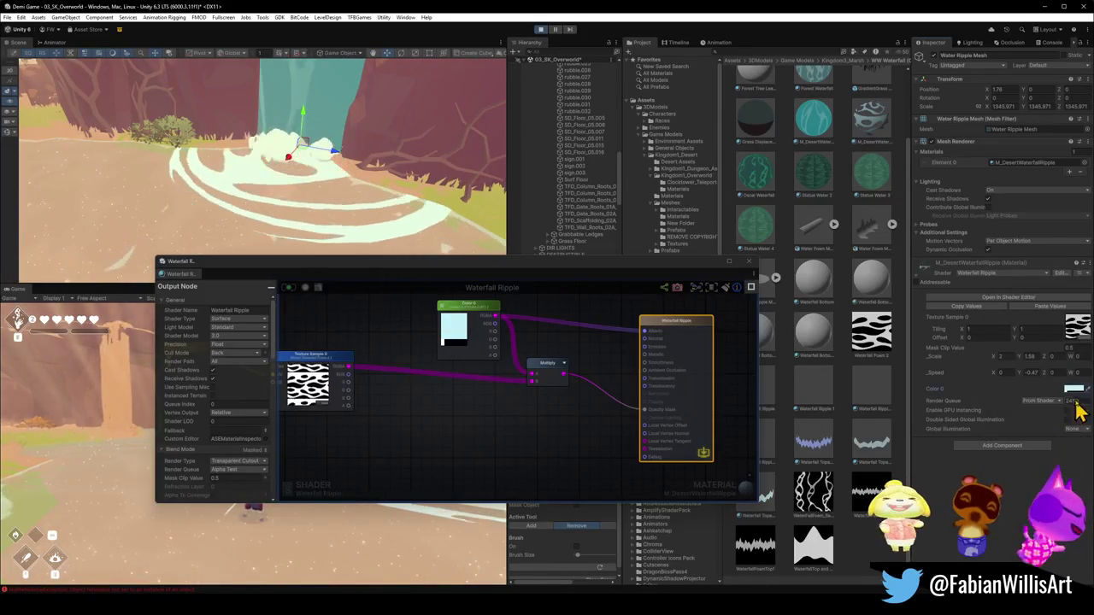
Test darker shades of Color 0, then move the shader editor window out of the way.
{"action": "left_click", "coordinate": [1075, 391]}
{"action": "mouse_move", "coordinate": [1039, 391]}
{"action": "left_mouse_down"}
{"action": "mouse_move", "coordinate": [1045, 359]}
{"action": "mouse_move", "coordinate": [1006, 354]}
{"action": "mouse_move", "coordinate": [1005, 370]}
{"action": "mouse_move", "coordinate": [1028, 369]}
{"action": "left_mouse_up"}
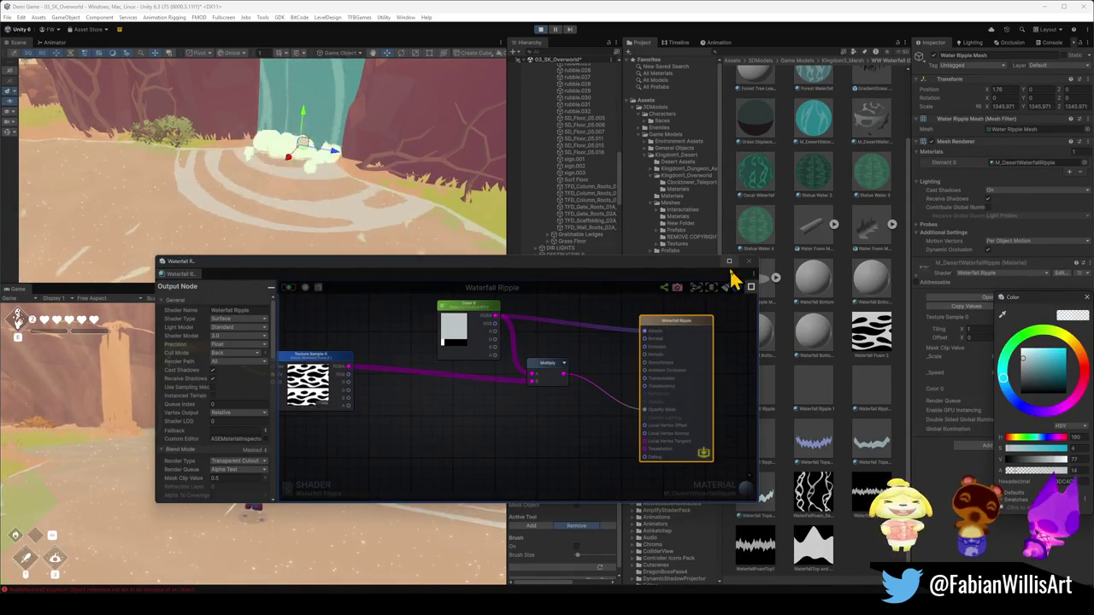
{"action": "mouse_move", "coordinate": [686, 269]}
{"action": "left_mouse_down"}
{"action": "mouse_move", "coordinate": [519, 358]}
{"action": "mouse_move", "coordinate": [551, 352]}
{"action": "left_mouse_up"}
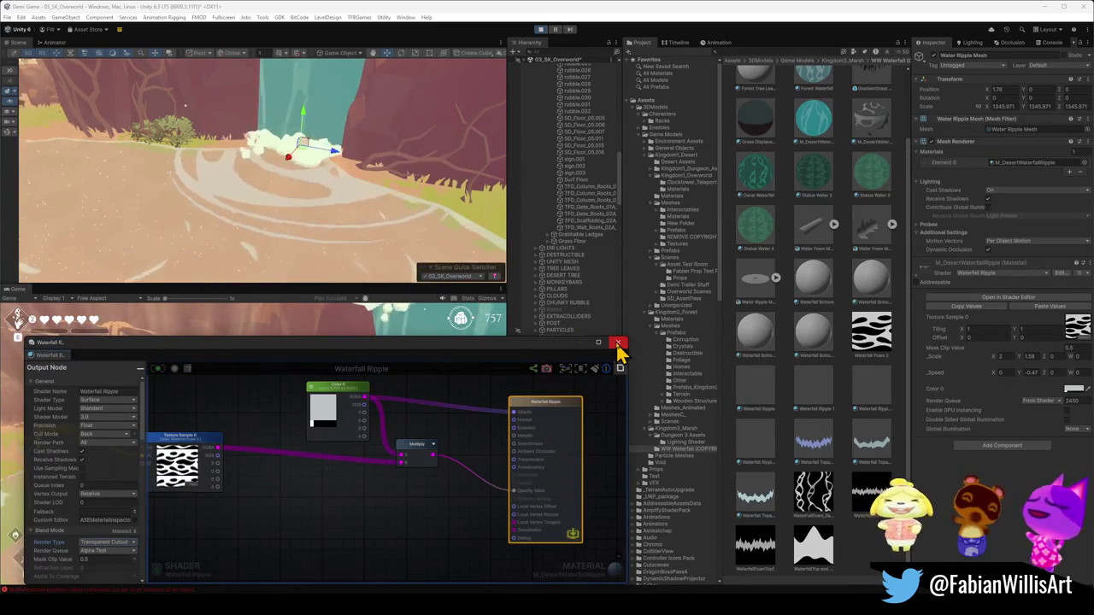
Feed Color 0's alpha into the Multiply node and raise its opacity so ripples show.
{"action": "left_click_drag", "start_coordinate": [365, 437], "coordinate": [404, 459]}
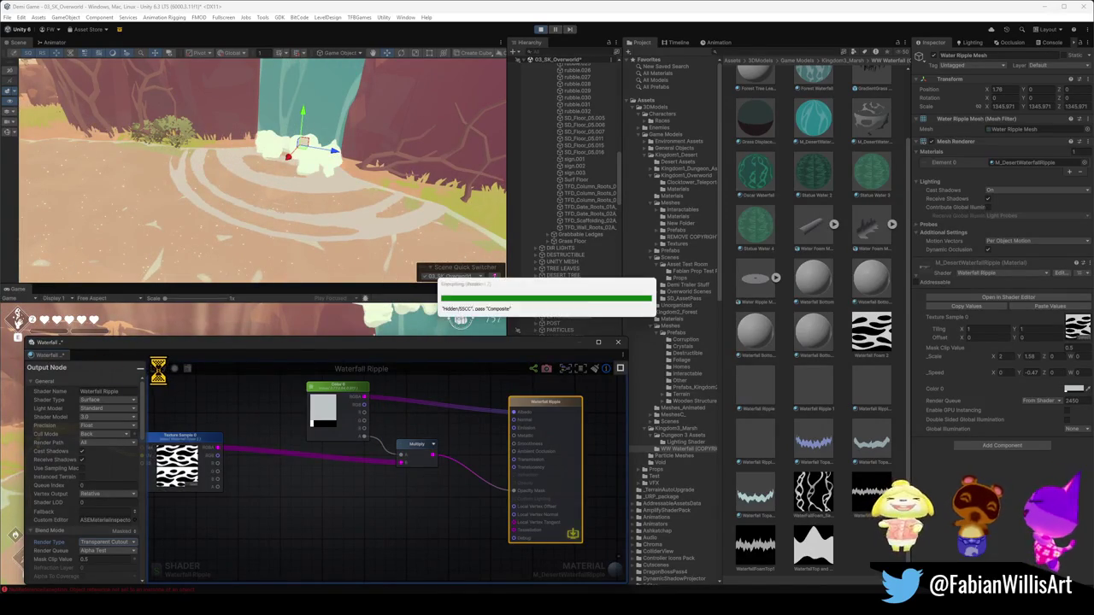
{"action": "left_click", "coordinate": [1073, 389]}
{"action": "mouse_move", "coordinate": [1017, 471]}
{"action": "left_mouse_down"}
{"action": "mouse_move", "coordinate": [1073, 472]}
{"action": "mouse_move", "coordinate": [1039, 479]}
{"action": "left_mouse_up"}
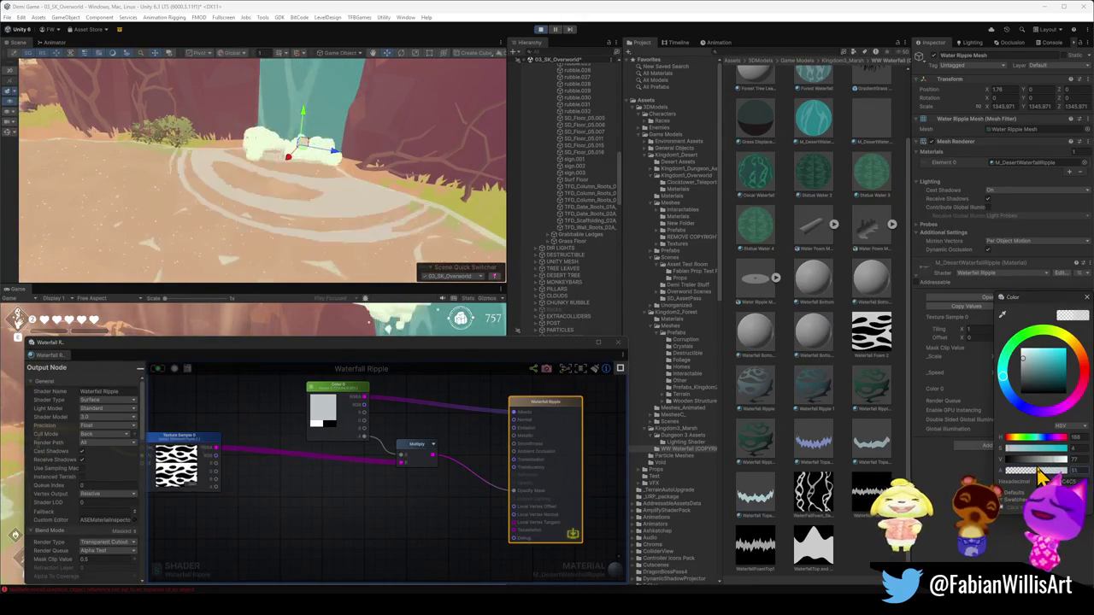
Settle Color 0 on white with lowered opacity, then view the Waterfall Foam 2 texture settings.
{"action": "left_click_drag", "start_coordinate": [1027, 368], "coordinate": [1035, 361]}
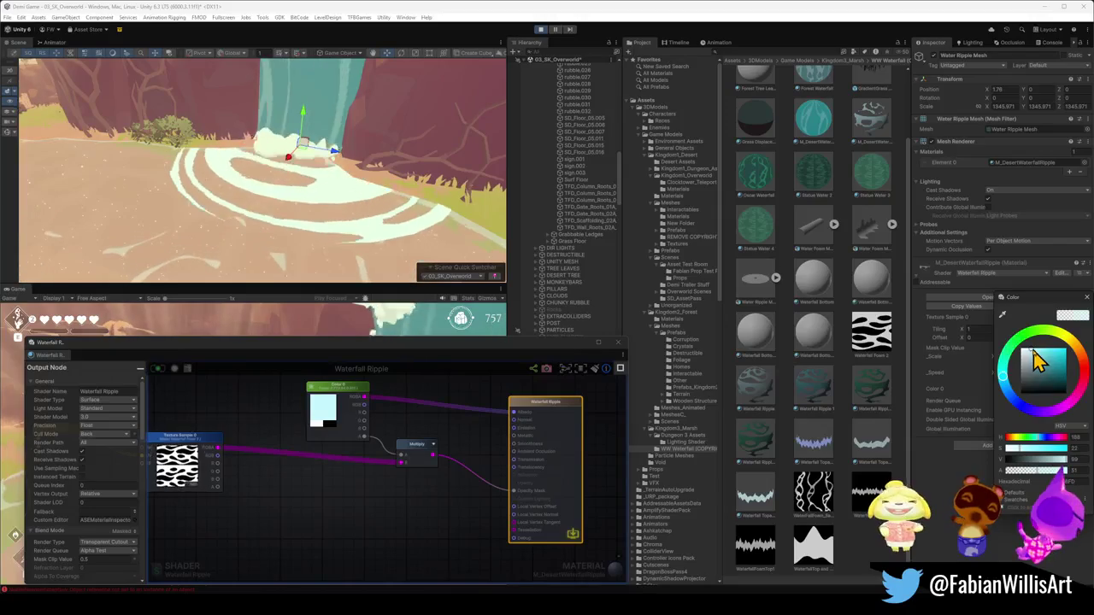
{"action": "mouse_move", "coordinate": [1022, 366]}
{"action": "left_mouse_down"}
{"action": "mouse_move", "coordinate": [1029, 352]}
{"action": "mouse_move", "coordinate": [1027, 398]}
{"action": "mouse_move", "coordinate": [1033, 351]}
{"action": "left_mouse_up"}
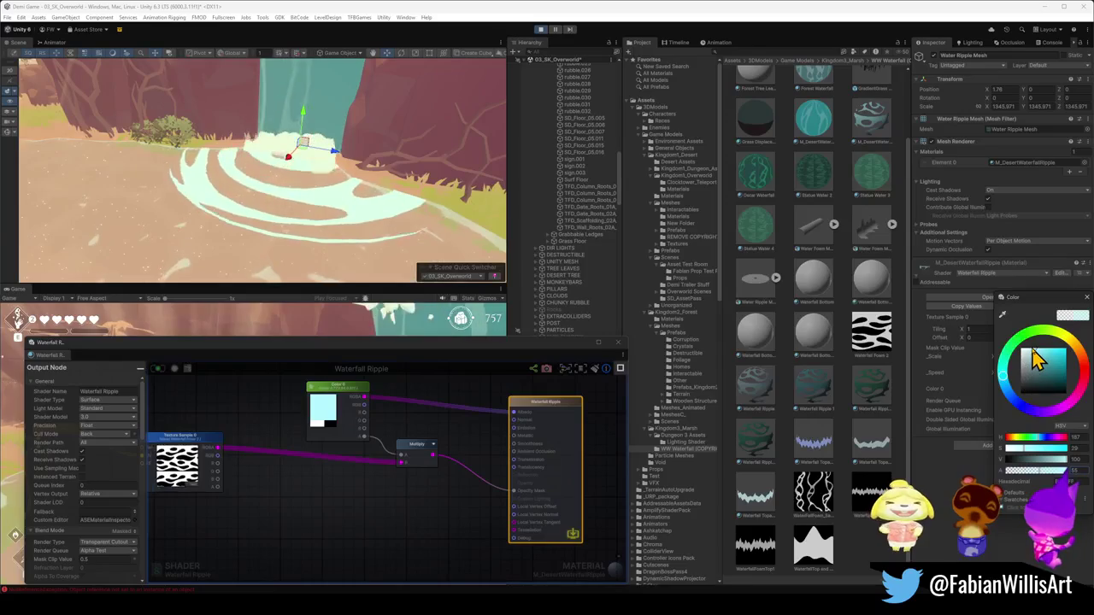
{"action": "left_click_drag", "start_coordinate": [1032, 361], "coordinate": [1021, 359]}
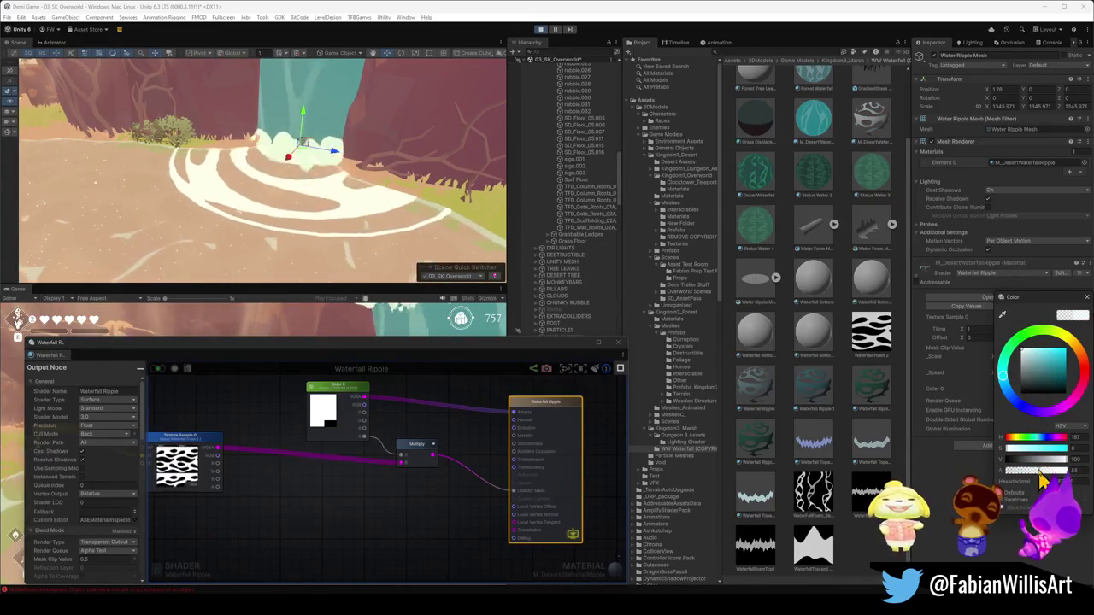
{"action": "left_click_drag", "start_coordinate": [1041, 479], "coordinate": [1037, 480]}
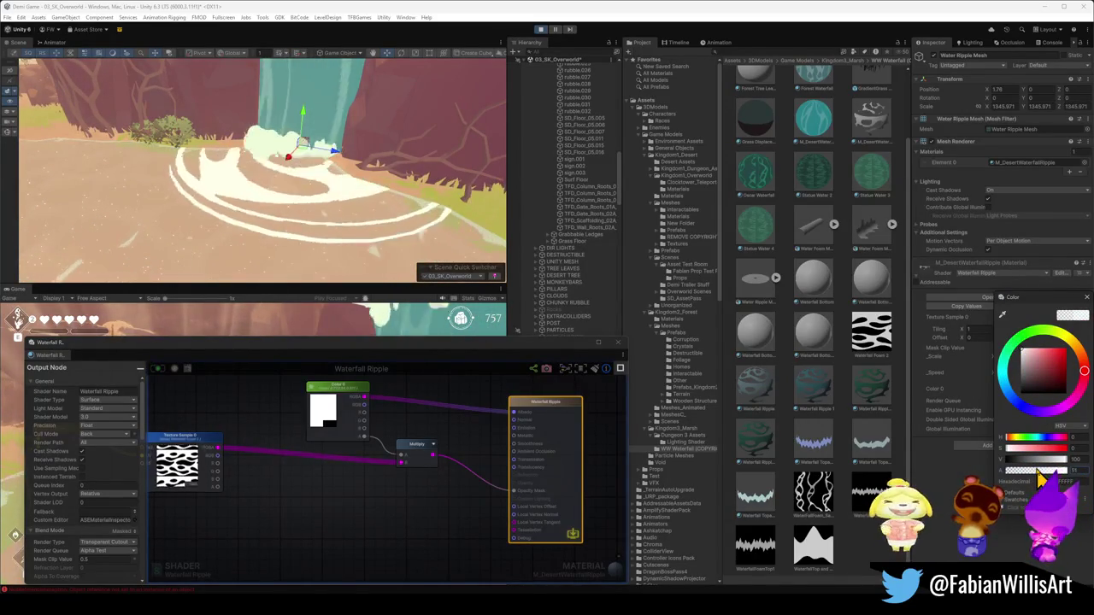
{"action": "left_click", "coordinate": [407, 402]}
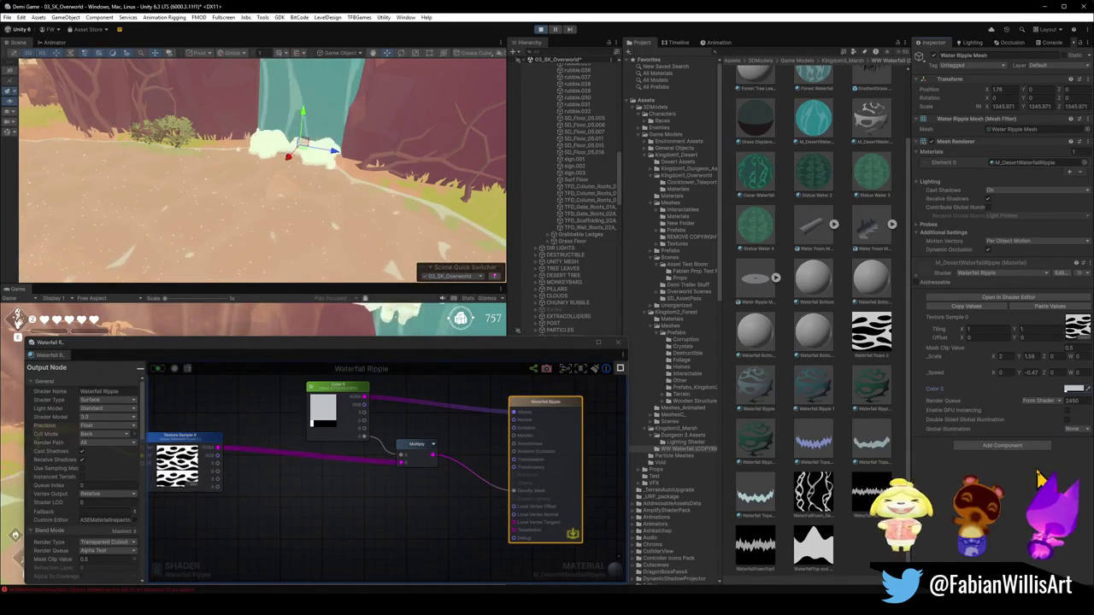
{"action": "left_click", "coordinate": [394, 490]}
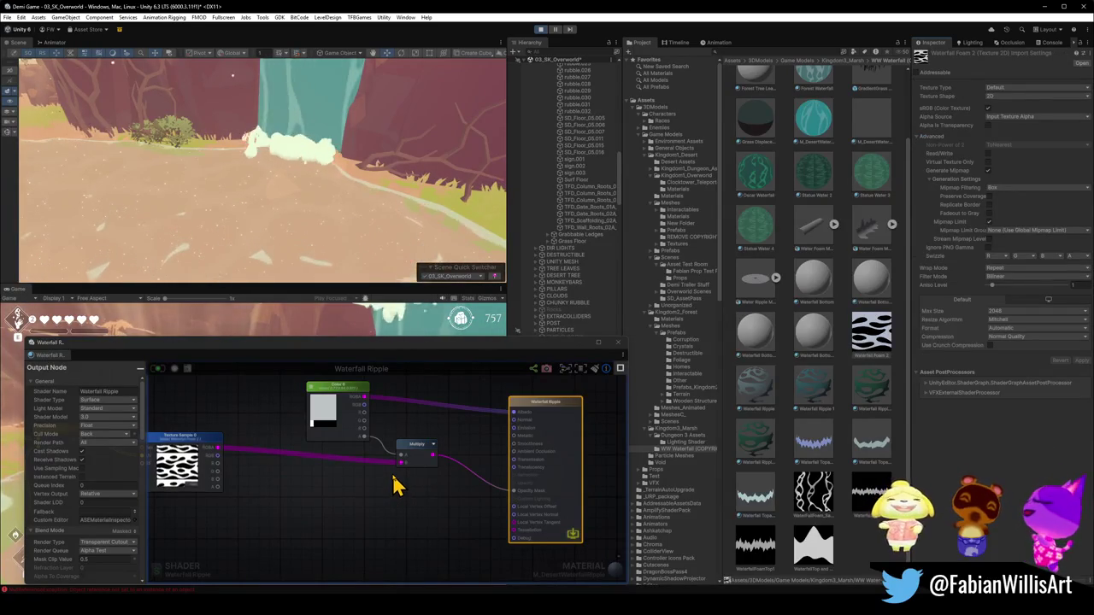
Reselect the water ripple mesh, wire Color into Multiply, tweak Color 0, and close the editor.
{"action": "left_click", "coordinate": [393, 486]}
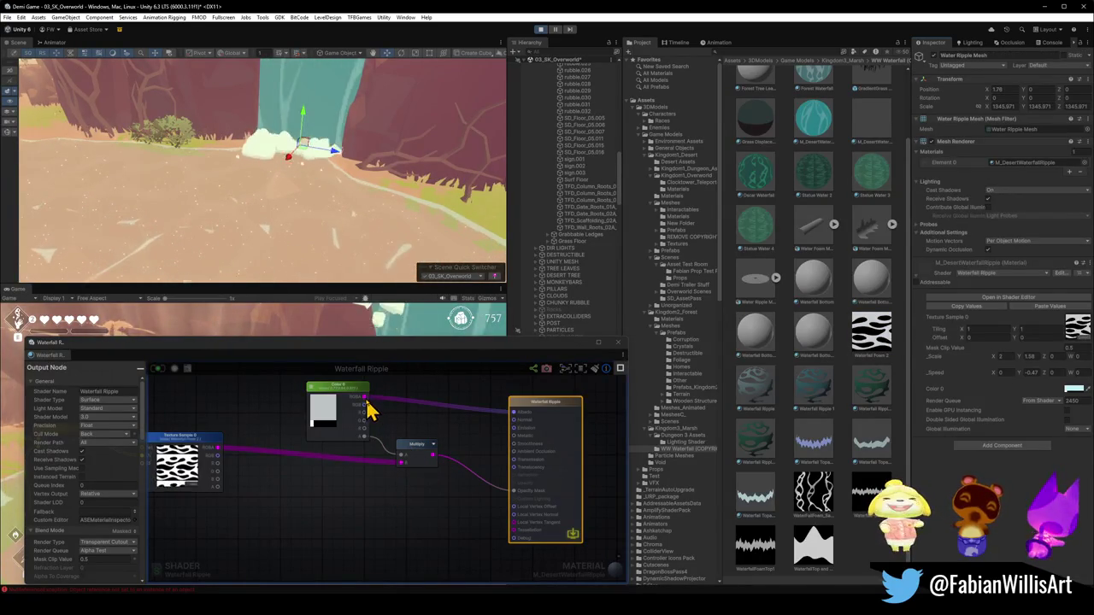
{"action": "left_click_drag", "start_coordinate": [368, 405], "coordinate": [403, 459]}
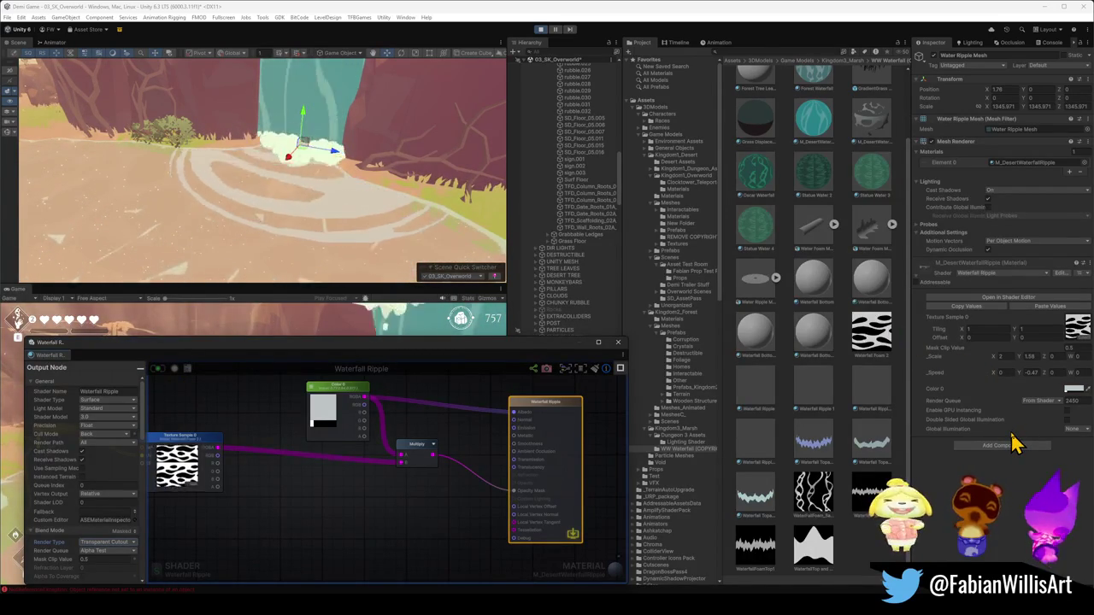
{"action": "left_click", "coordinate": [1071, 393]}
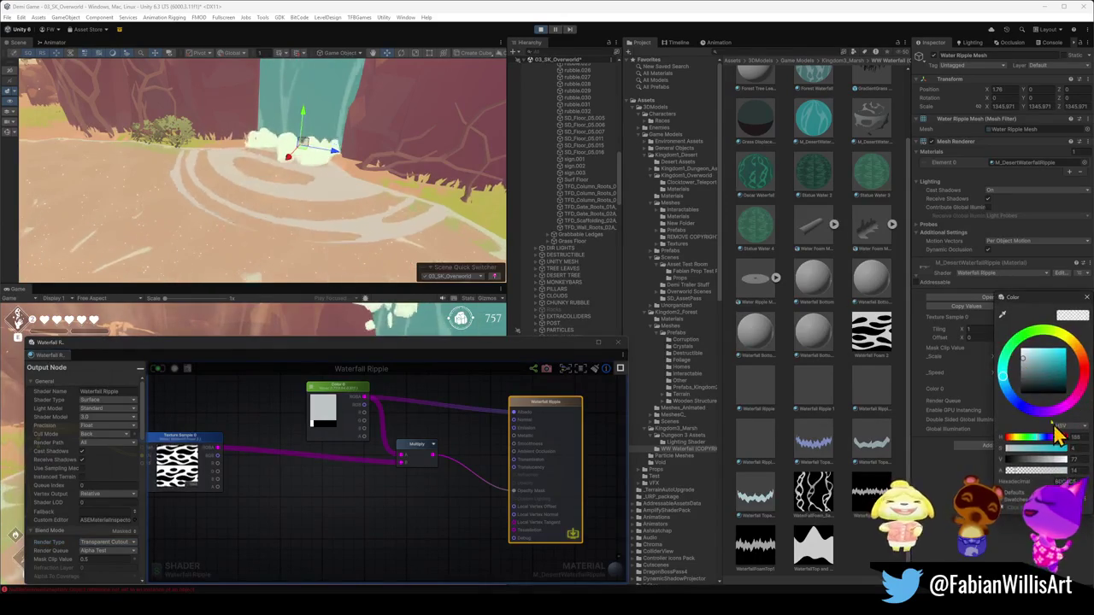
{"action": "left_click_drag", "start_coordinate": [1021, 369], "coordinate": [1019, 369]}
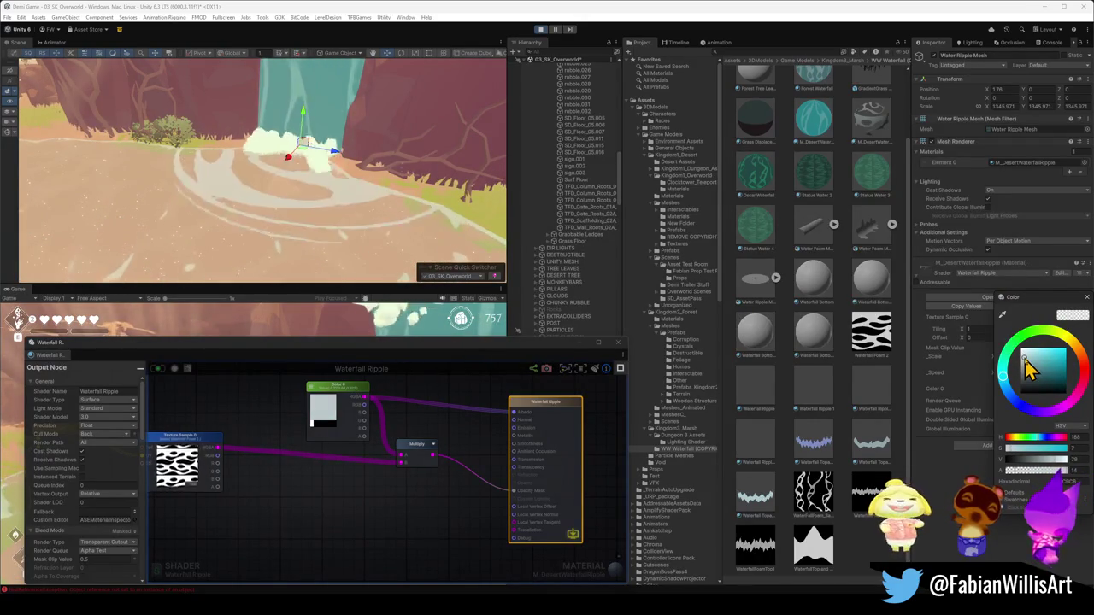
{"action": "left_click", "coordinate": [617, 343]}
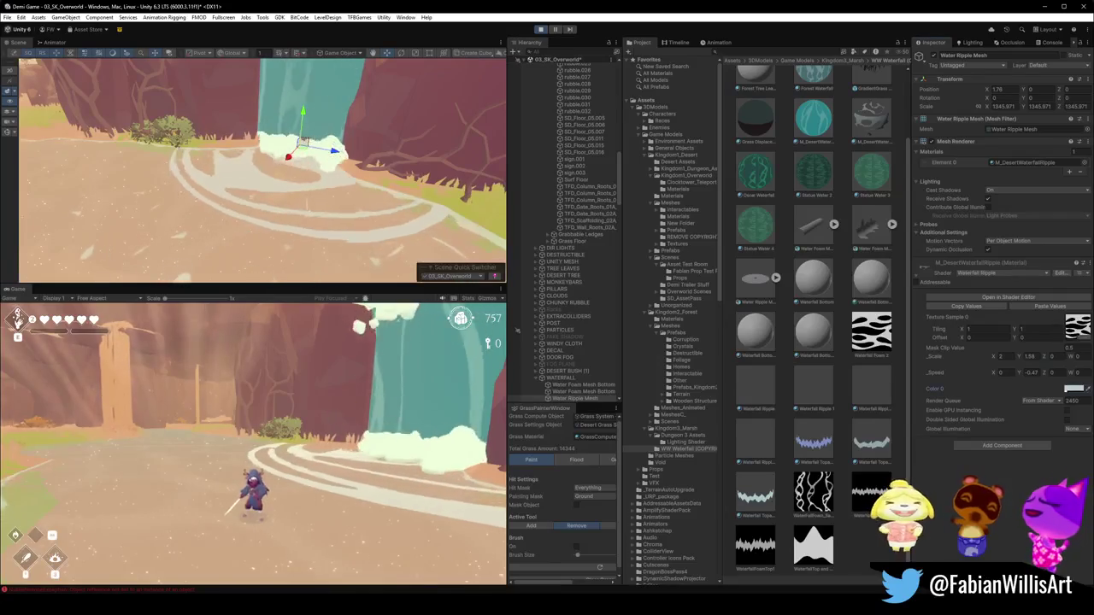
Pause the running game, set the Game view to 16:9, maximize it, and resume play.
{"action": "left_click", "coordinate": [334, 412]}
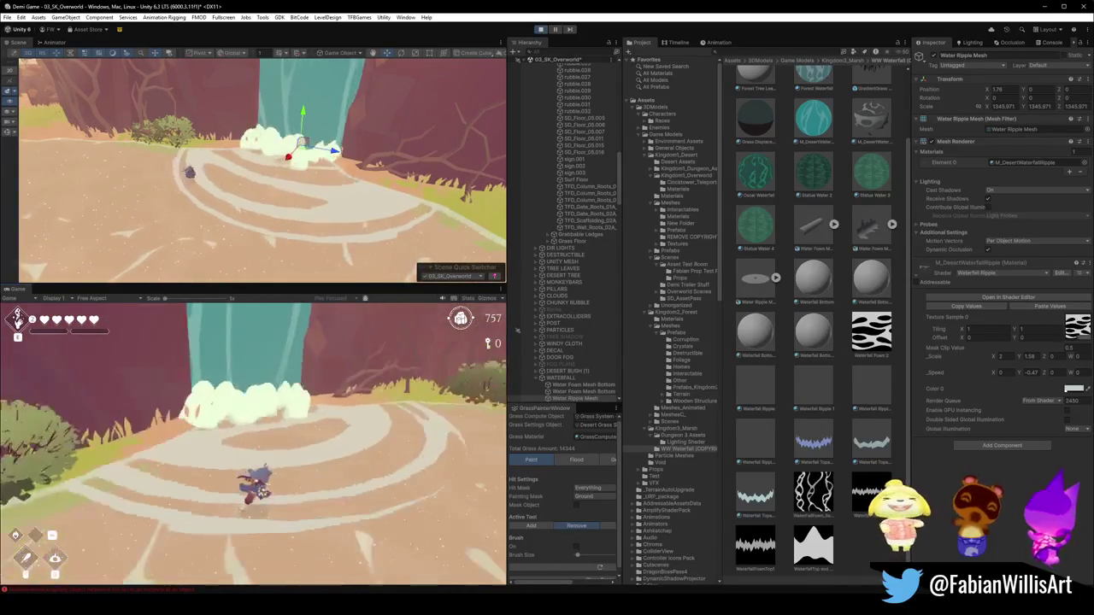
{"action": "key", "text": "super"}
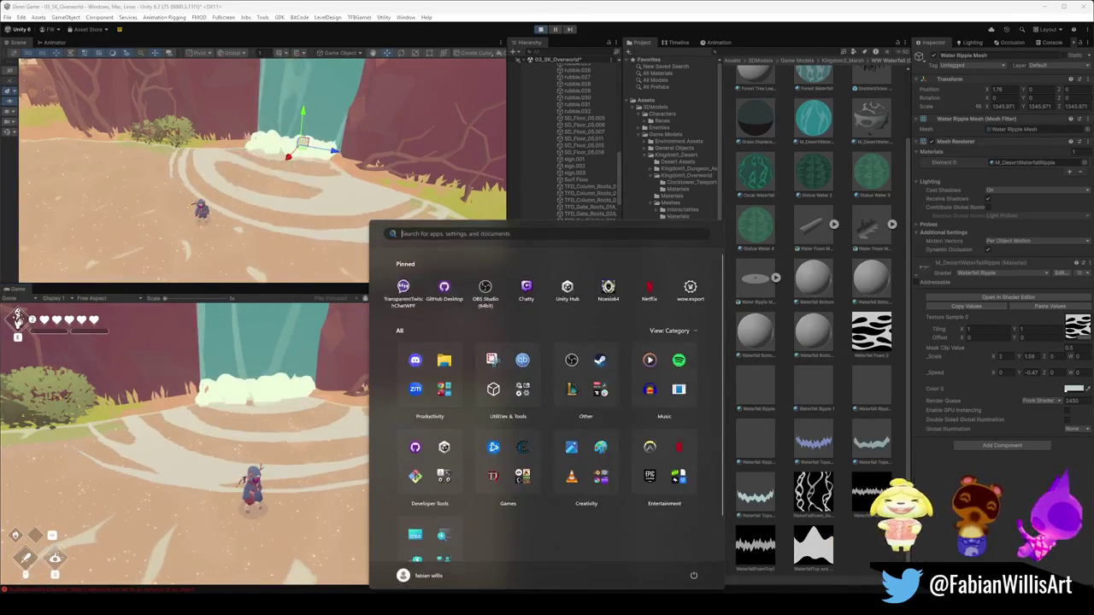
{"action": "left_click", "coordinate": [347, 184]}
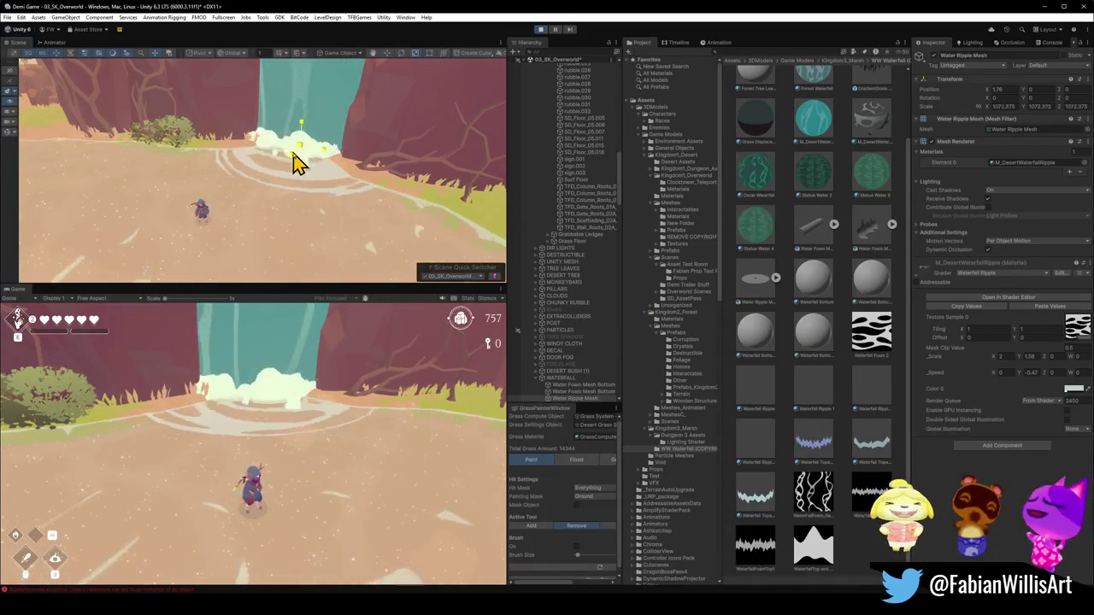
{"action": "left_click", "coordinate": [285, 439]}
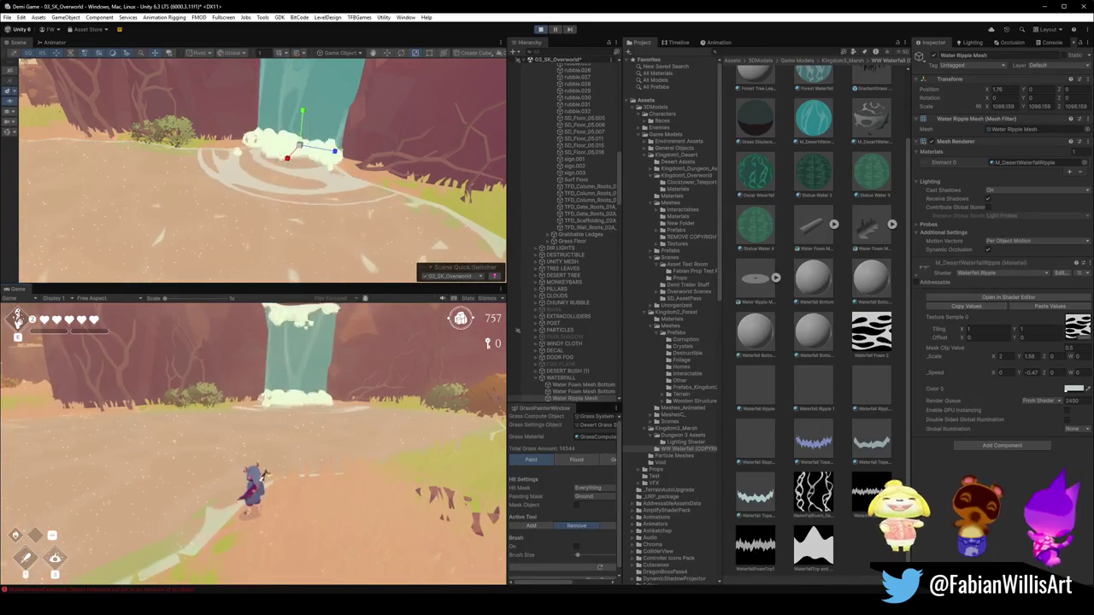
{"action": "key", "text": "Escape"}
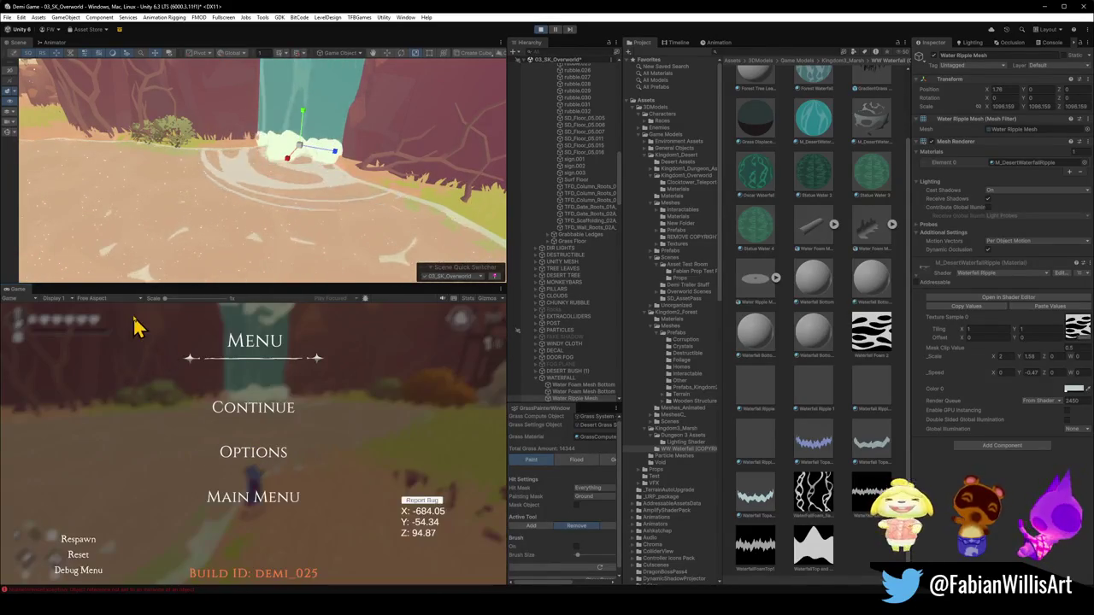
{"action": "left_click", "coordinate": [128, 298]}
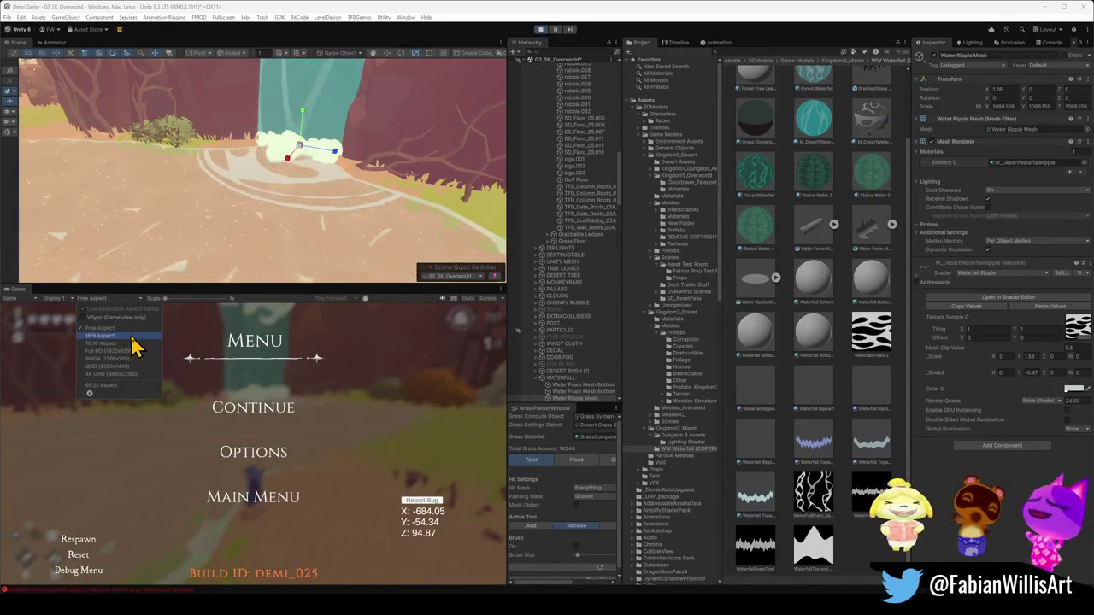
{"action": "left_click", "coordinate": [131, 336]}
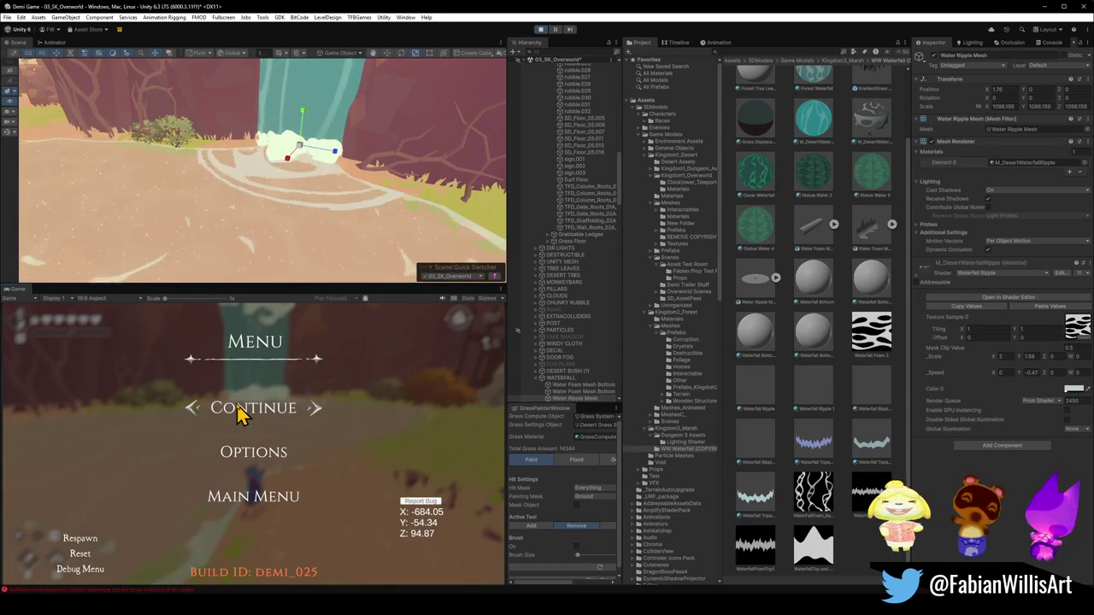
{"action": "key", "text": "F10"}
{"action": "left_click", "coordinate": [520, 237]}
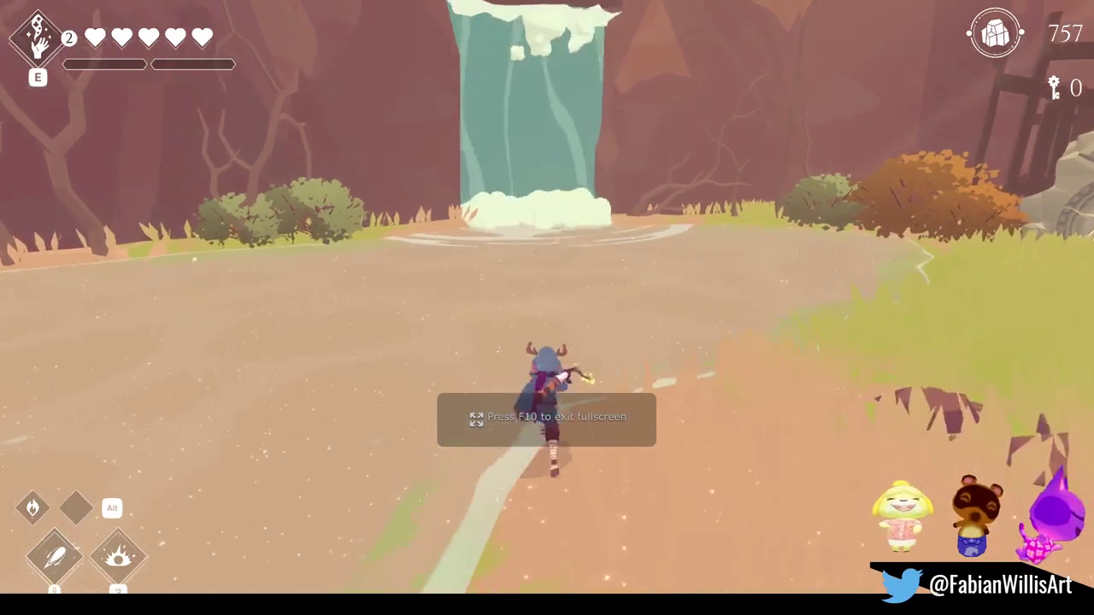
Run the character up the path toward the waterfall to meet a charging enemy.
{"action": "key", "text": "w"}
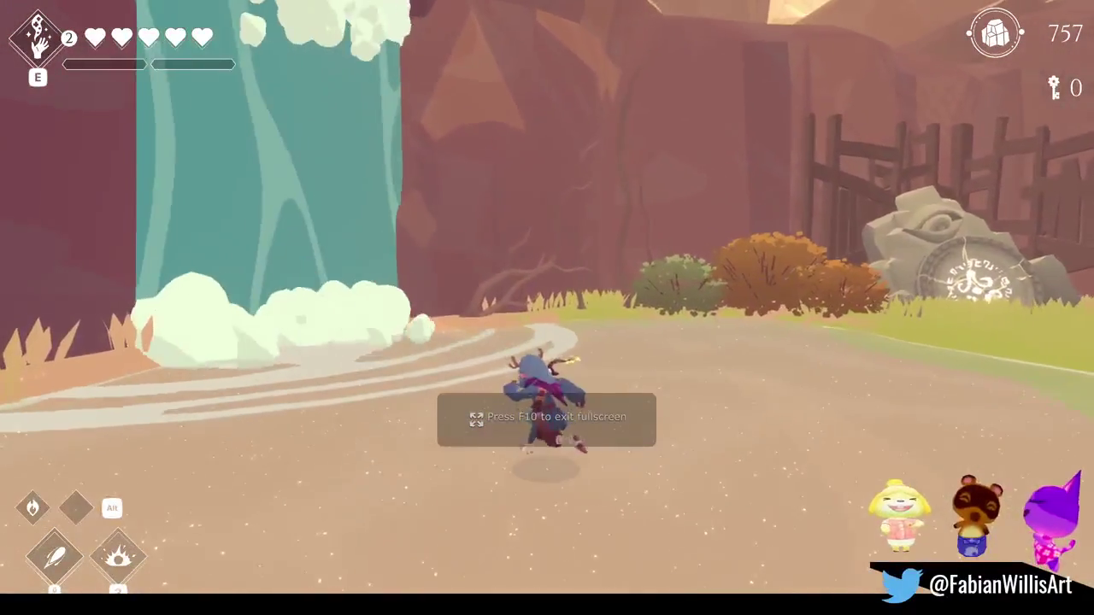
{"action": "key", "text": "a"}
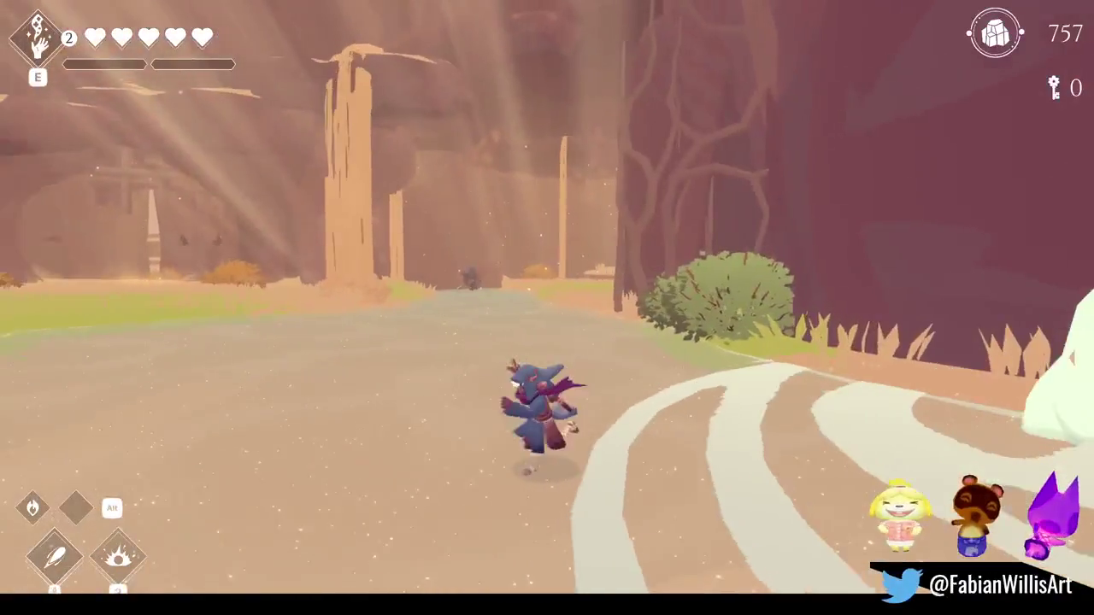
{"action": "key", "text": "w"}
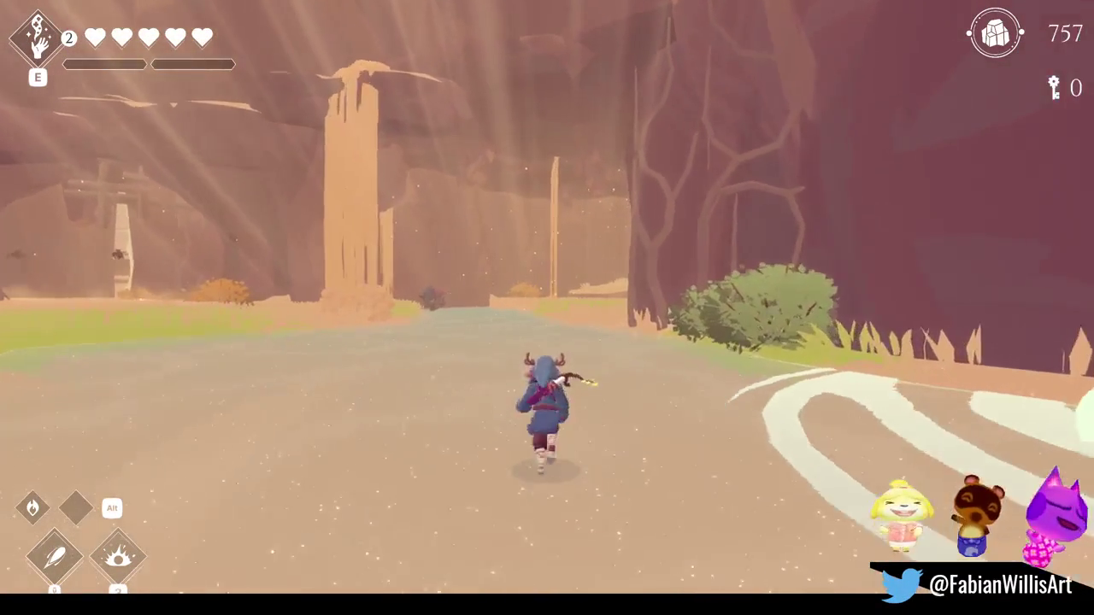
{"action": "key", "text": "w"}
{"action": "key", "text": "w"}
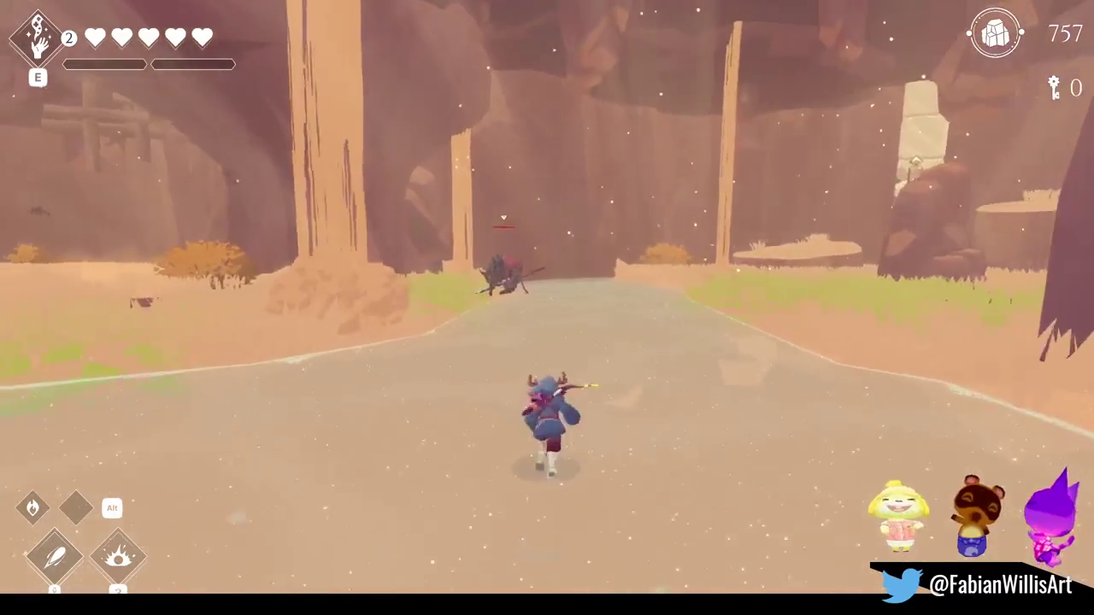
{"action": "key", "text": "w"}
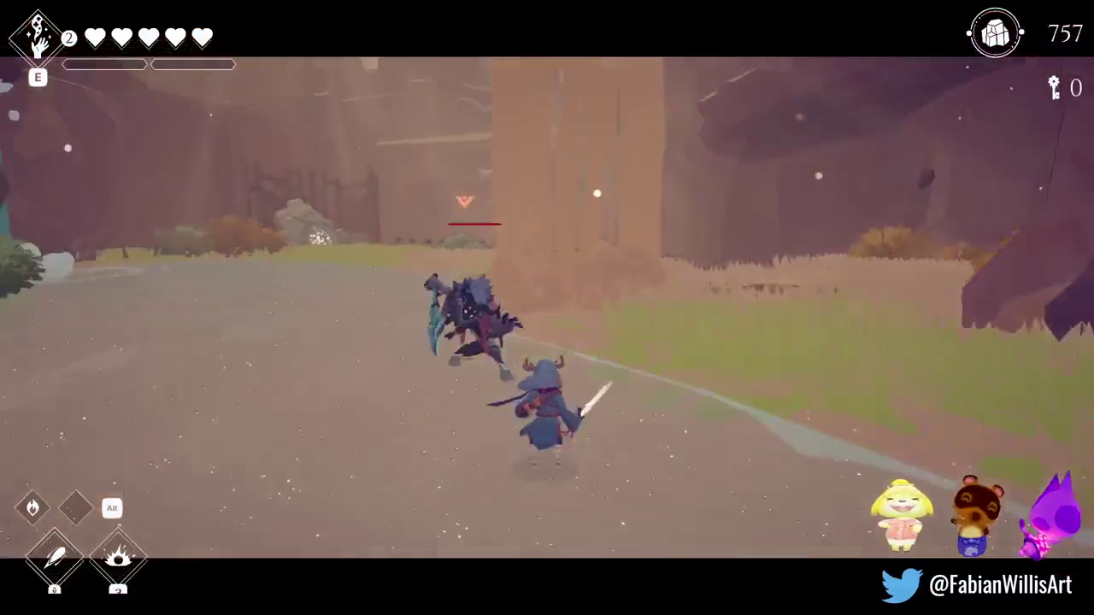
{"action": "key", "text": "w"}
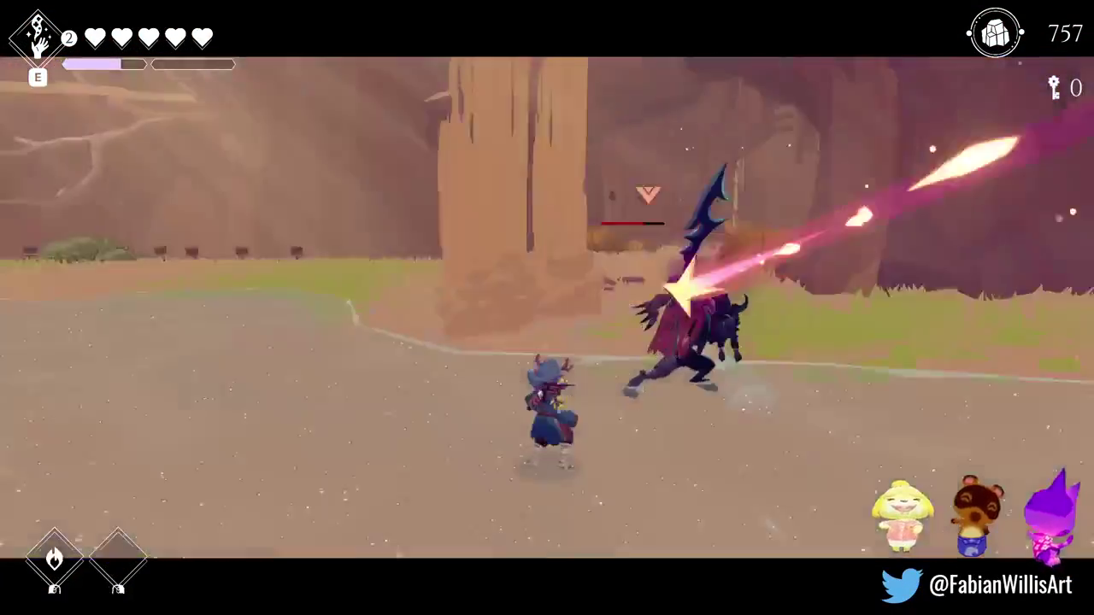
Slash and spin-attack the spear enemy to defeat it, raising currency to 762.
{"action": "left_click", "coordinate": [547, 410]}
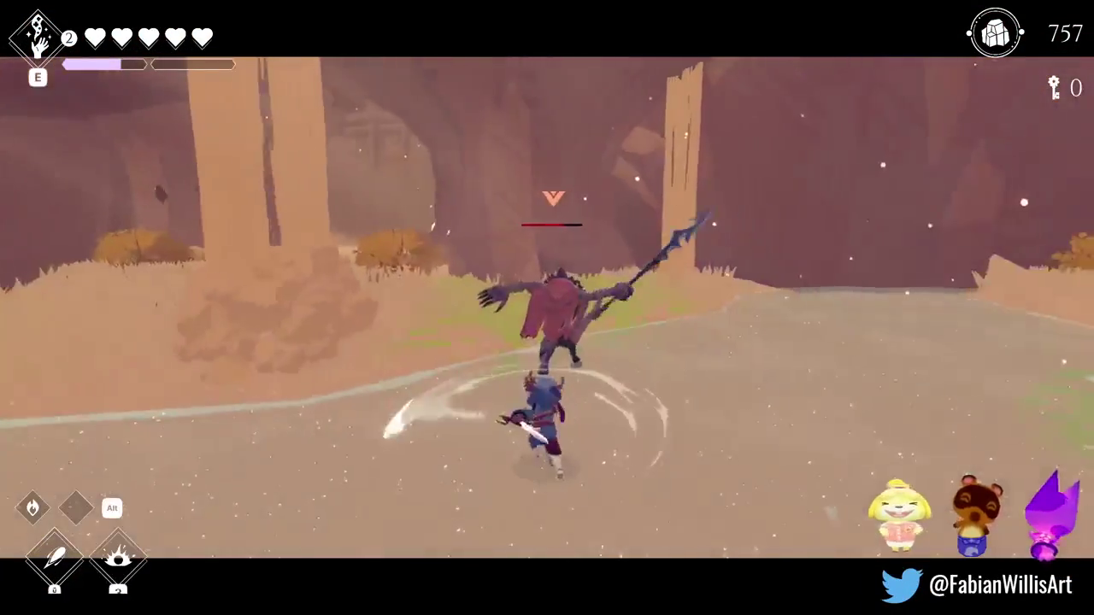
{"action": "left_click", "coordinate": [547, 410]}
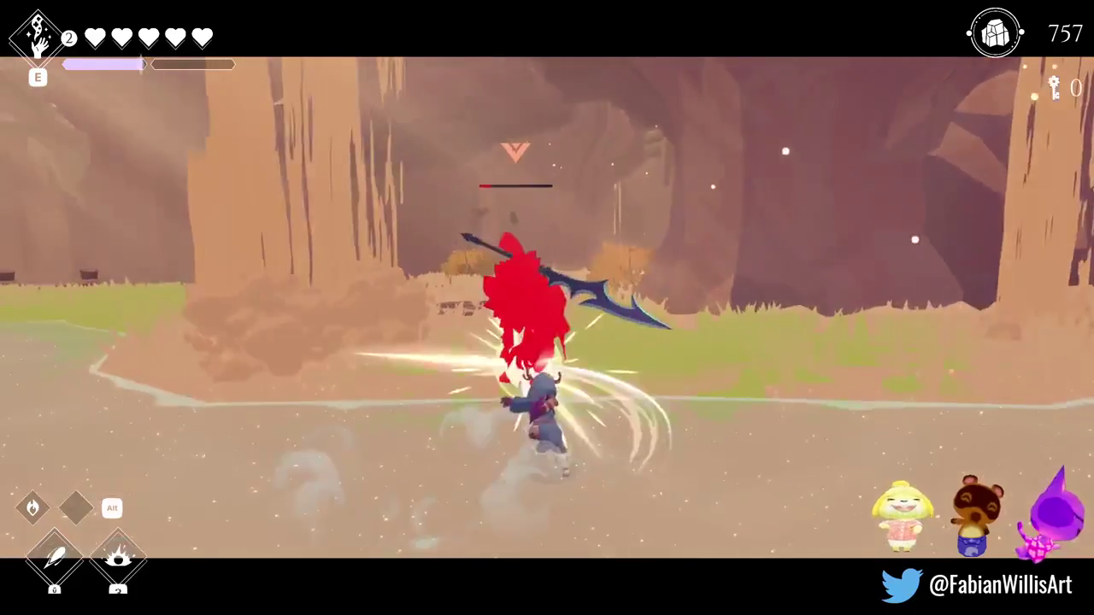
{"action": "left_click", "coordinate": [547, 411]}
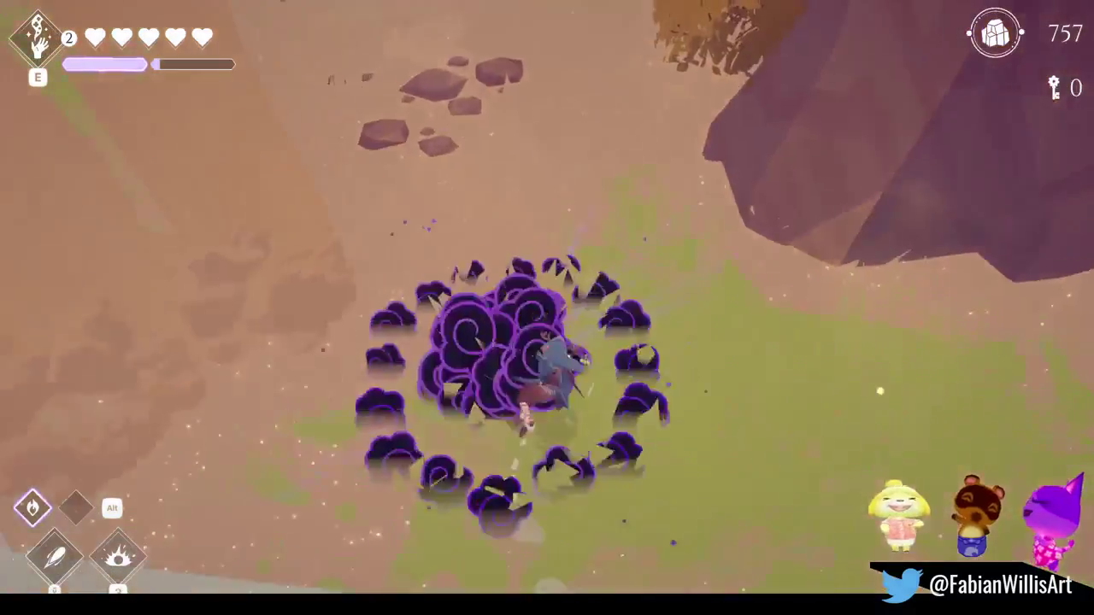
{"action": "key", "text": "w"}
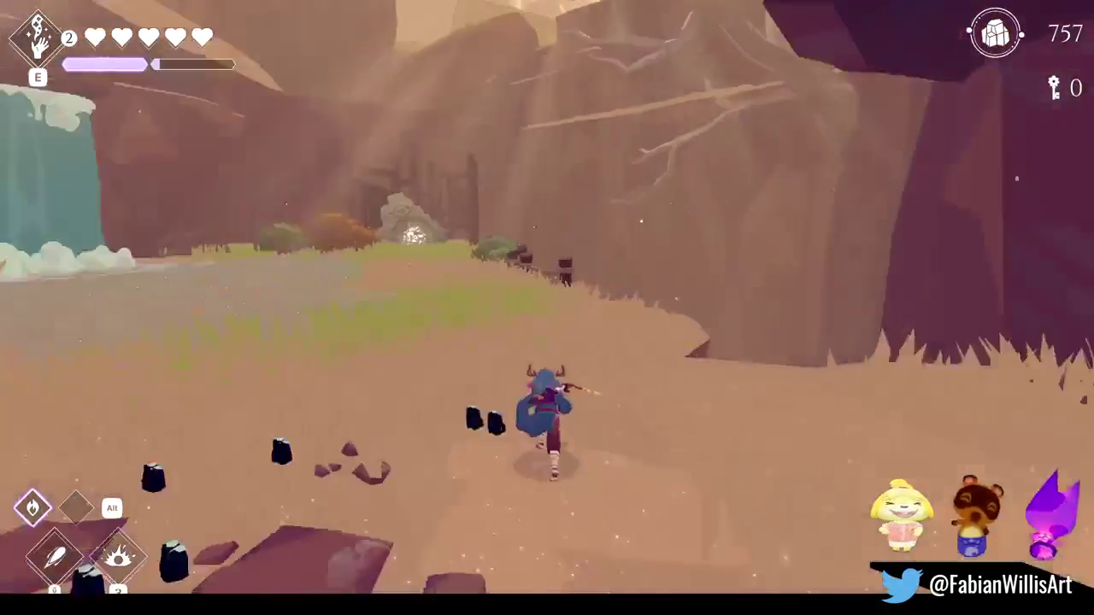
{"action": "key", "text": "w"}
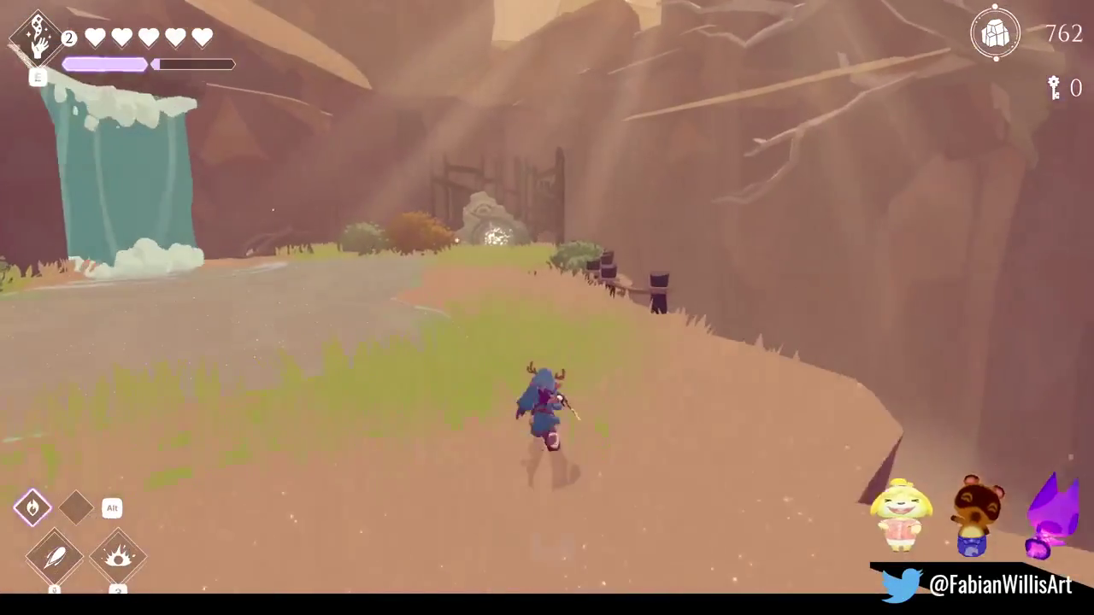
{"action": "key", "text": "w"}
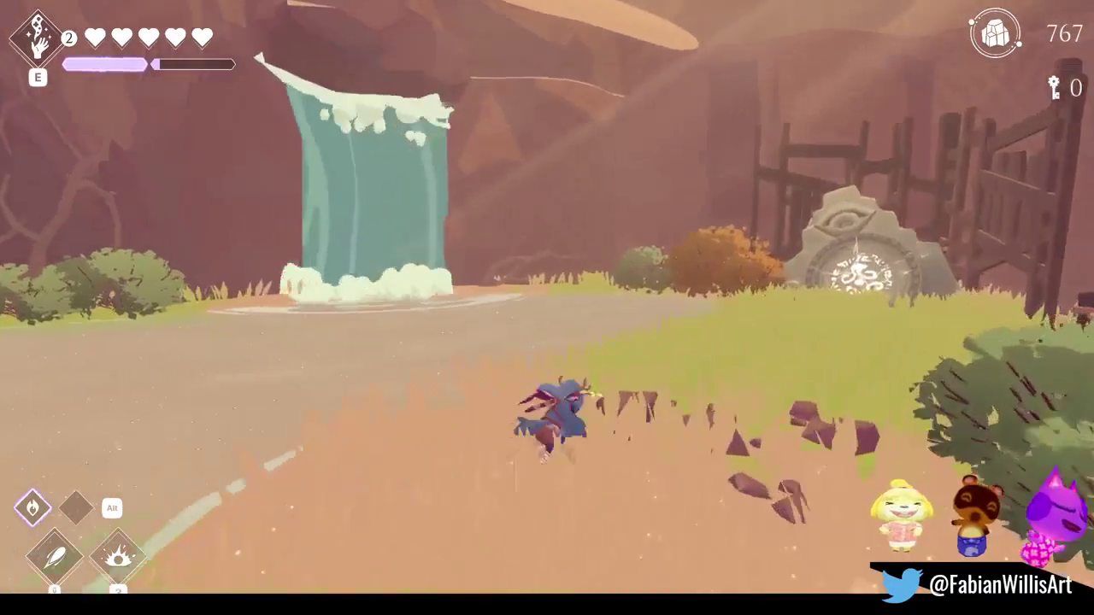
Run and dodge-roll across the grass and road, then along the lower ledge past the archer.
{"action": "key", "text": "w"}
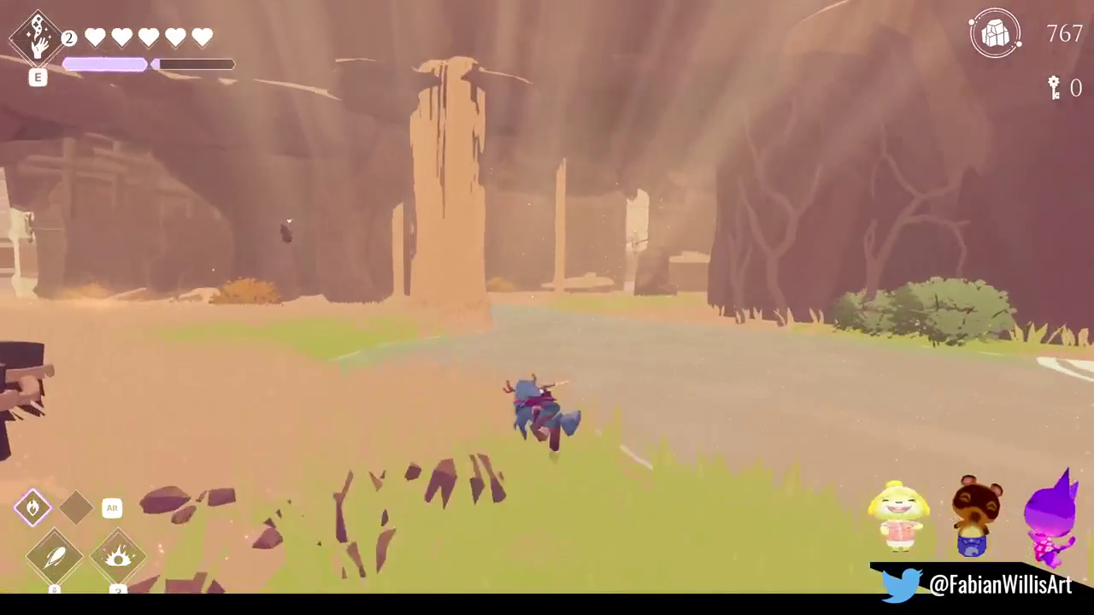
{"action": "key", "text": "w"}
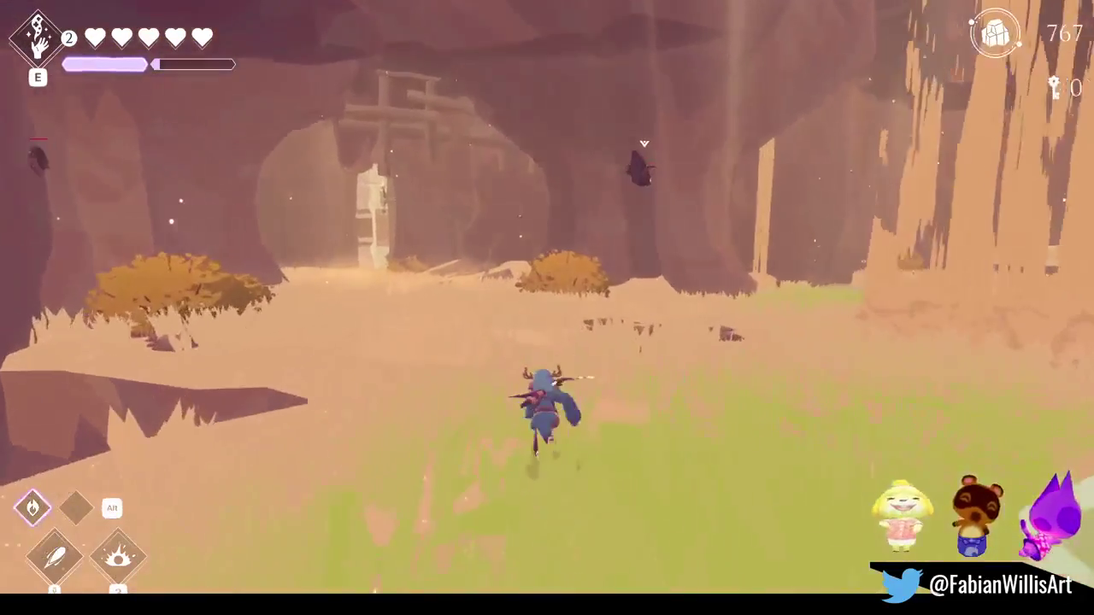
{"action": "key", "text": "w"}
{"action": "key", "text": "space"}
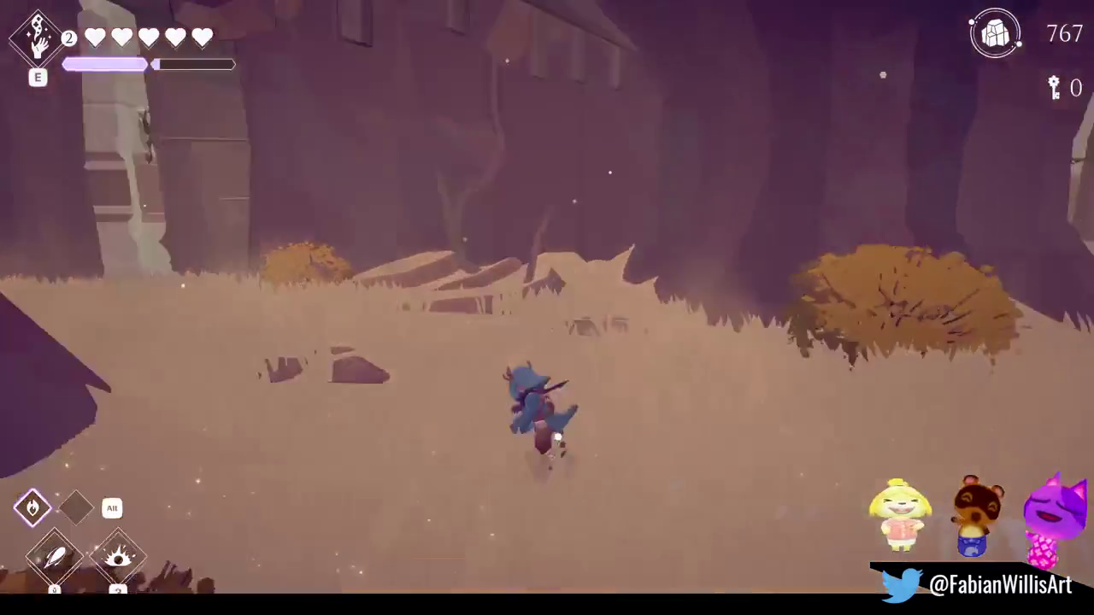
{"action": "key", "text": "w"}
{"action": "key", "text": "space"}
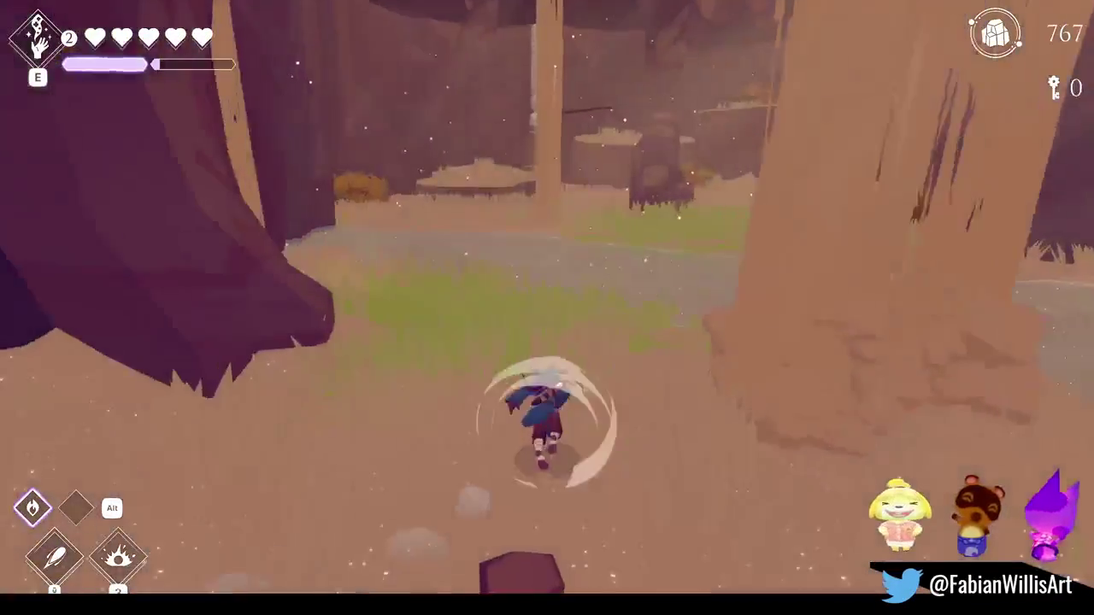
{"action": "key", "text": "w"}
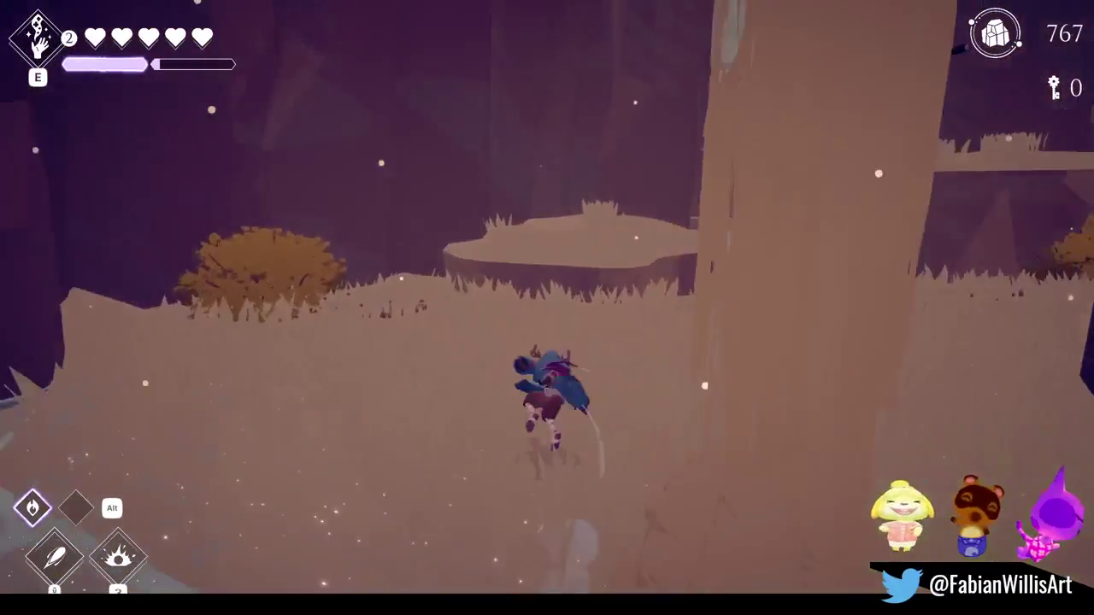
{"action": "key", "text": "w"}
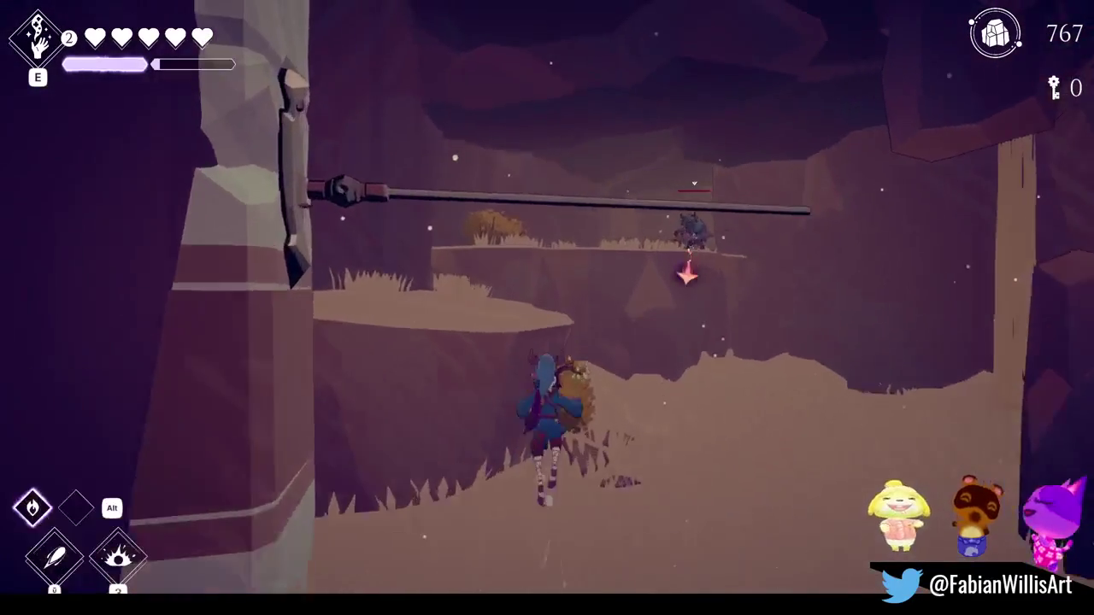
{"action": "key", "text": "w"}
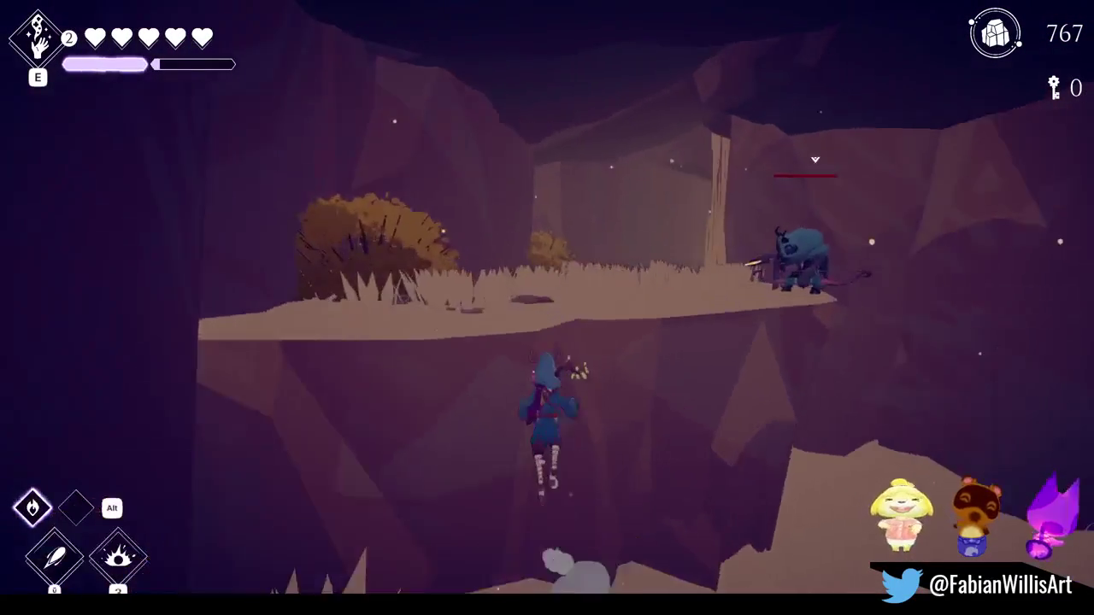
{"action": "key", "text": "w"}
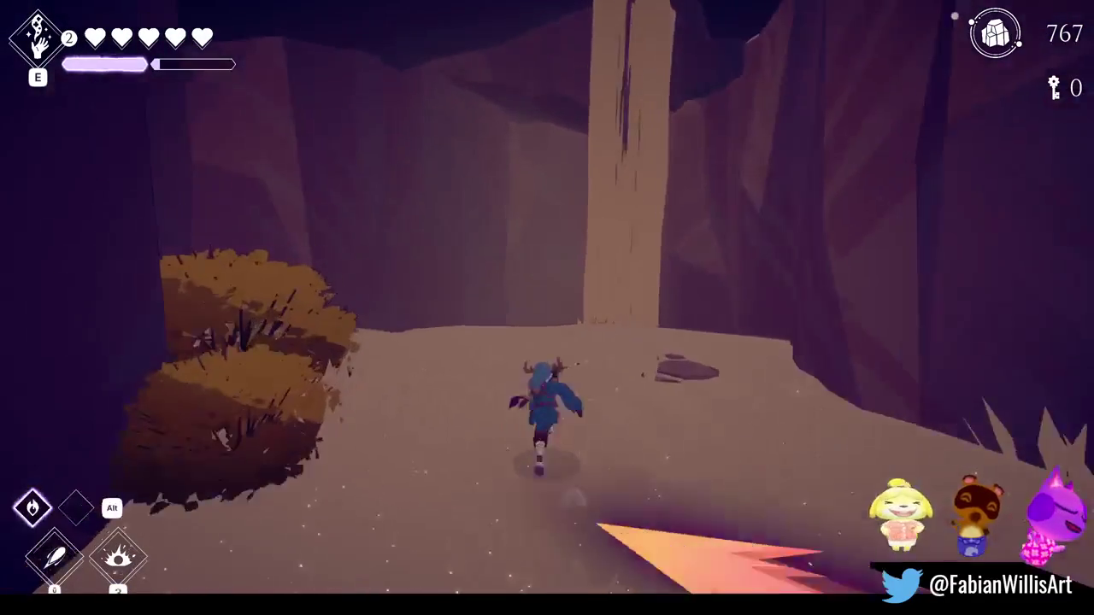
{"action": "key", "text": "w"}
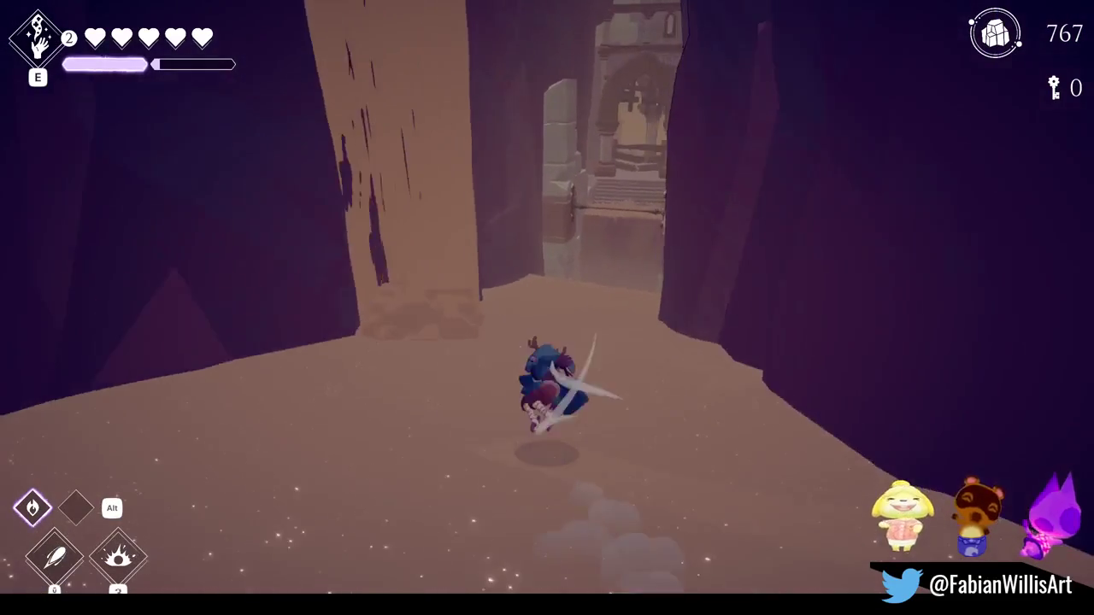
{"action": "key", "text": "w"}
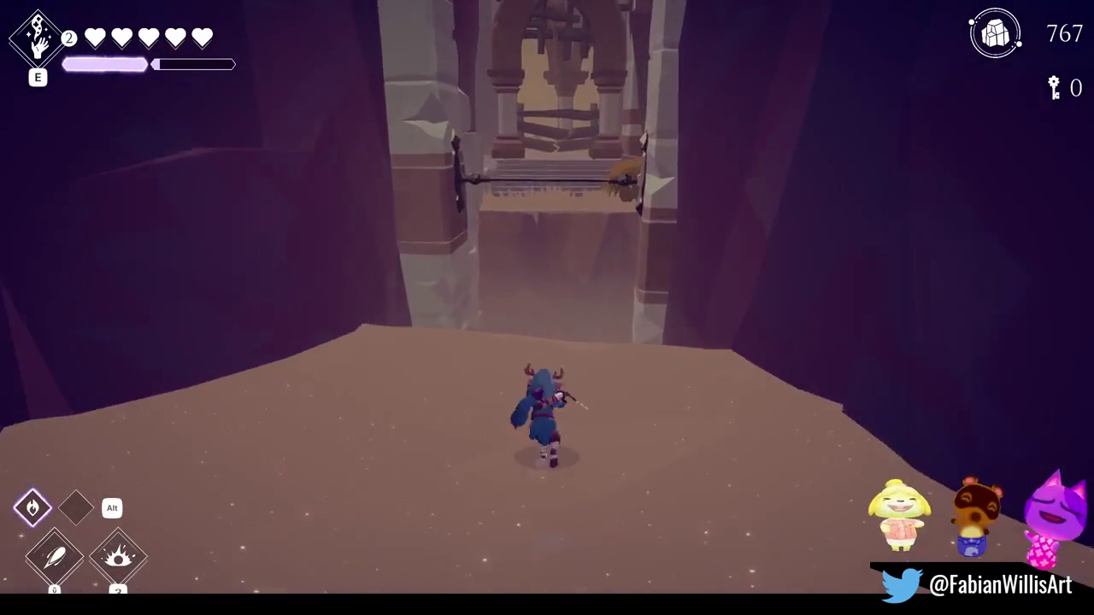
Leap to the bar, climb the cliff, collect the chest shard, and climb onto the grassy ledge.
{"action": "key", "text": "w"}
{"action": "key", "text": "space"}
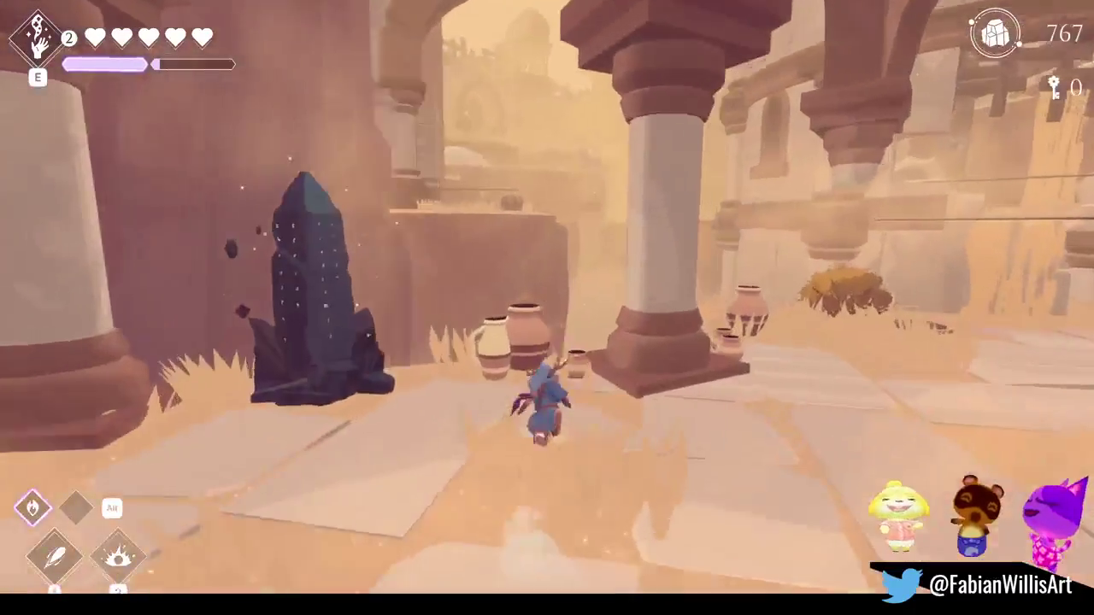
{"action": "key", "text": "w"}
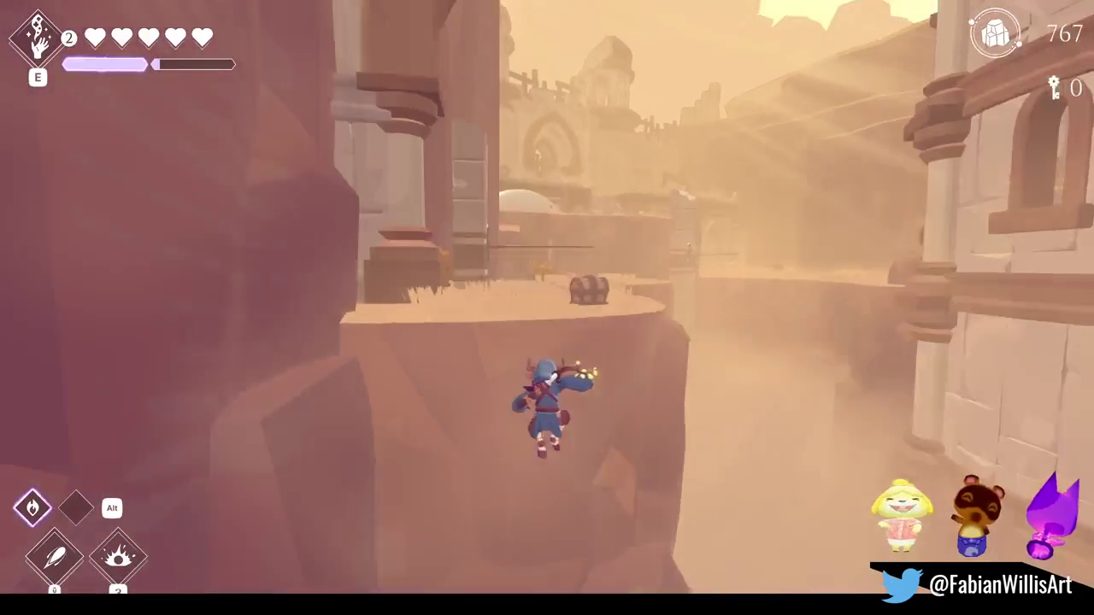
{"action": "key", "text": "w"}
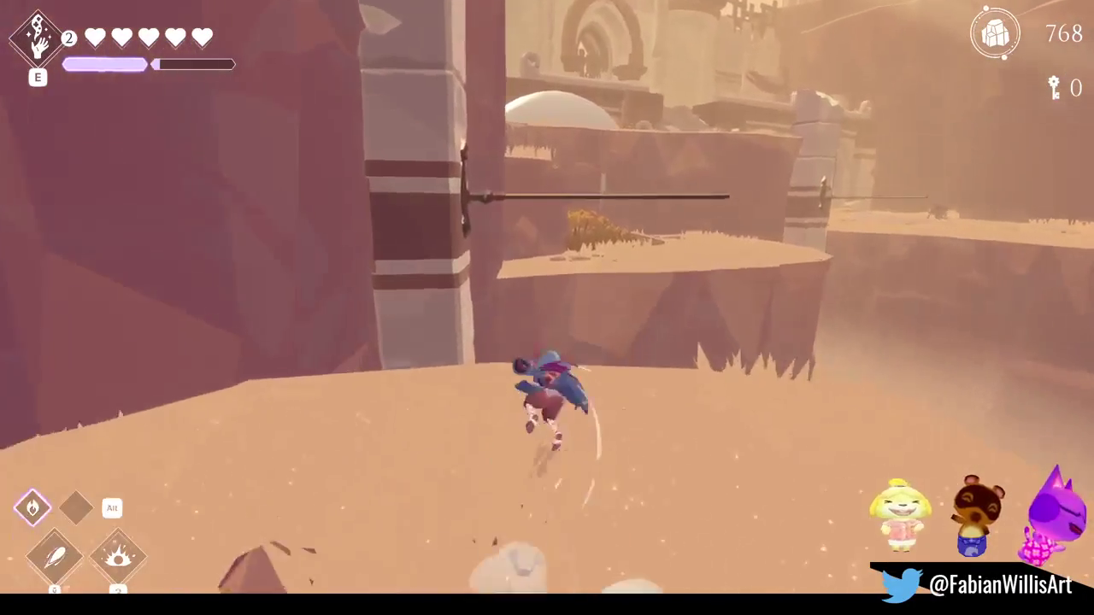
{"action": "key", "text": "w"}
{"action": "key", "text": "w"}
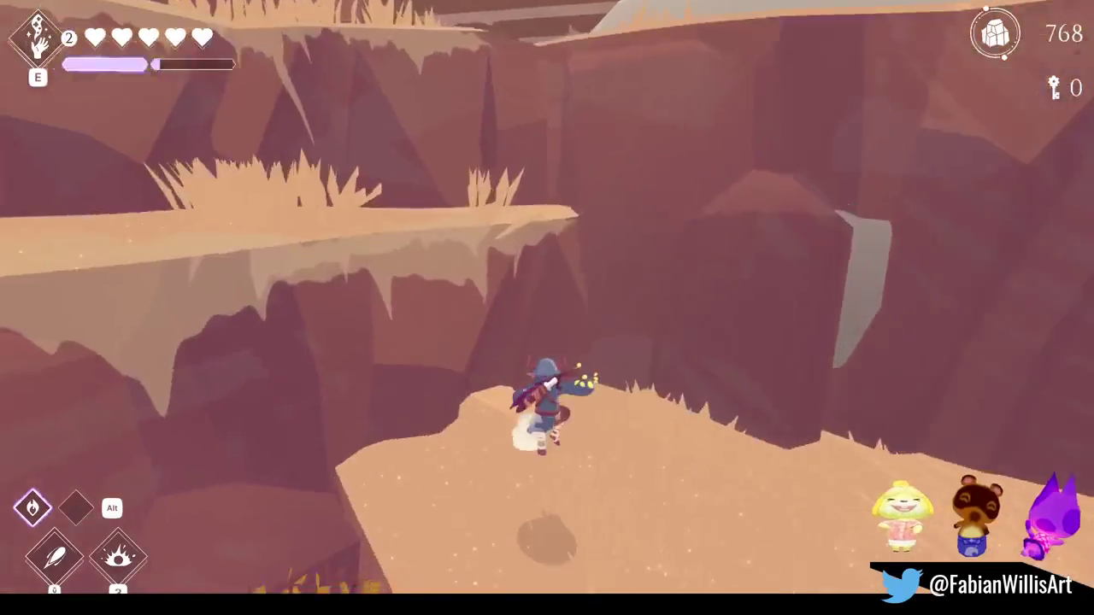
{"action": "key", "text": "space"}
{"action": "key", "text": "w"}
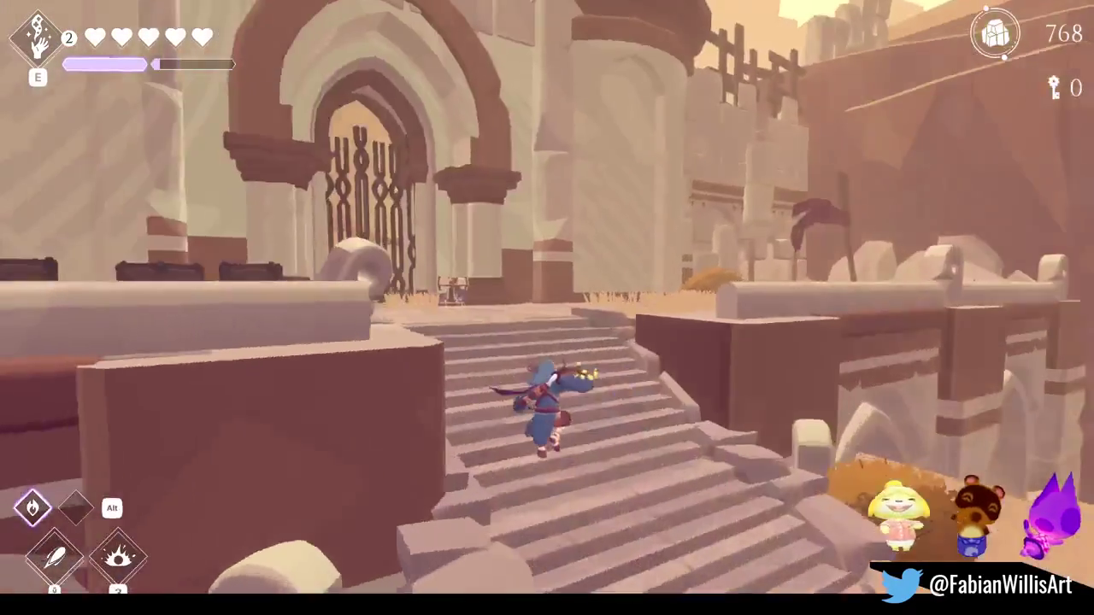
Run up to the gate plaza and attack the enemy on the ledge.
{"action": "key", "text": "w"}
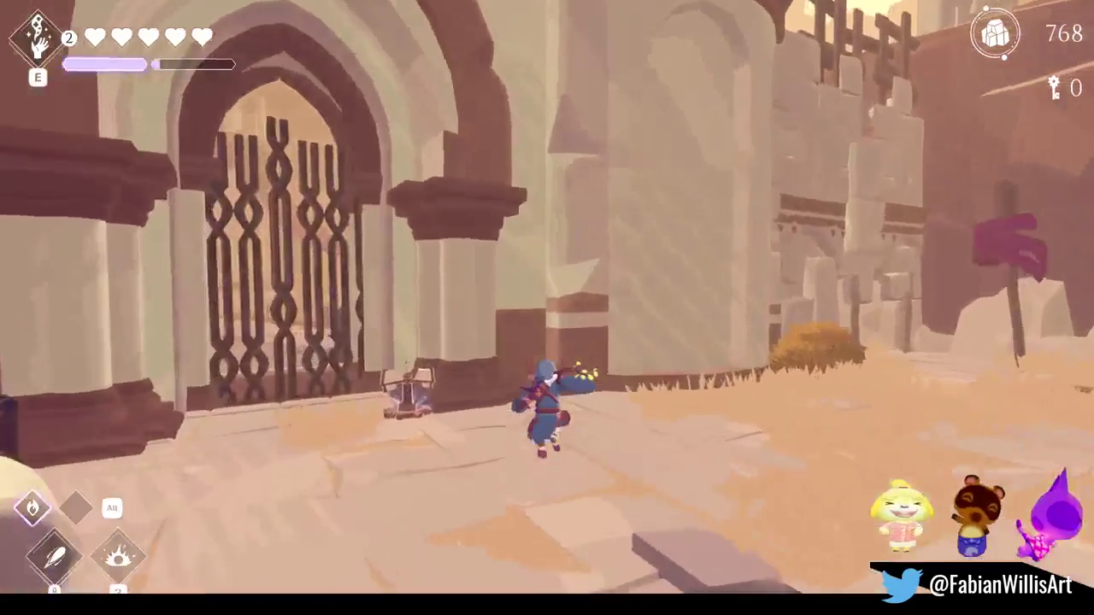
{"action": "key", "text": "w"}
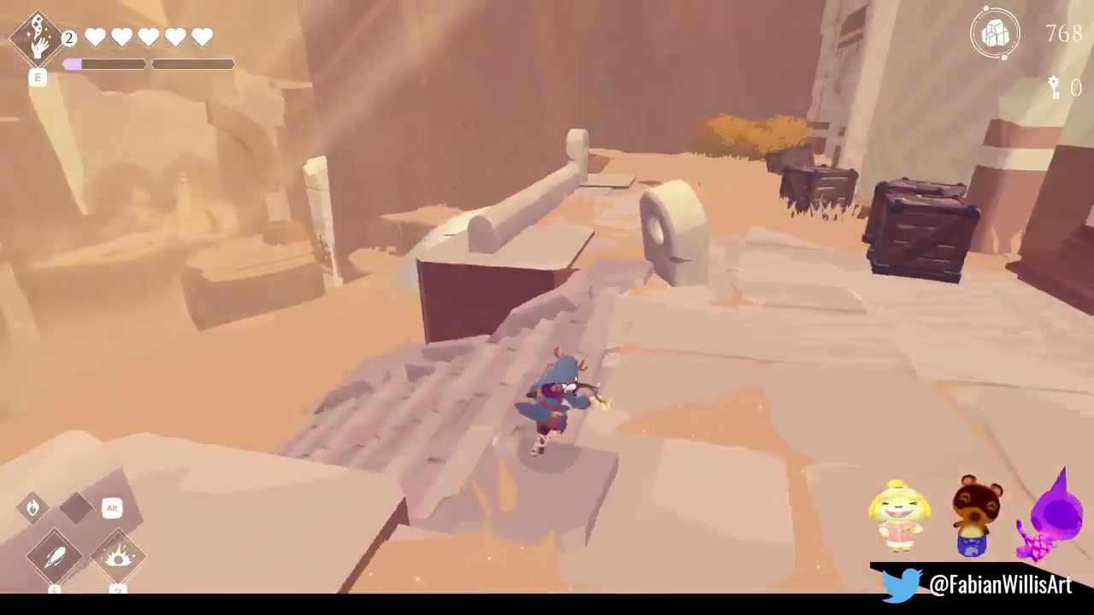
{"action": "key", "text": "w"}
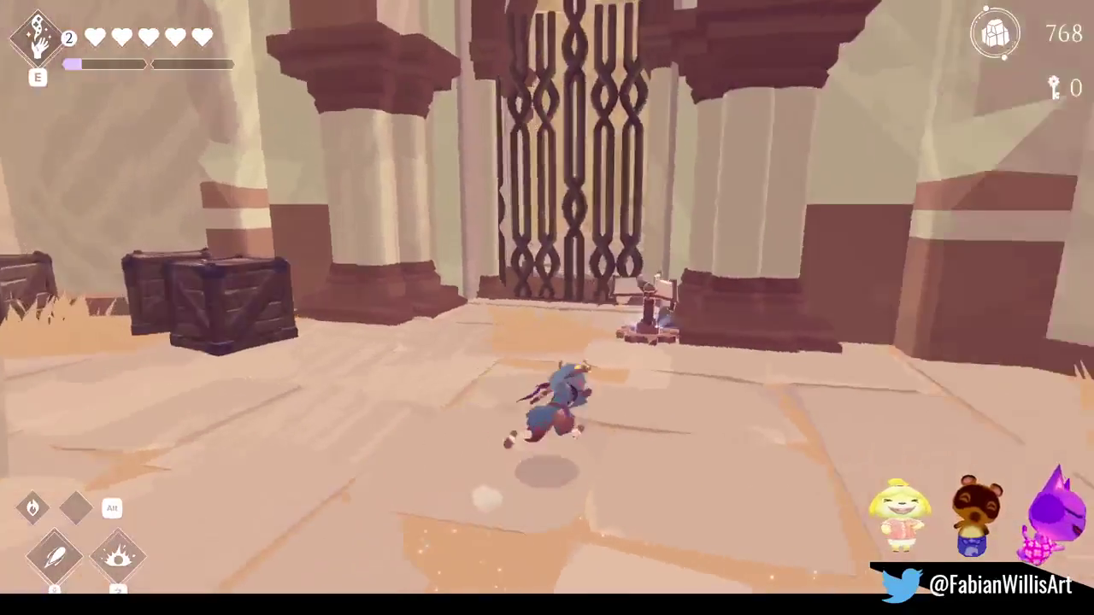
Slash through the bush, run through the rock canyon, and cross the sandy plateau.
{"action": "key", "text": "w"}
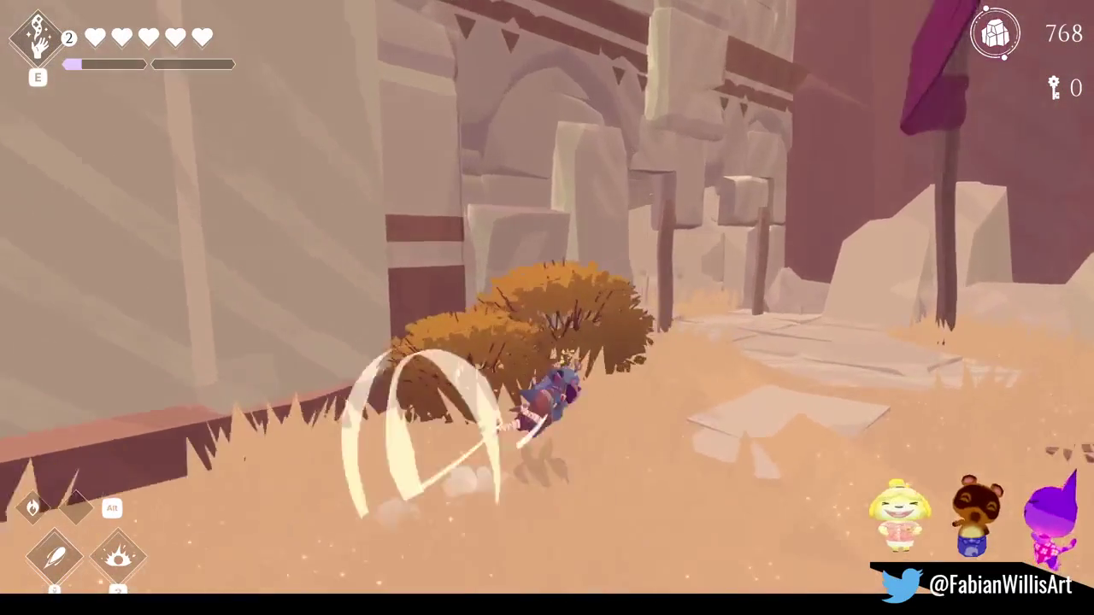
{"action": "key", "text": "w"}
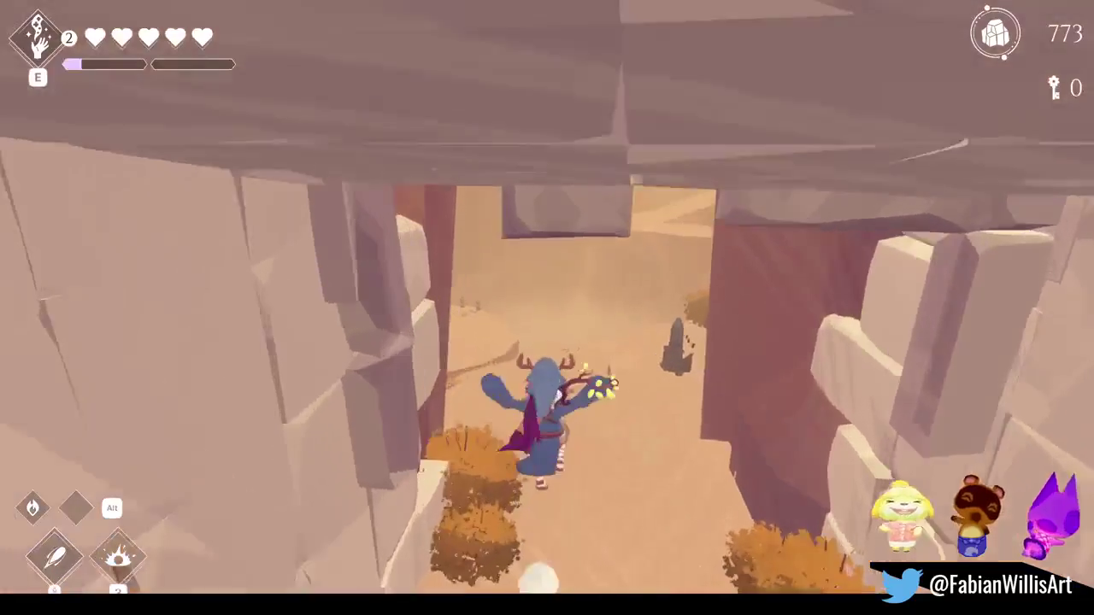
{"action": "key", "text": "w"}
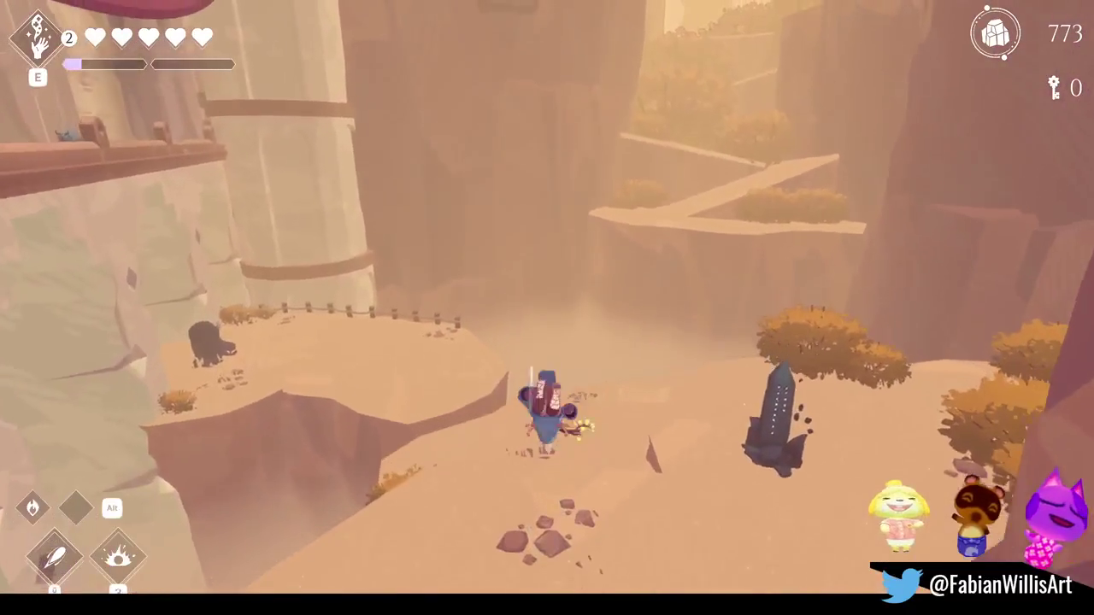
{"action": "key", "text": "w"}
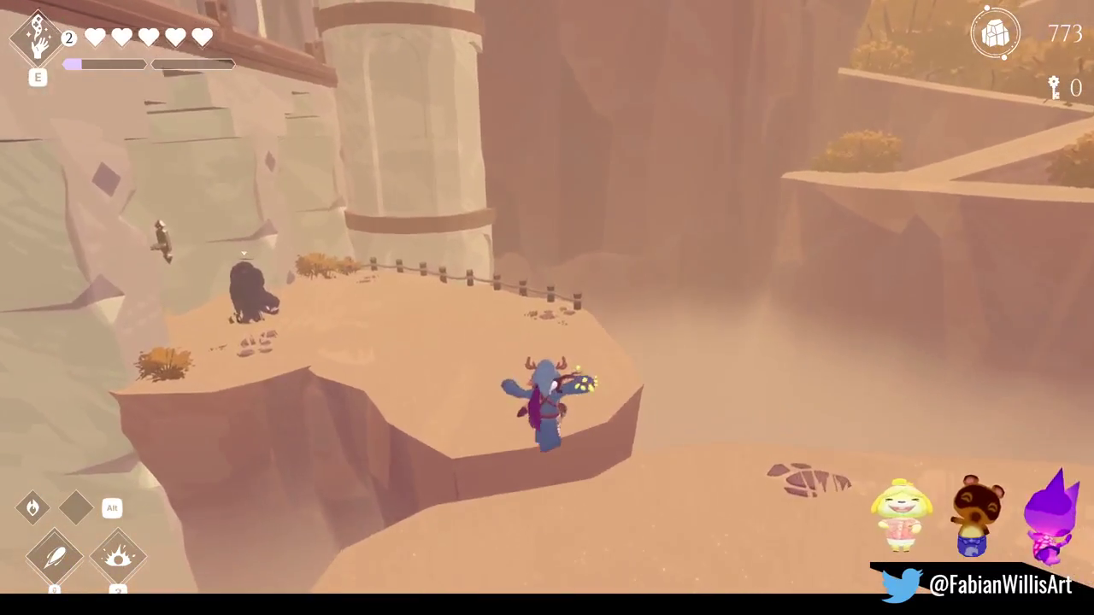
{"action": "key", "text": "space"}
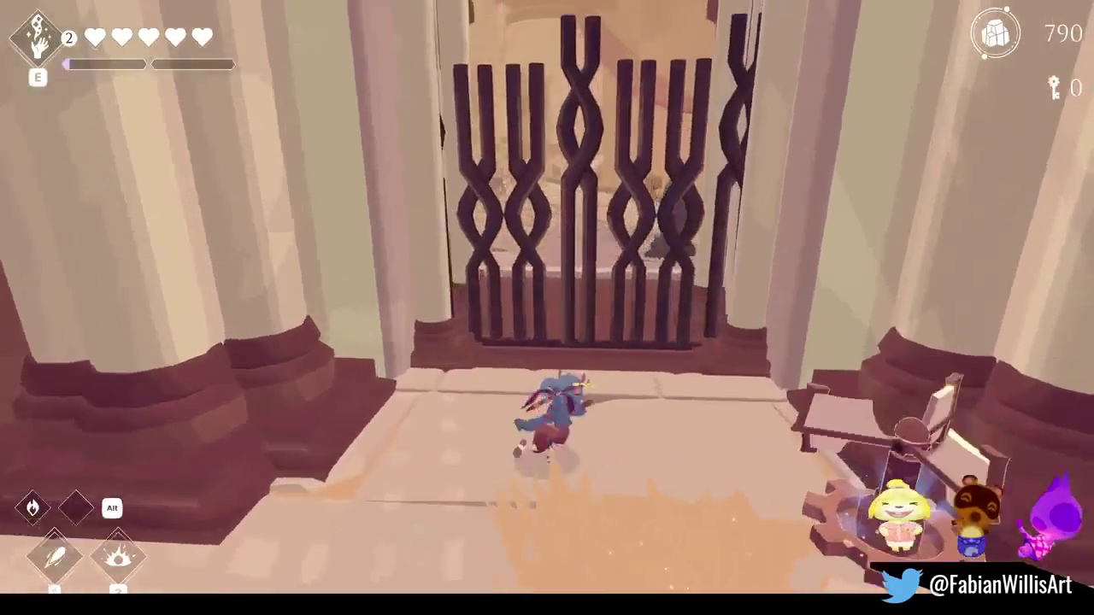
Vault into the courtyard and defeat the spiked-shield enemy with the fiery special.
{"action": "key", "text": "space"}
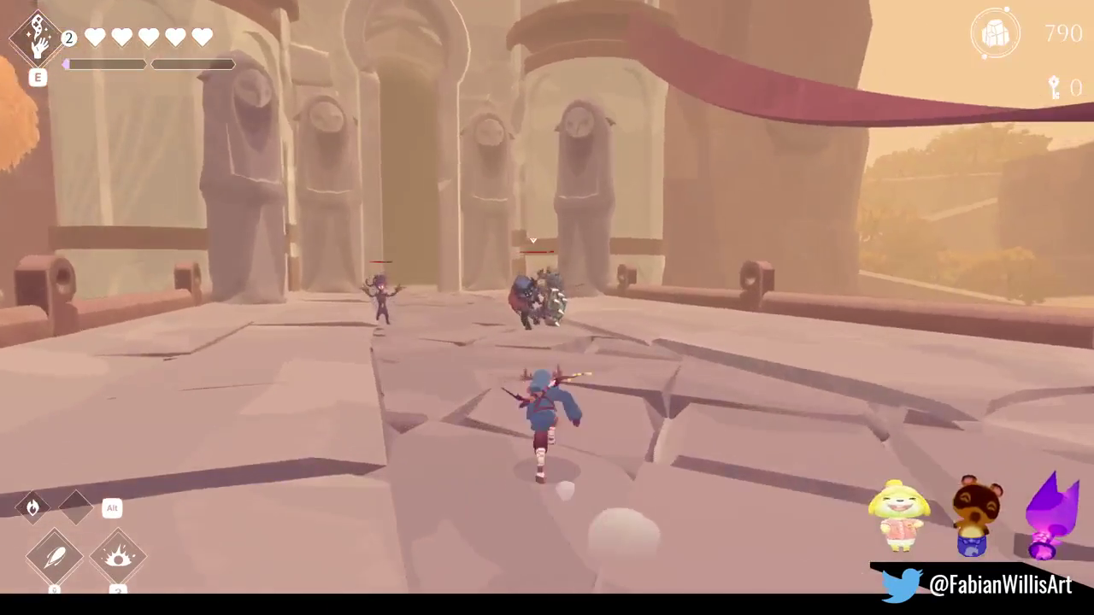
{"action": "key", "text": "w"}
{"action": "key", "text": "w"}
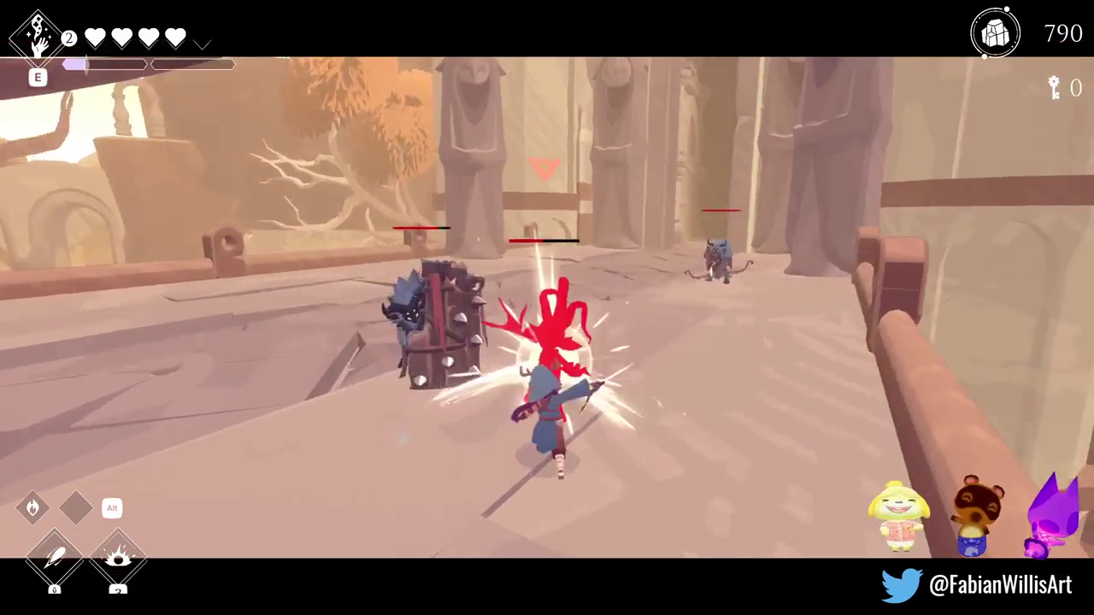
{"action": "key", "text": "w"}
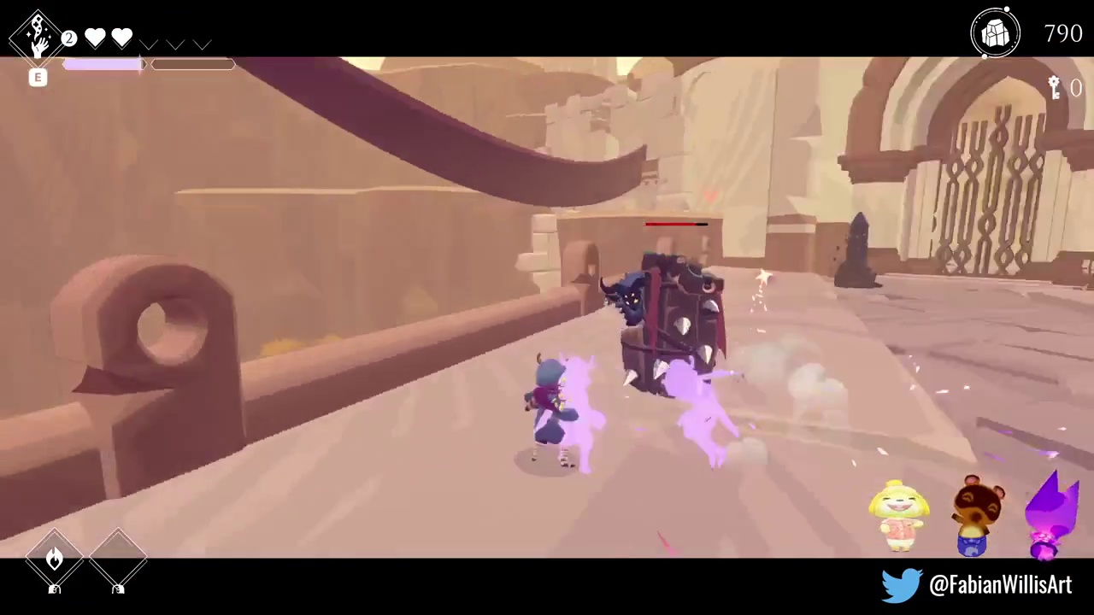
{"action": "key", "text": "w"}
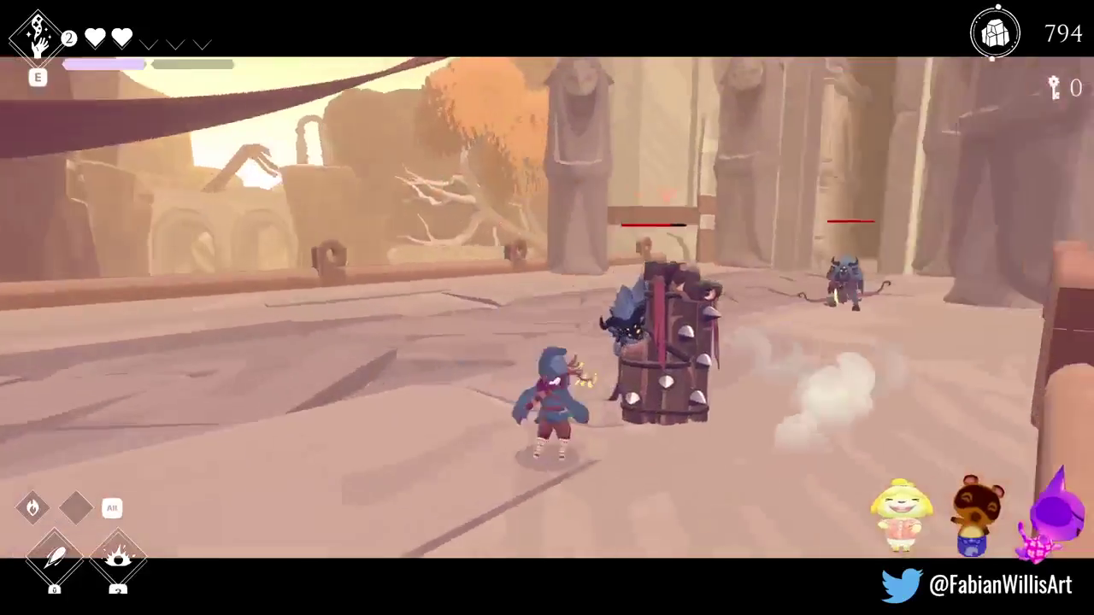
{"action": "key", "text": "w"}
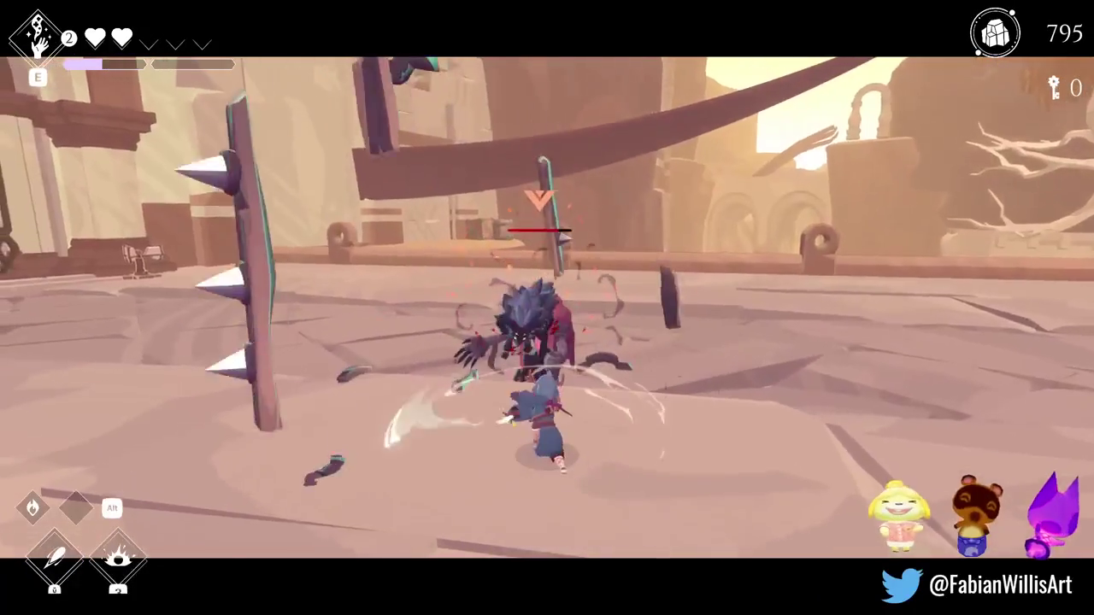
{"action": "key", "text": "w"}
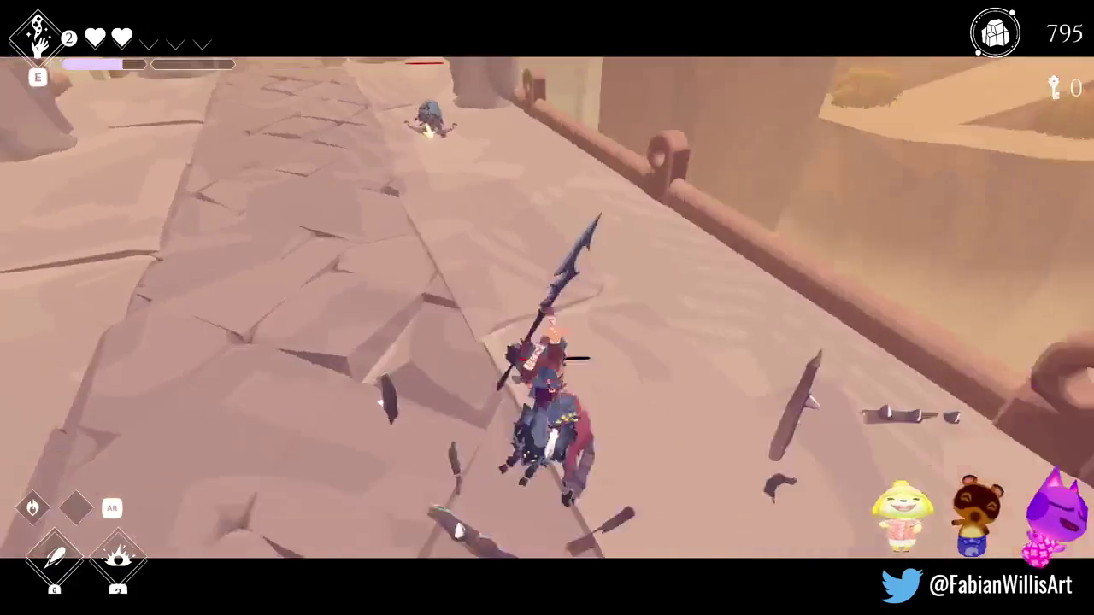
{"action": "key", "text": "w"}
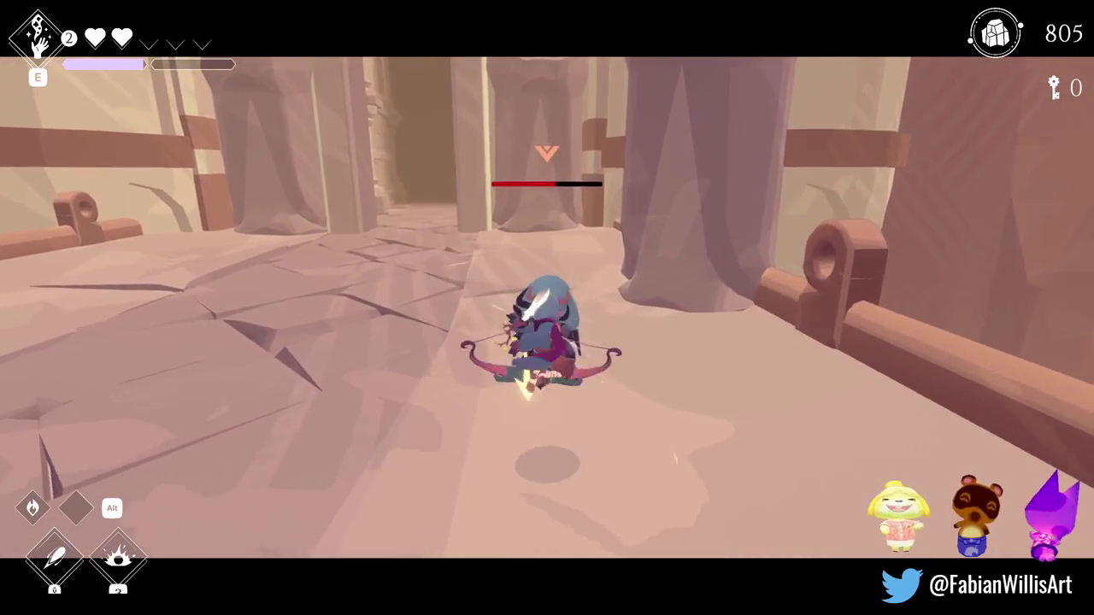
{"action": "key", "text": "e"}
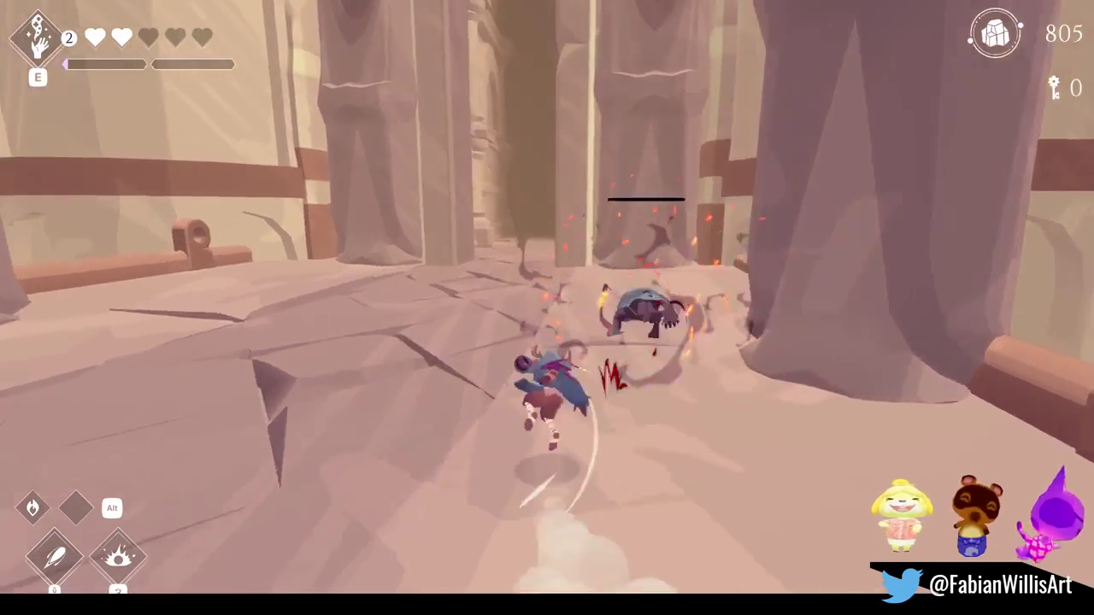
{"action": "key", "text": "w"}
Run along the ledge, through the pillar passage, and across the bridge toward the arched gate.
{"action": "key", "text": "a"}
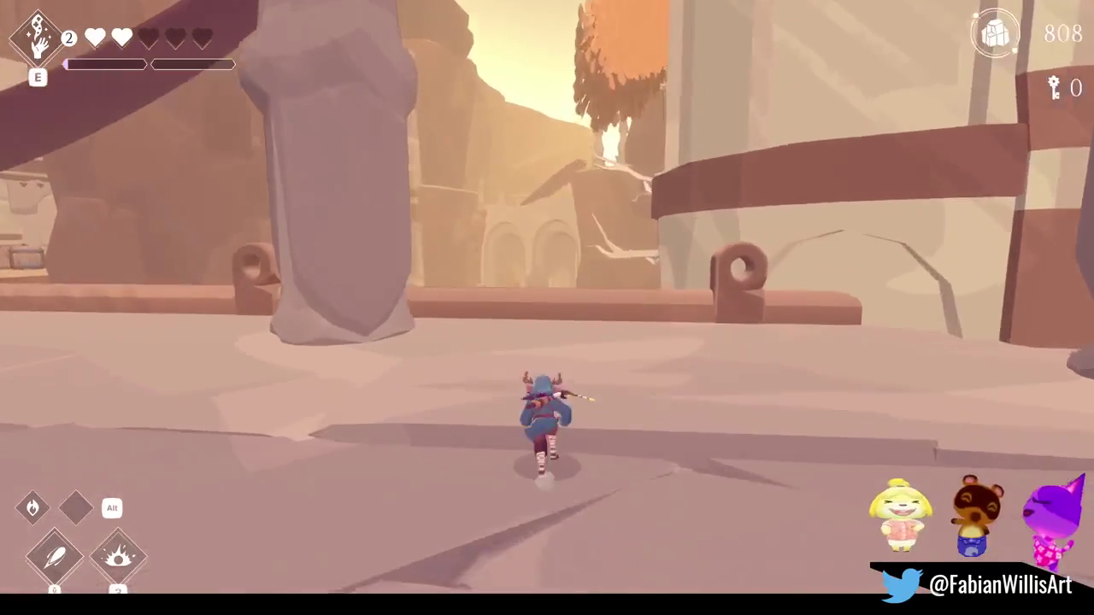
{"action": "key", "text": "d"}
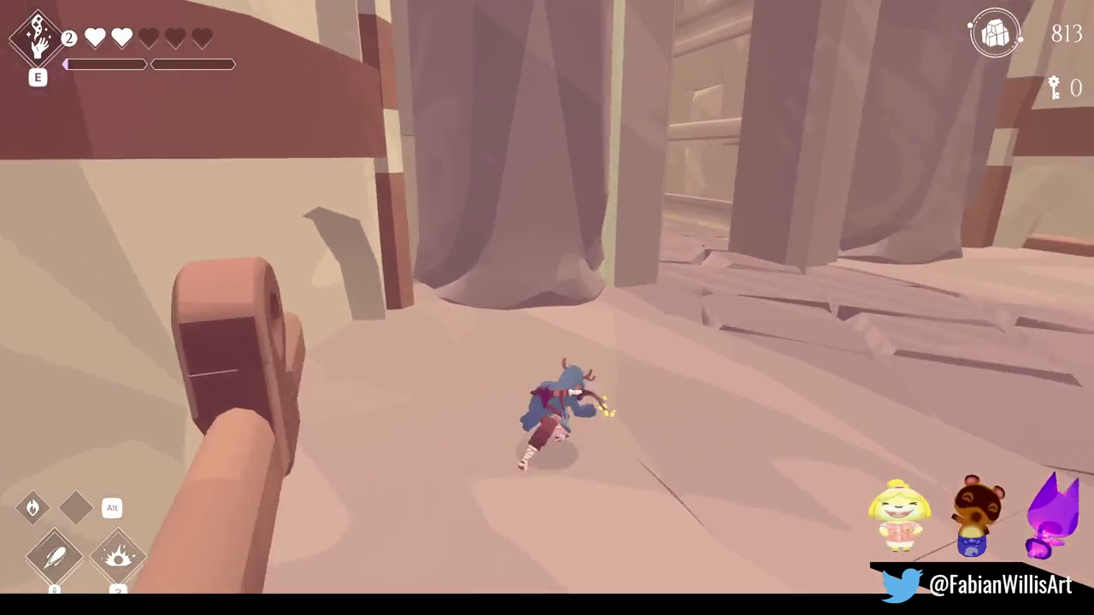
{"action": "key", "text": "a"}
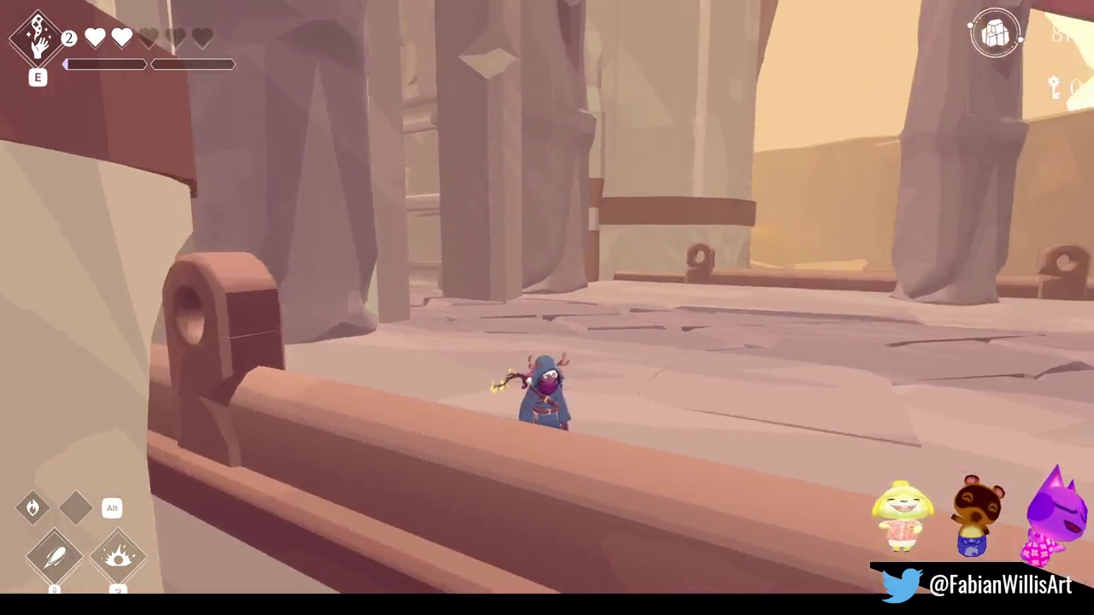
{"action": "key", "text": "a"}
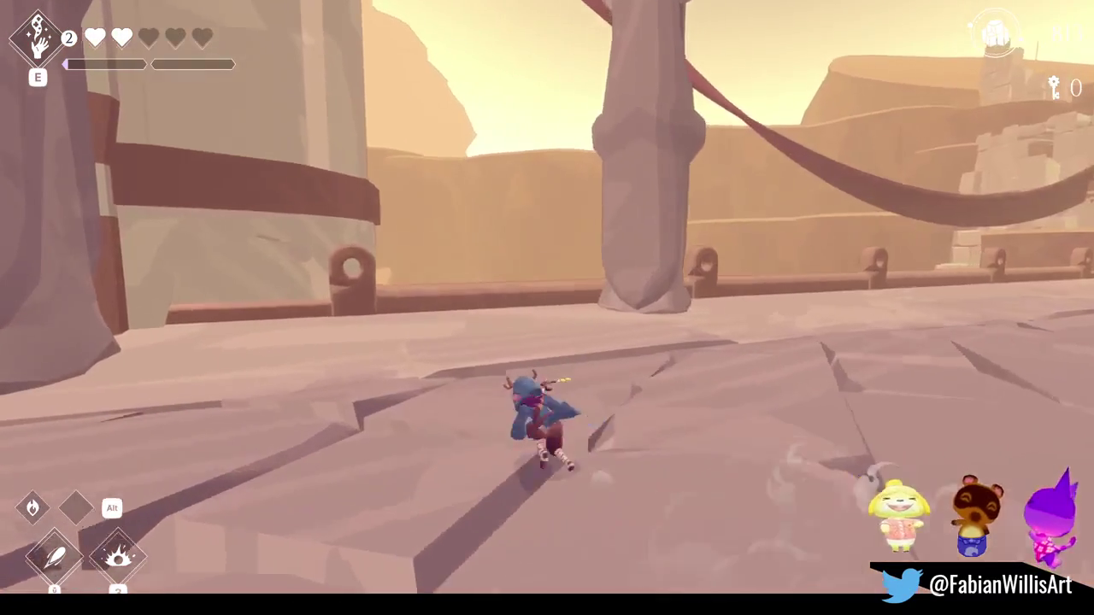
{"action": "key", "text": "w"}
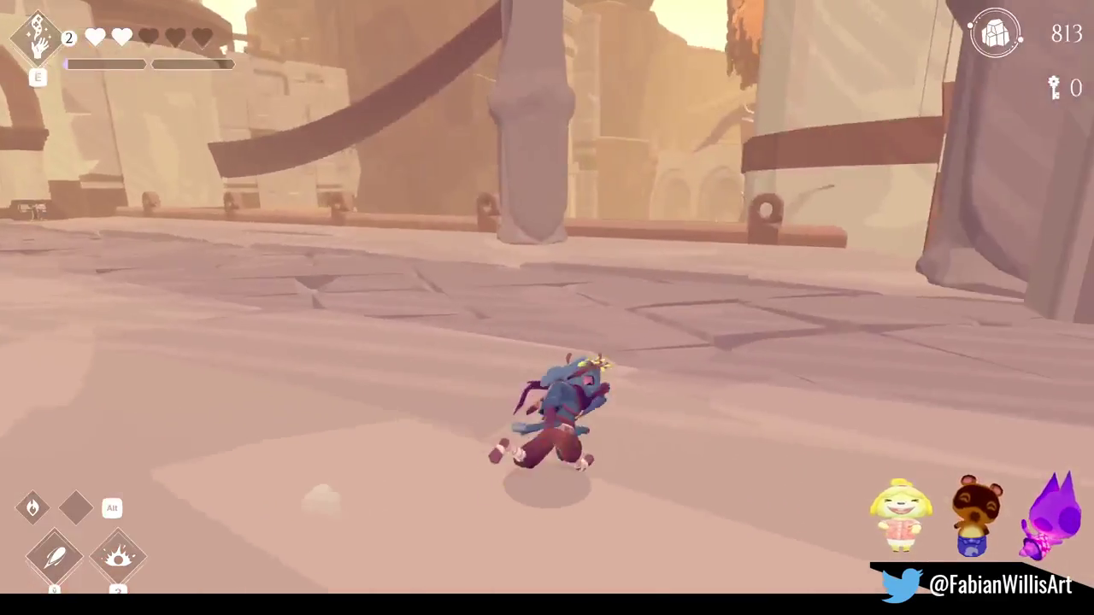
{"action": "key", "text": "w"}
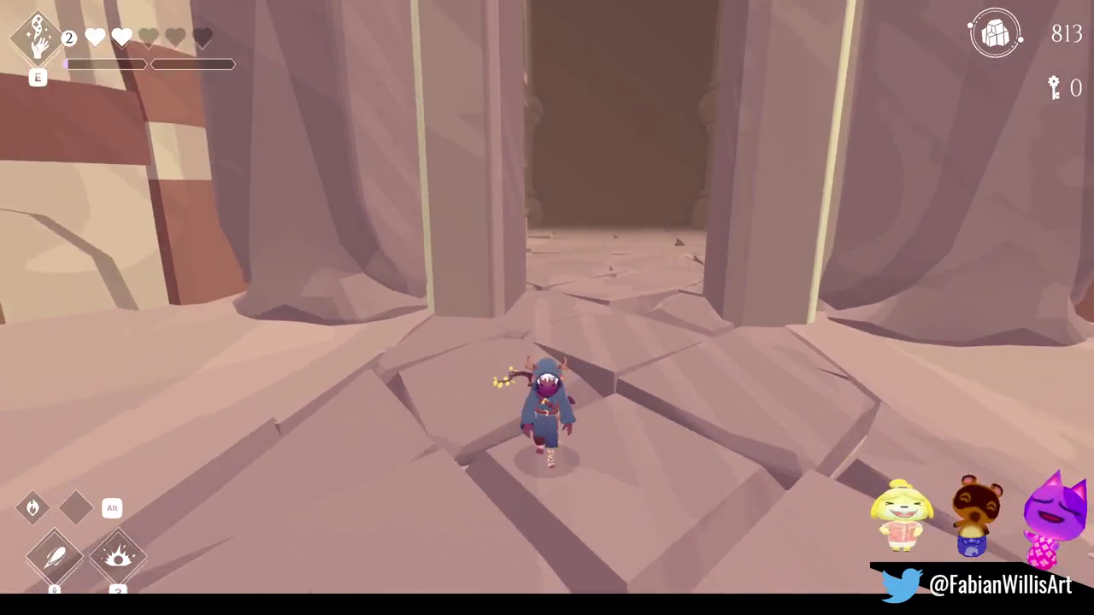
{"action": "key", "text": "w"}
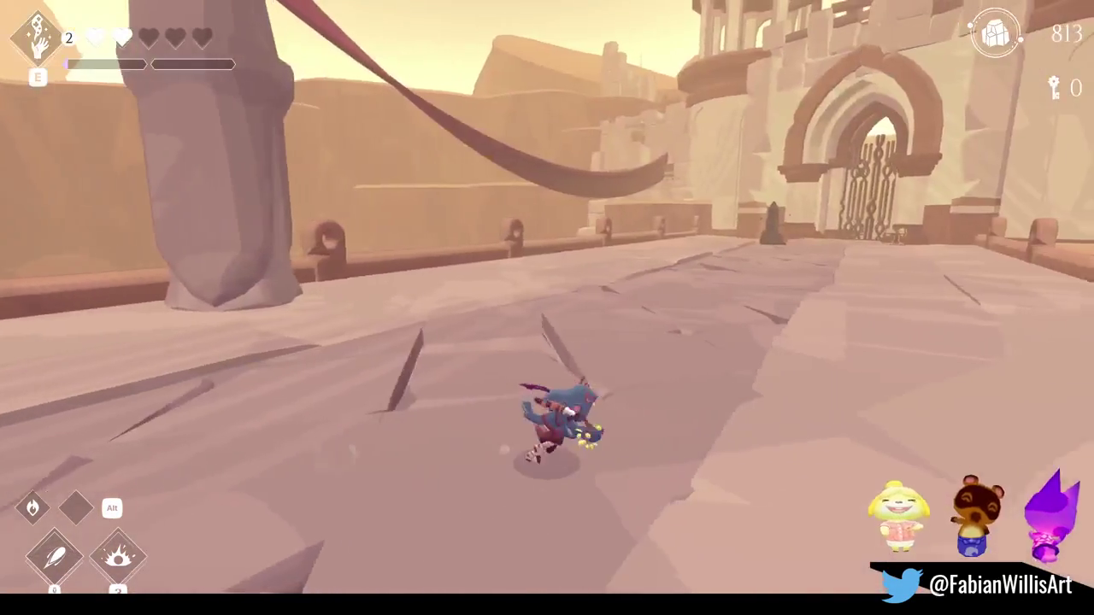
{"action": "key", "text": "w"}
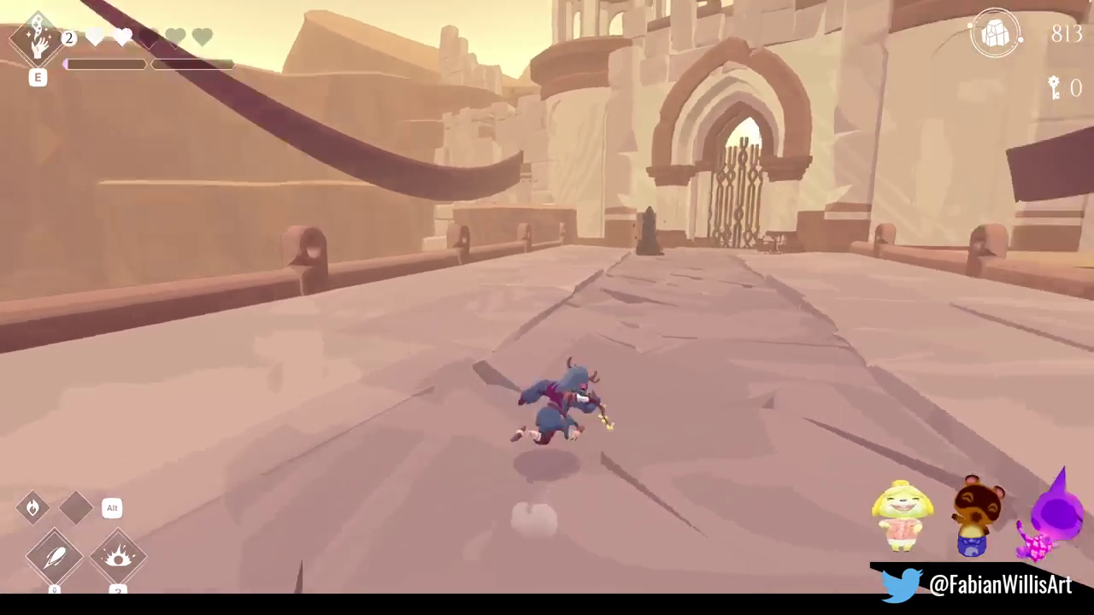
{"action": "key", "text": "w"}
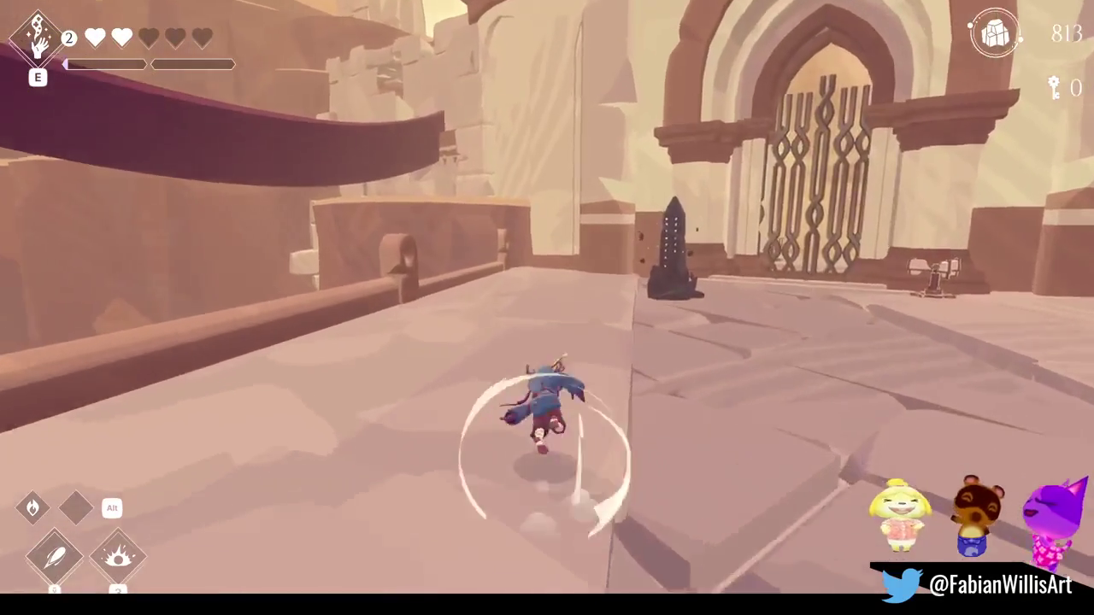
{"action": "key", "text": "w"}
{"action": "key", "text": "w"}
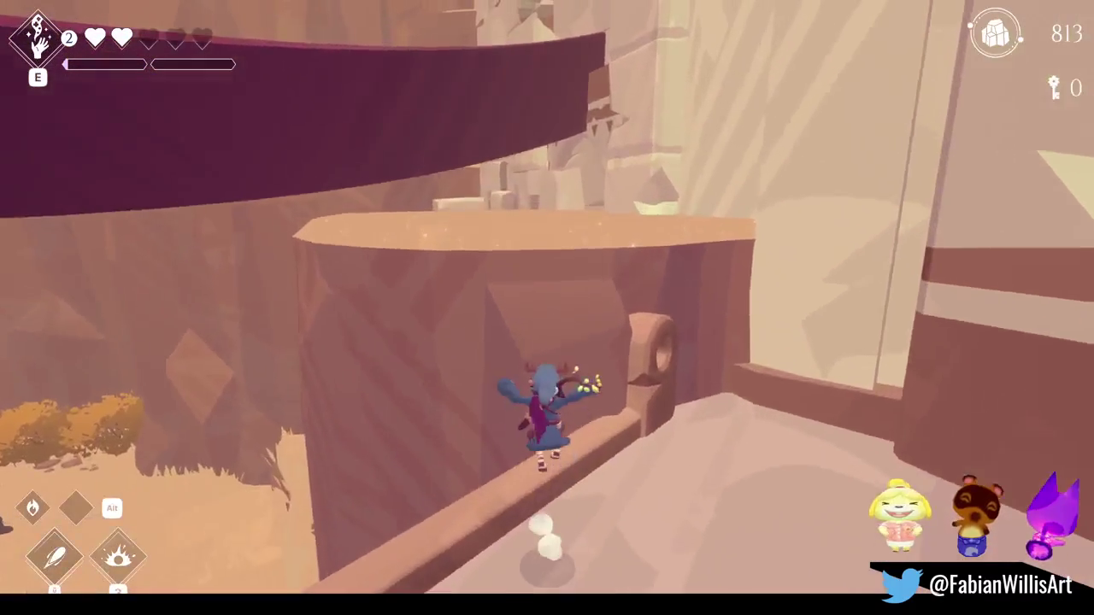
{"action": "key", "text": "w"}
{"action": "key", "text": "w"}
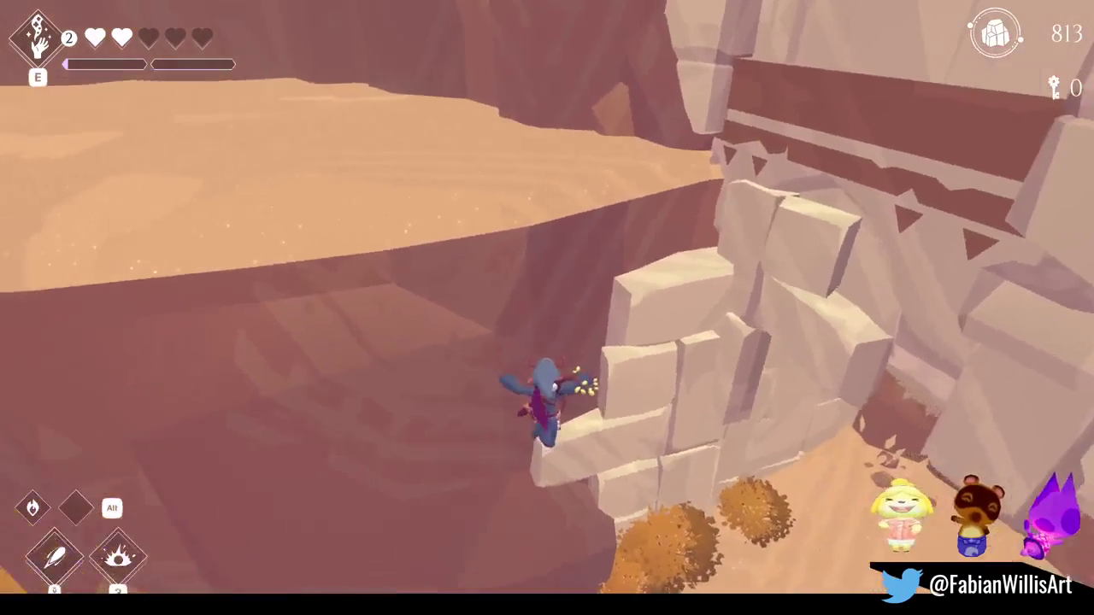
{"action": "key", "text": "w"}
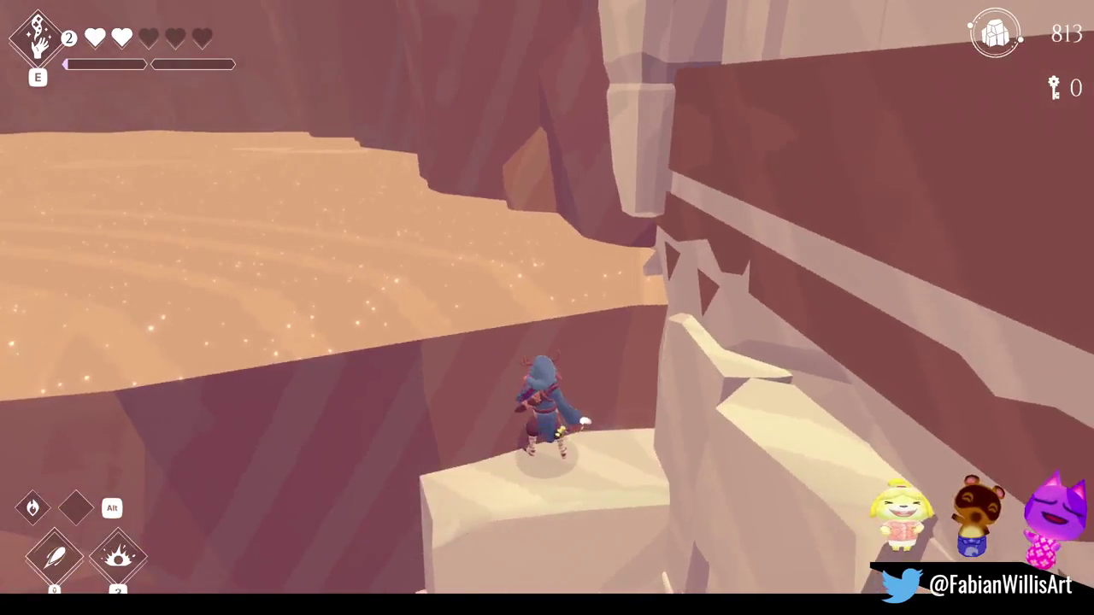
{"action": "key", "text": "space"}
{"action": "key", "text": "w"}
{"action": "key", "text": "w"}
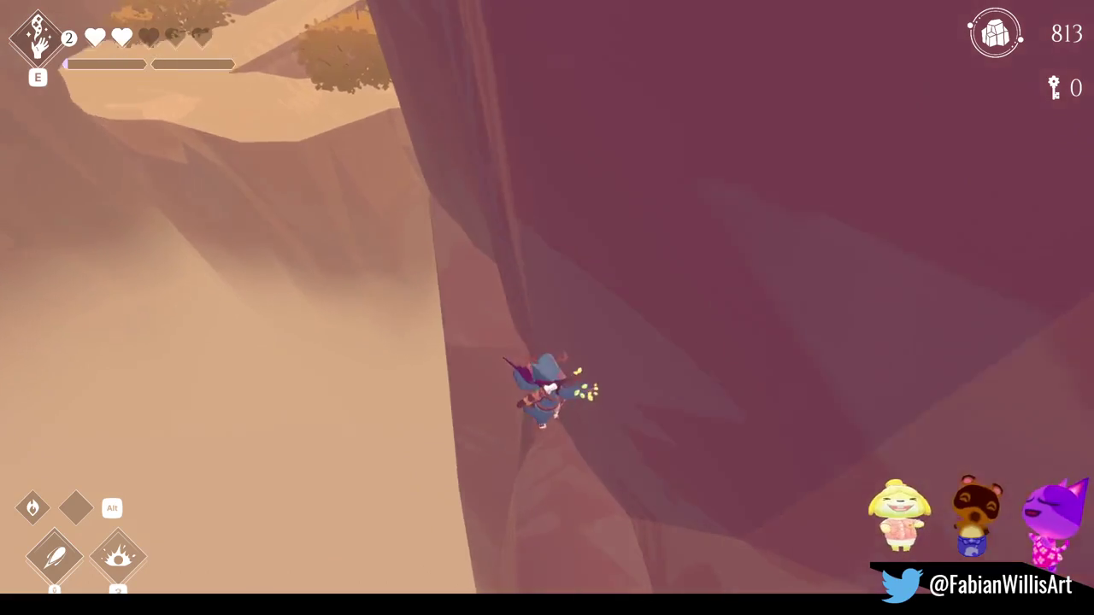
{"action": "key", "text": "w"}
{"action": "key", "text": "w"}
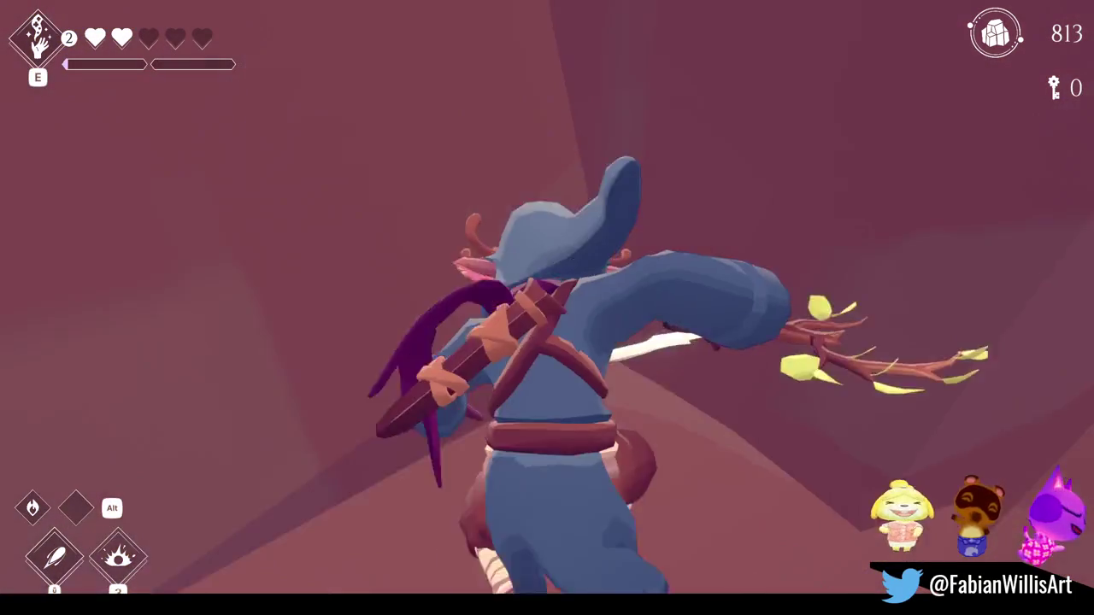
{"action": "key", "text": "space"}
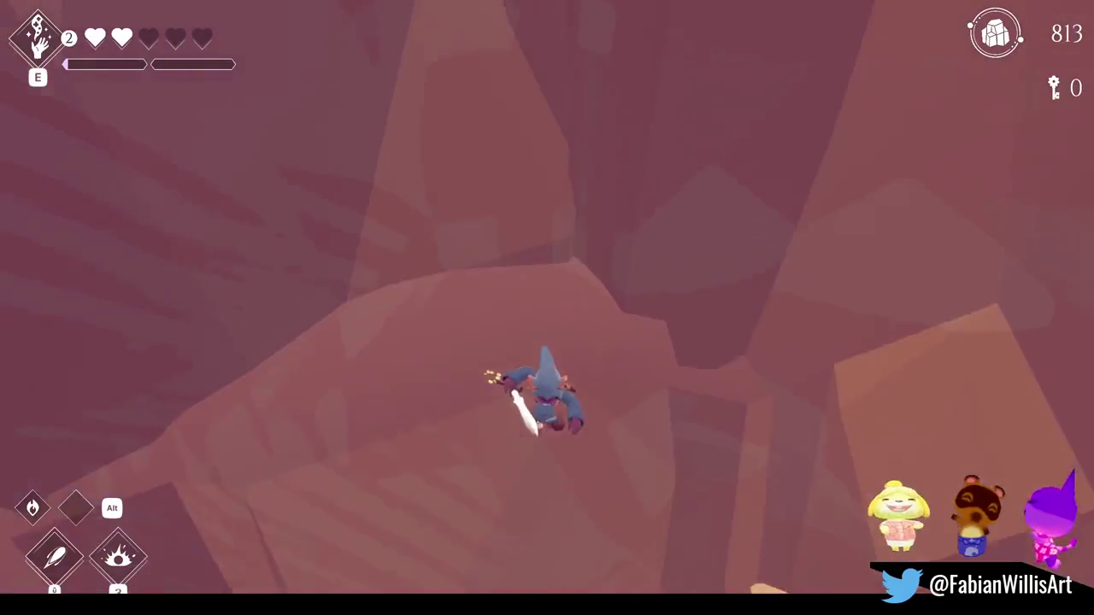
{"action": "key", "text": "w"}
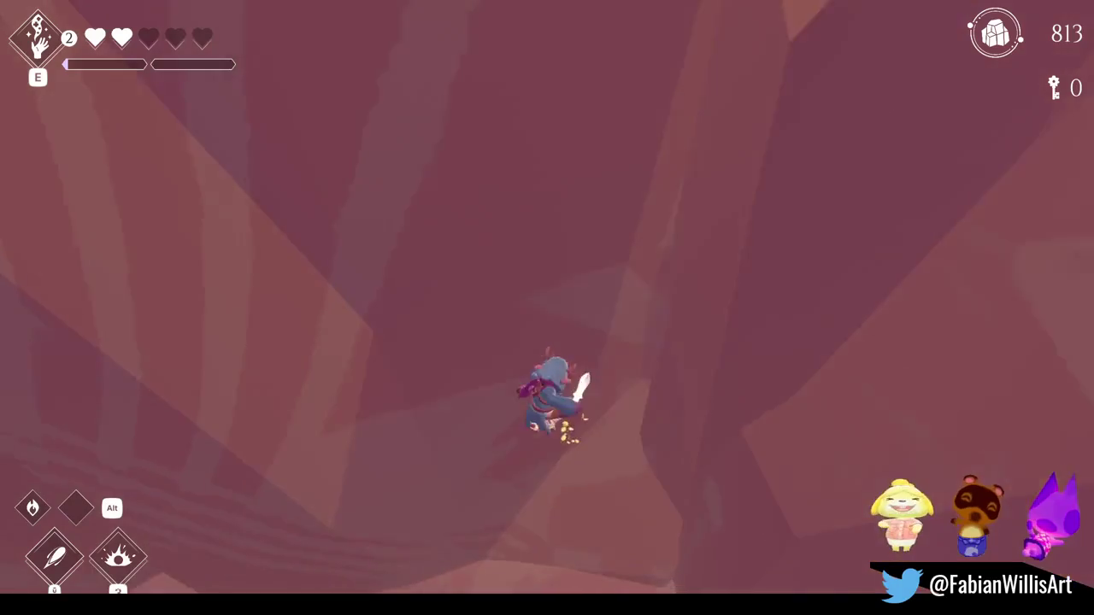
{"action": "key", "text": "w"}
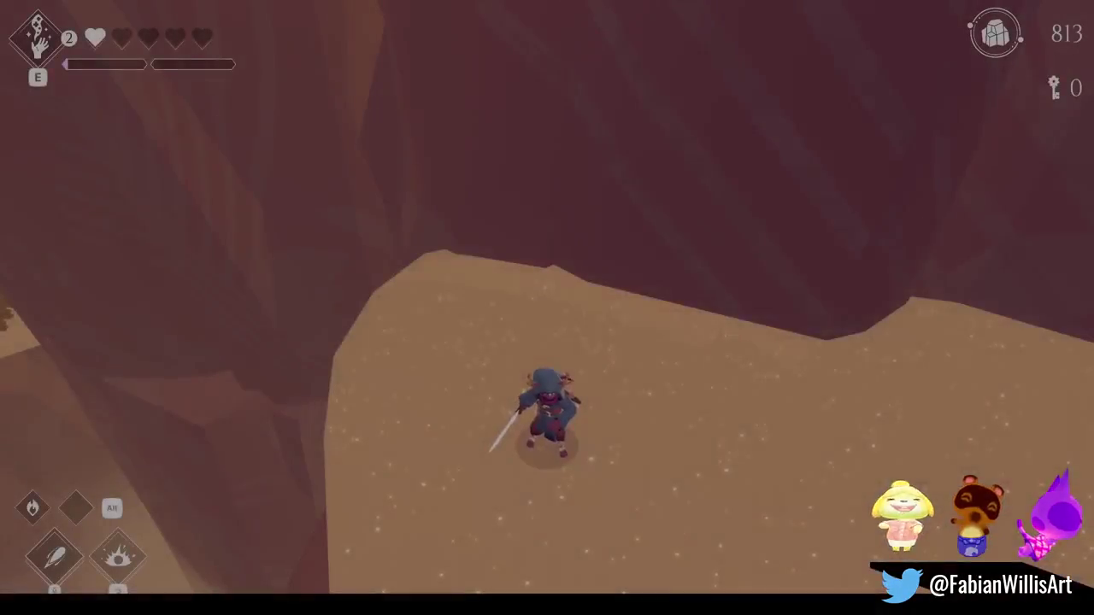
{"action": "key", "text": "e"}
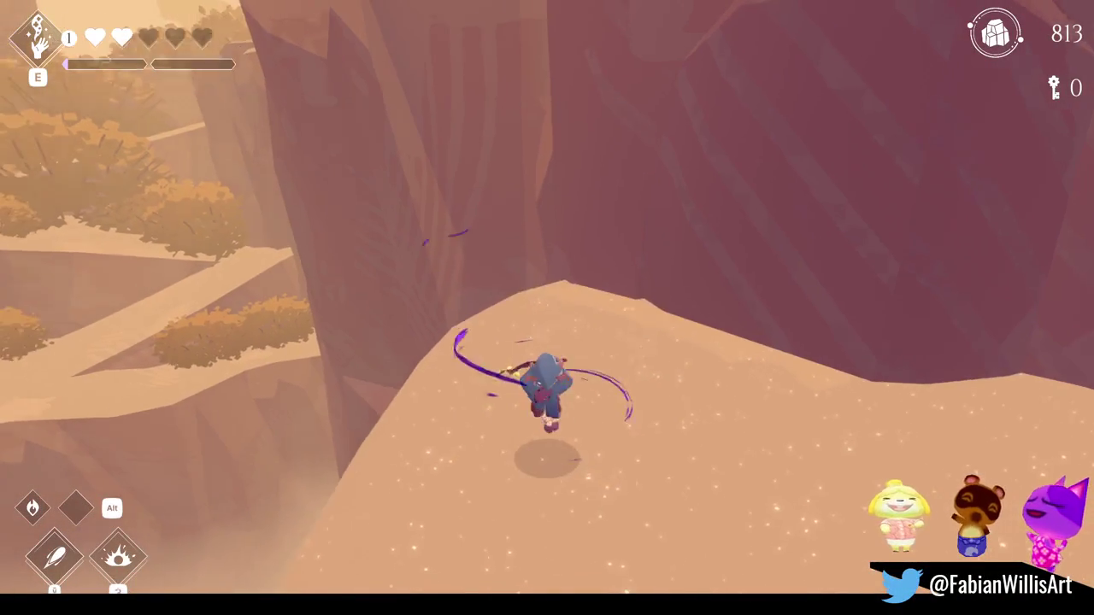
{"action": "key", "text": "e"}
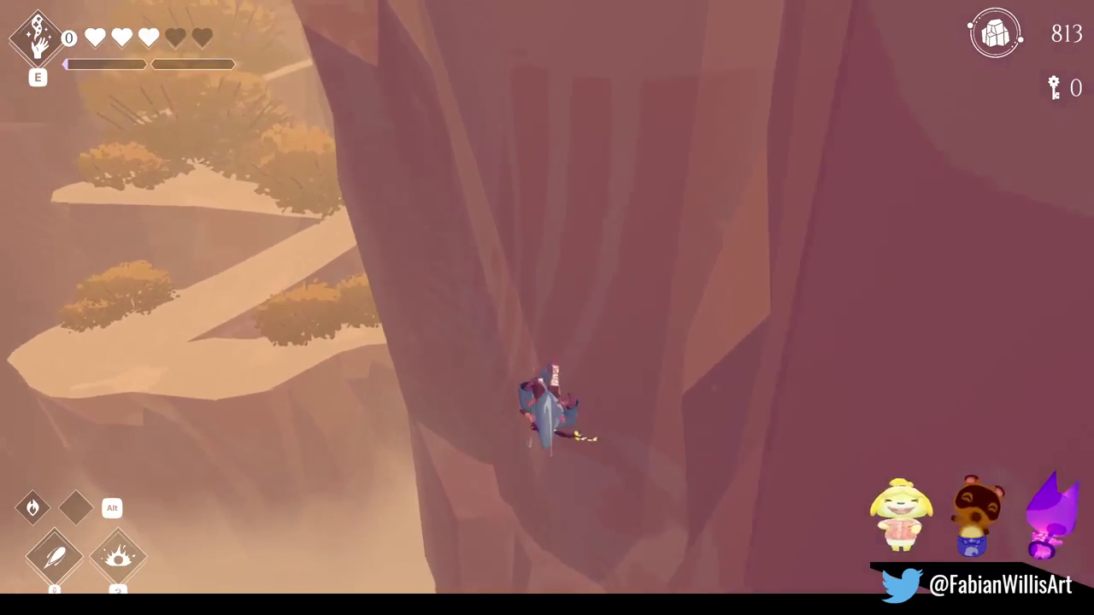
{"action": "key", "text": "w"}
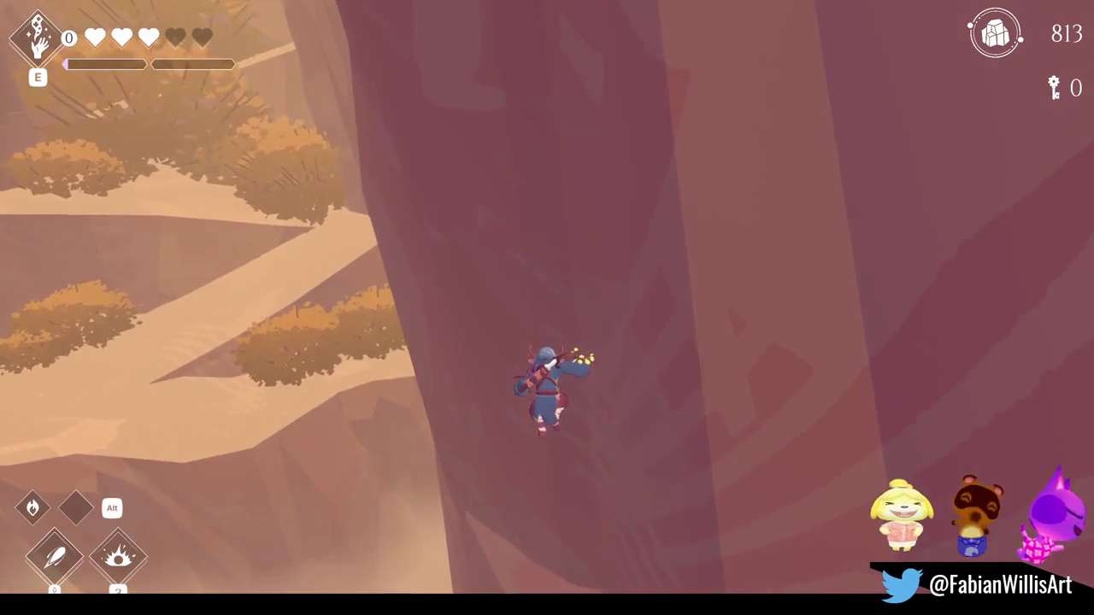
{"action": "key", "text": "s"}
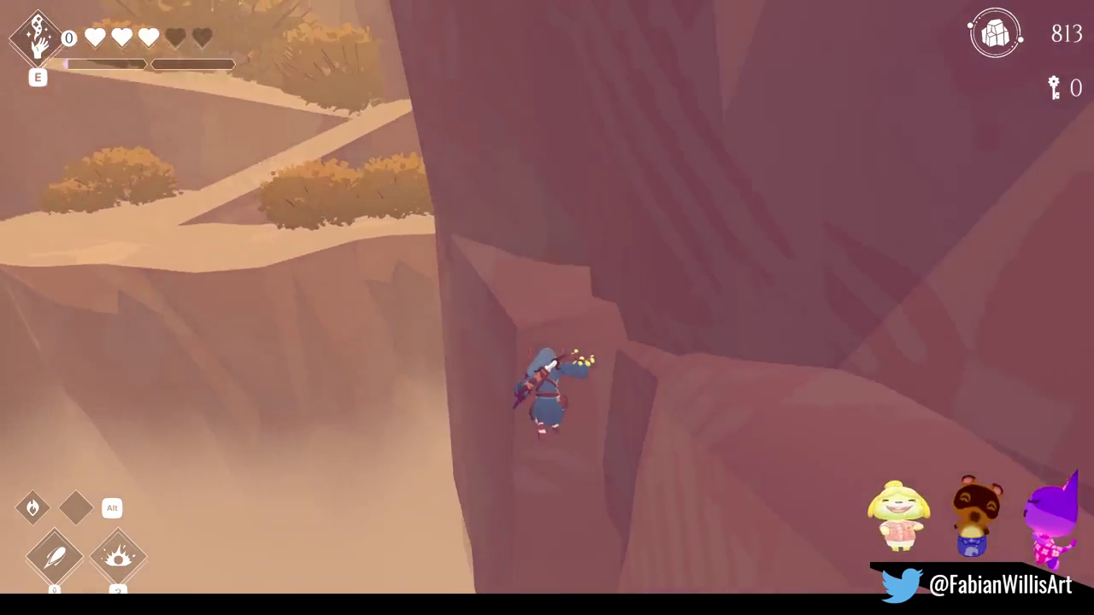
{"action": "key", "text": "s"}
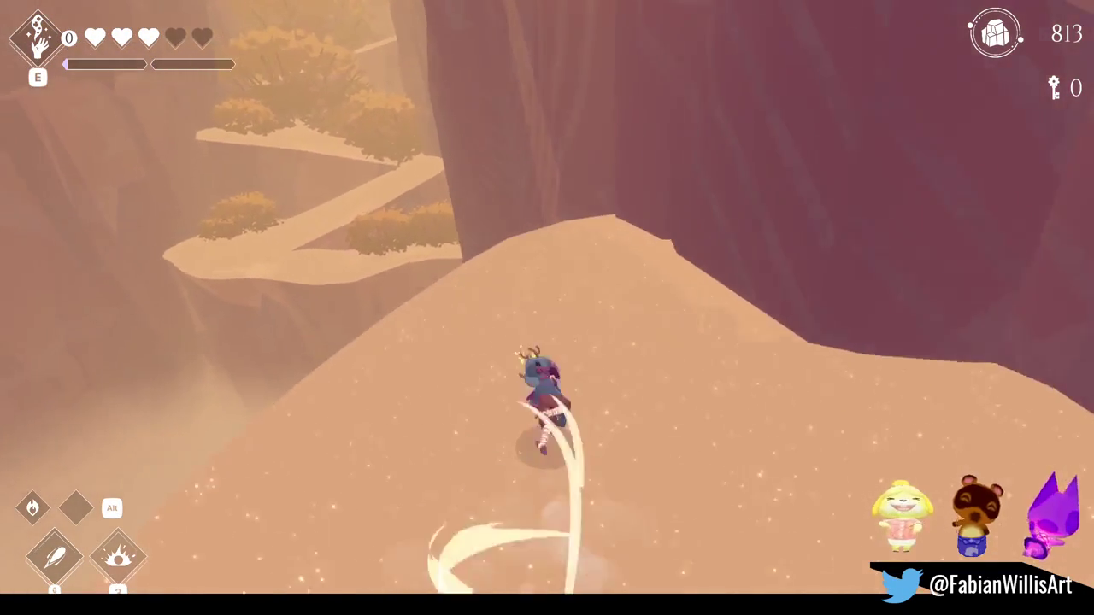
{"action": "key", "text": "w"}
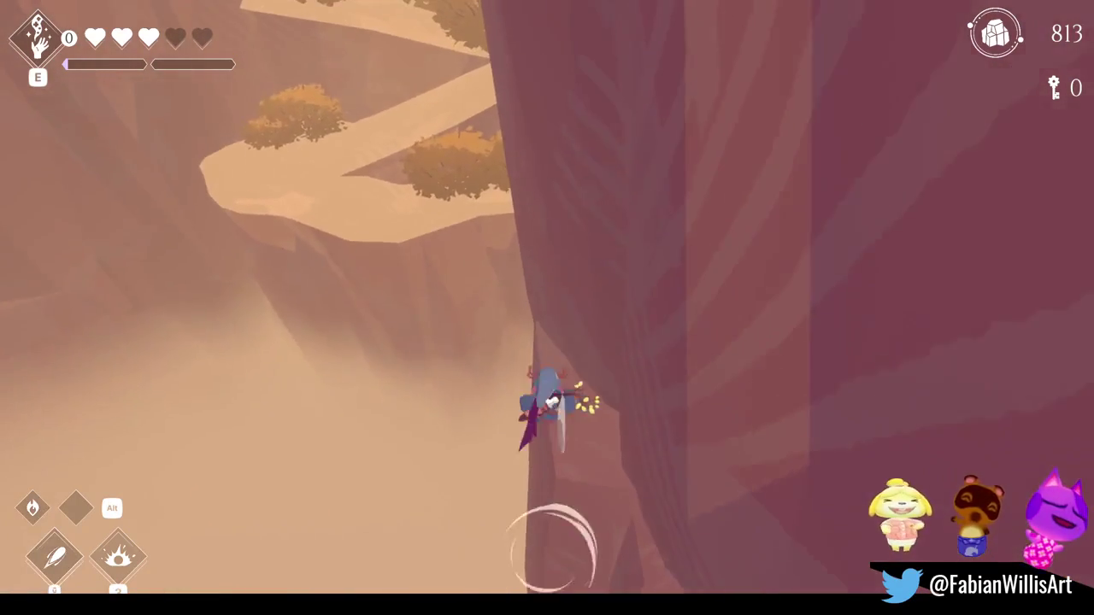
{"action": "key", "text": "w"}
{"action": "key", "text": "w"}
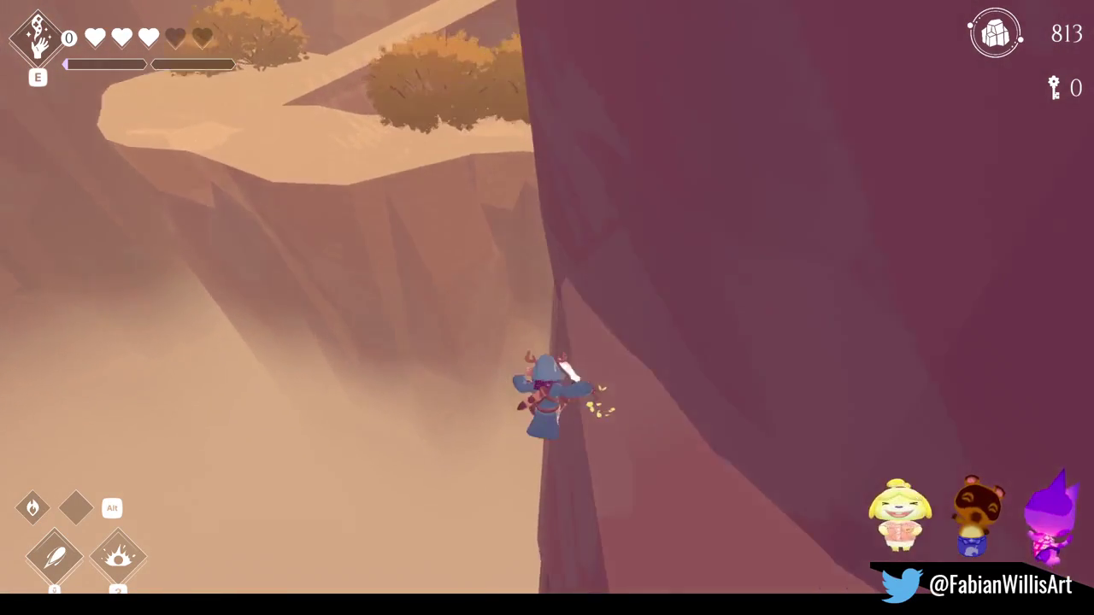
{"action": "key", "text": "w"}
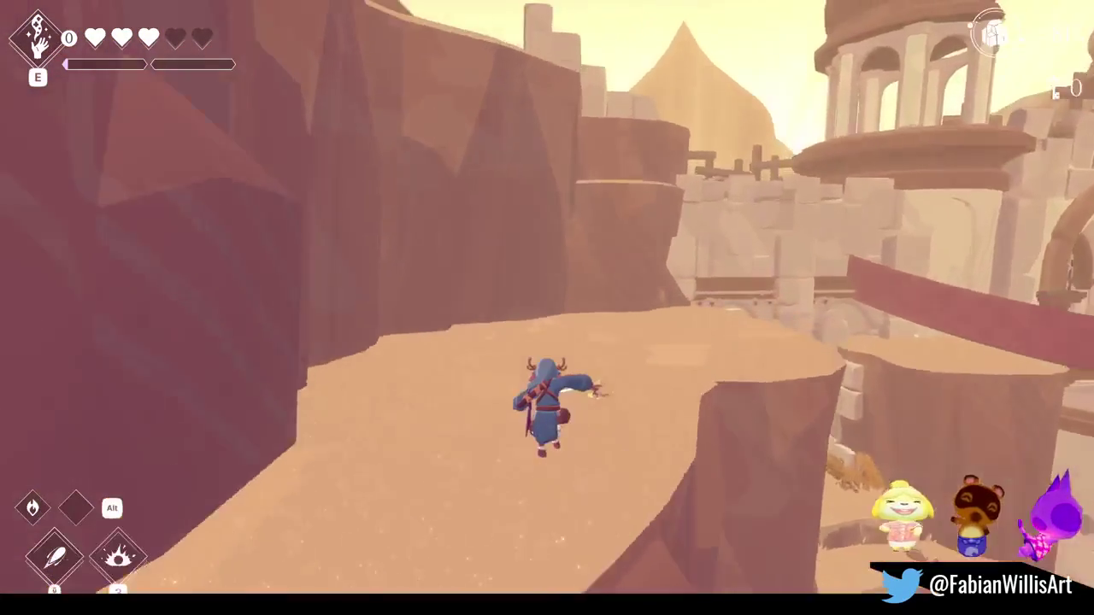
{"action": "key", "text": "w"}
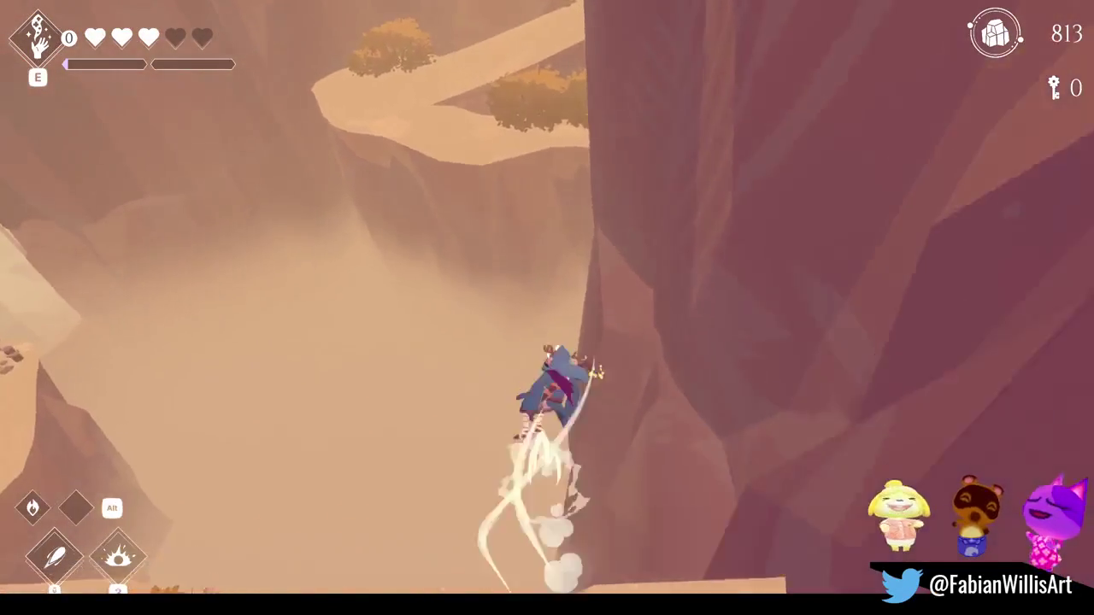
{"action": "key", "text": "w"}
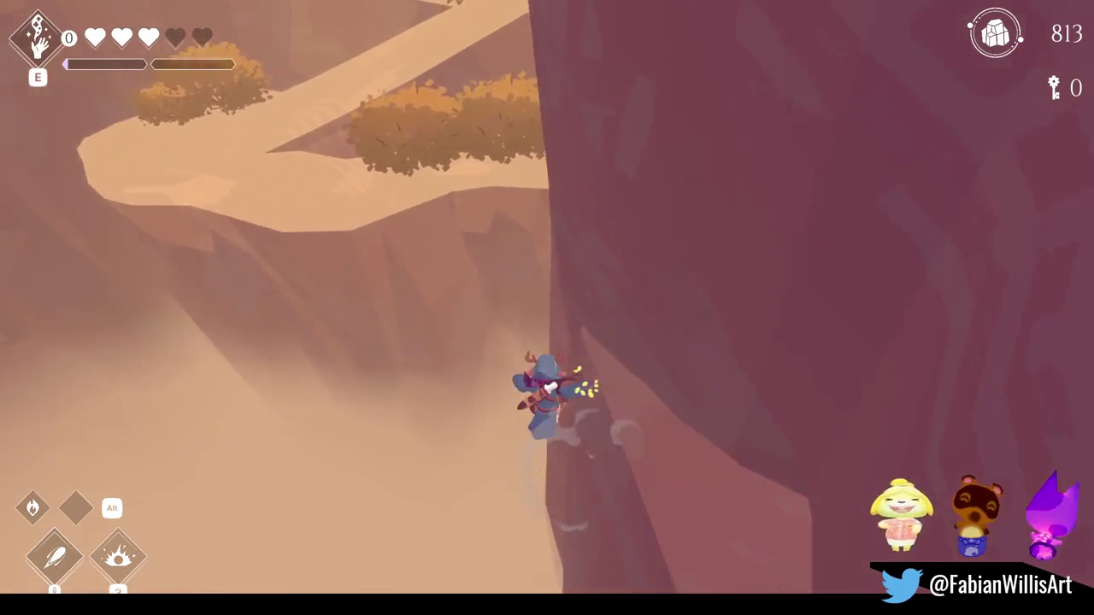
{"action": "key", "text": "w"}
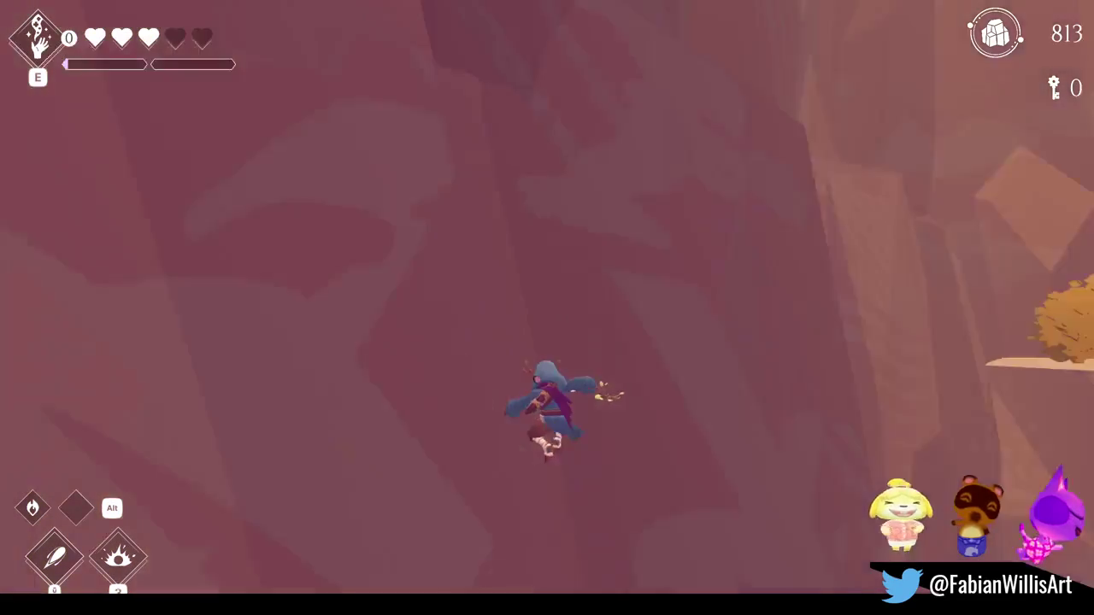
{"action": "key", "text": "w"}
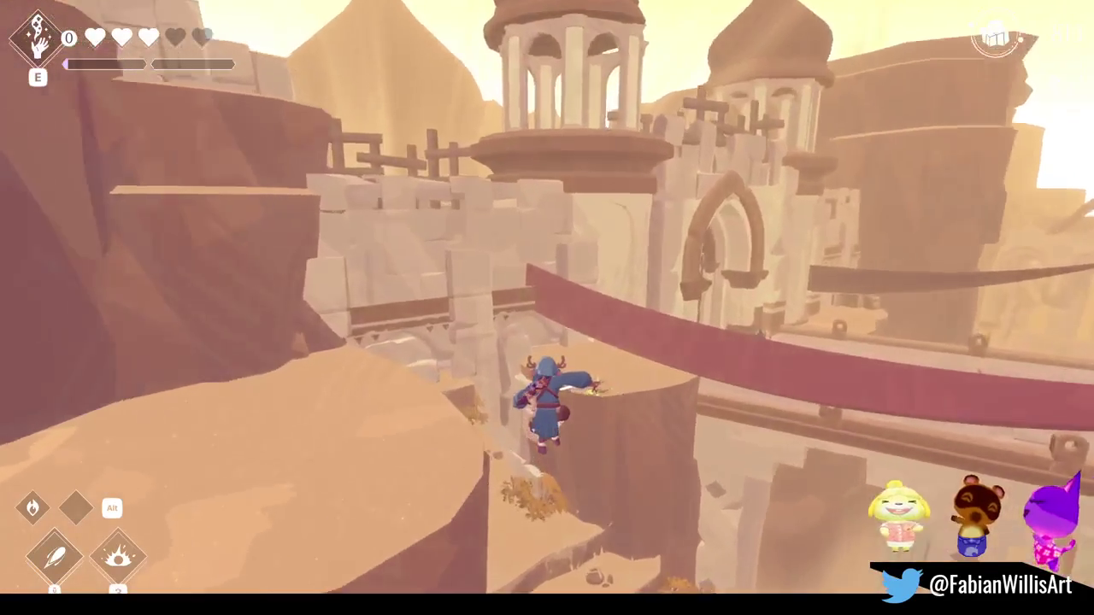
{"action": "key", "text": "w"}
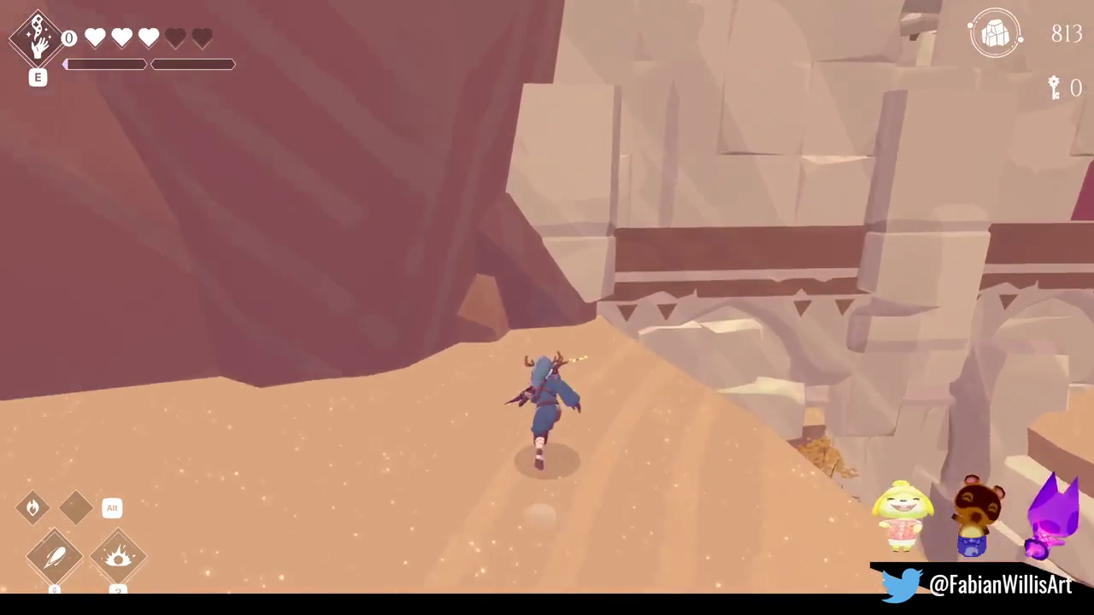
{"action": "key", "text": "w"}
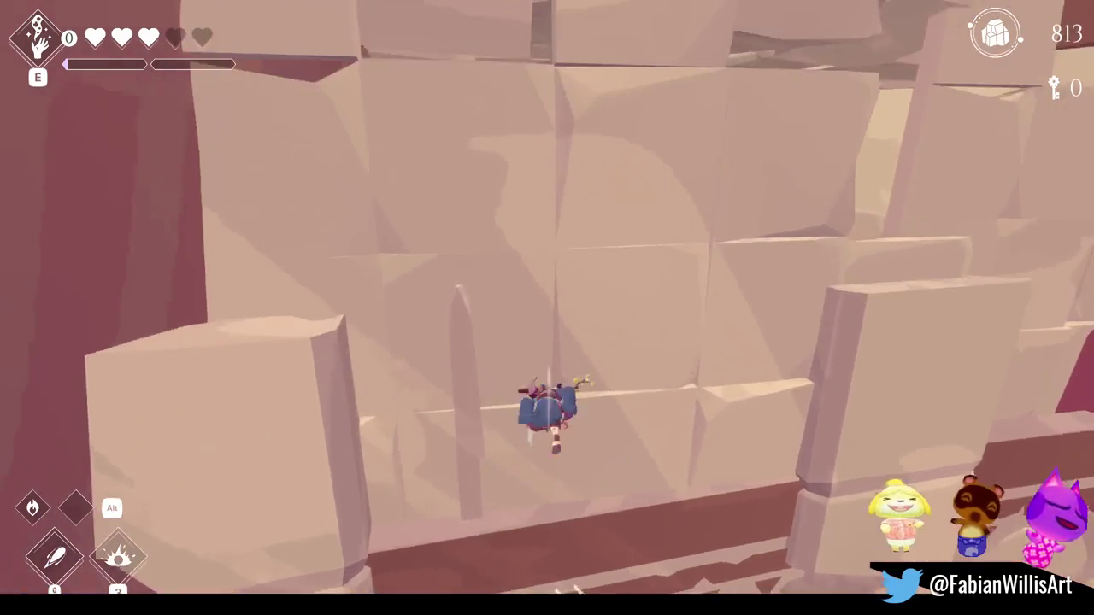
{"action": "key", "text": "w"}
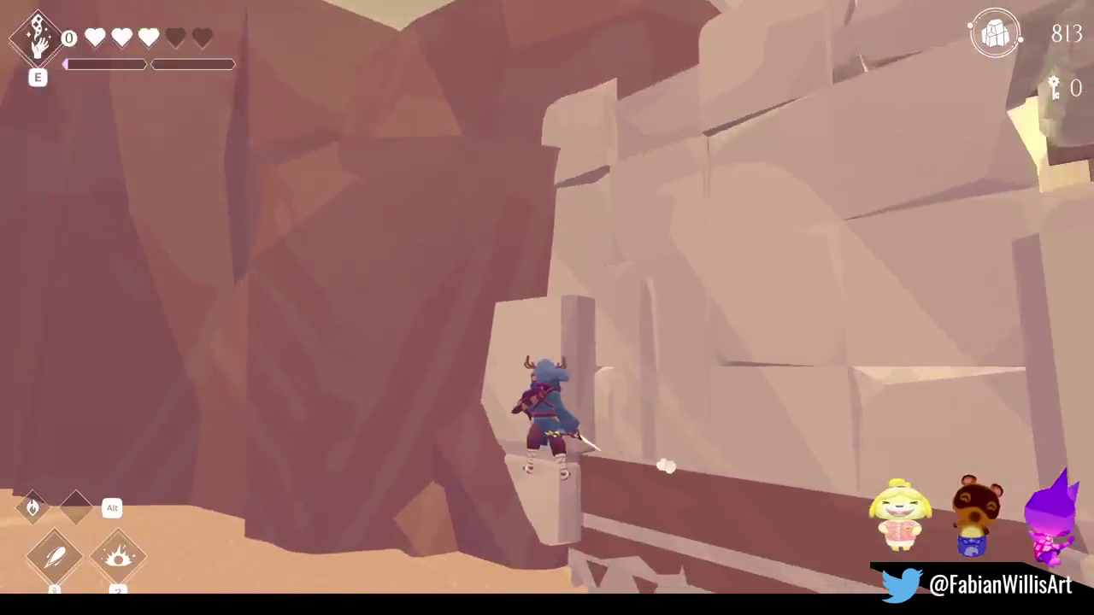
{"action": "key", "text": "w"}
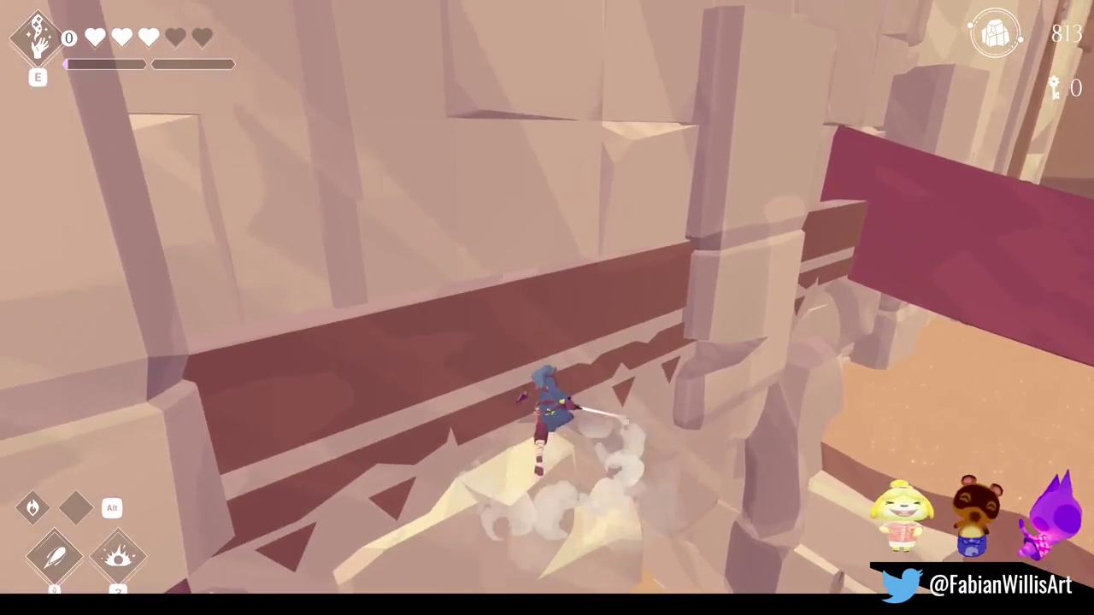
{"action": "key", "text": "w"}
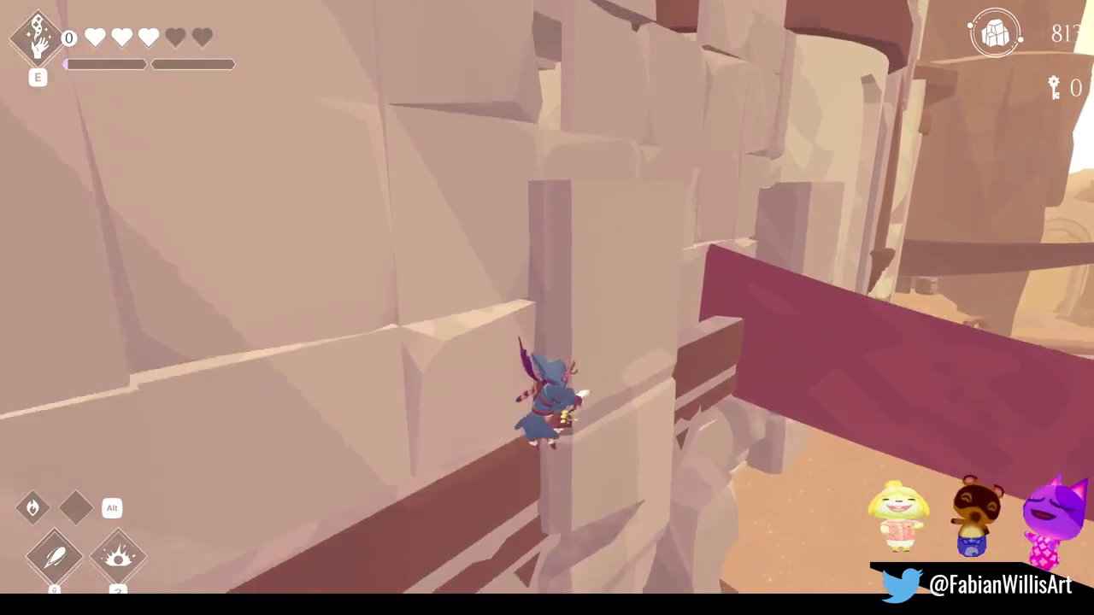
{"action": "key", "text": "w"}
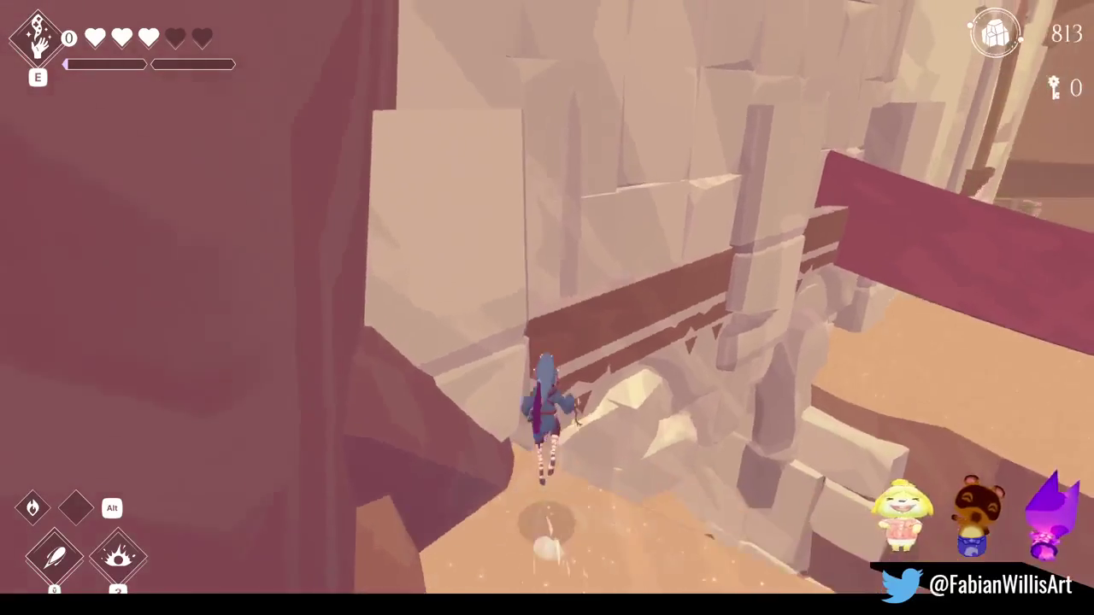
{"action": "key", "text": "w"}
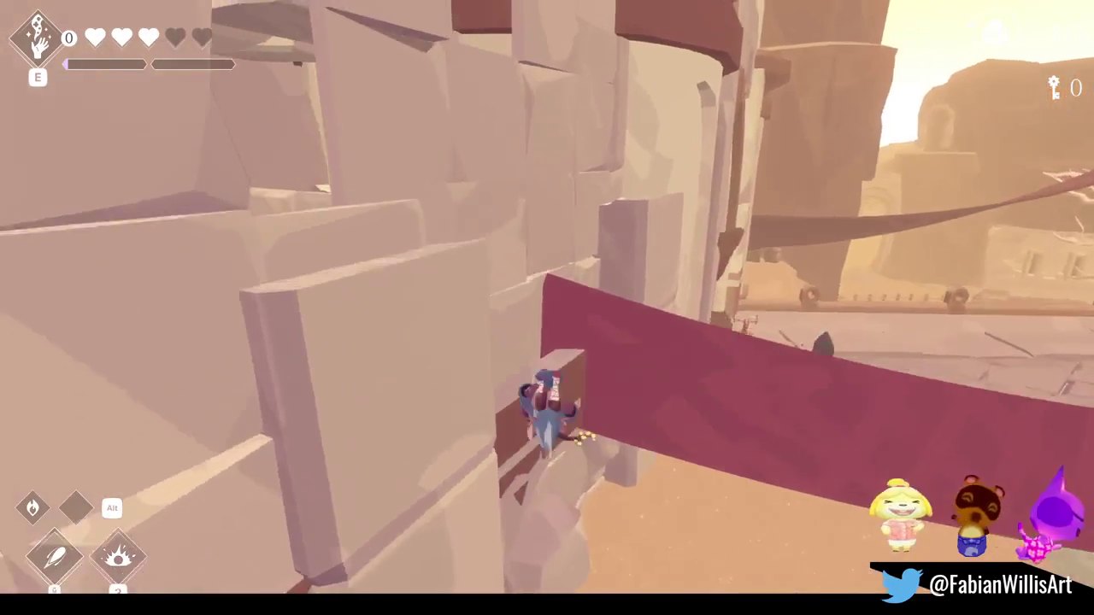
{"action": "key", "text": "w"}
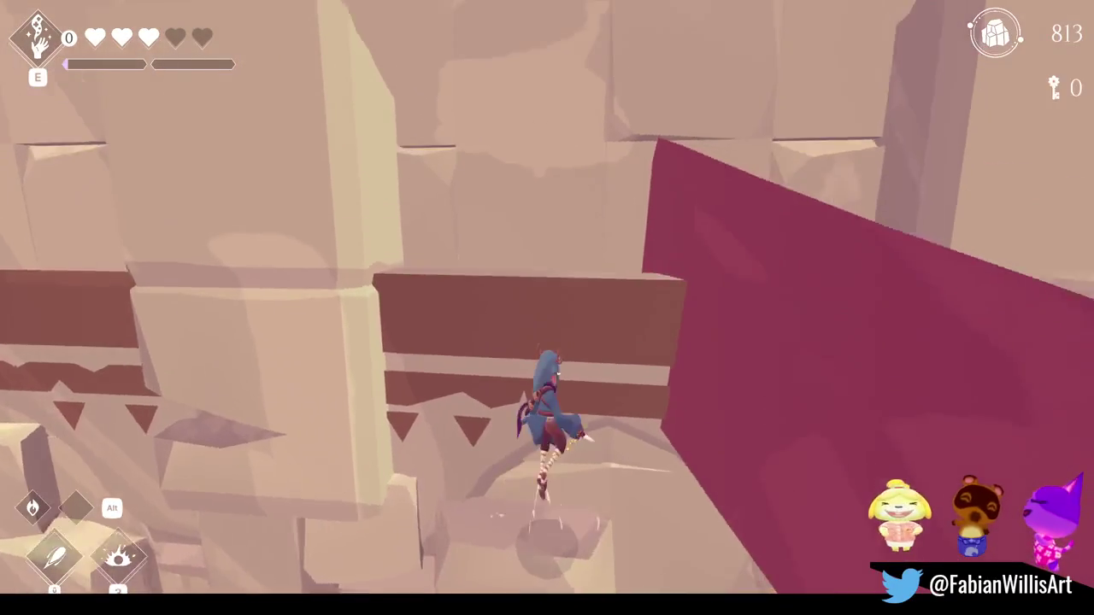
{"action": "key", "text": "w"}
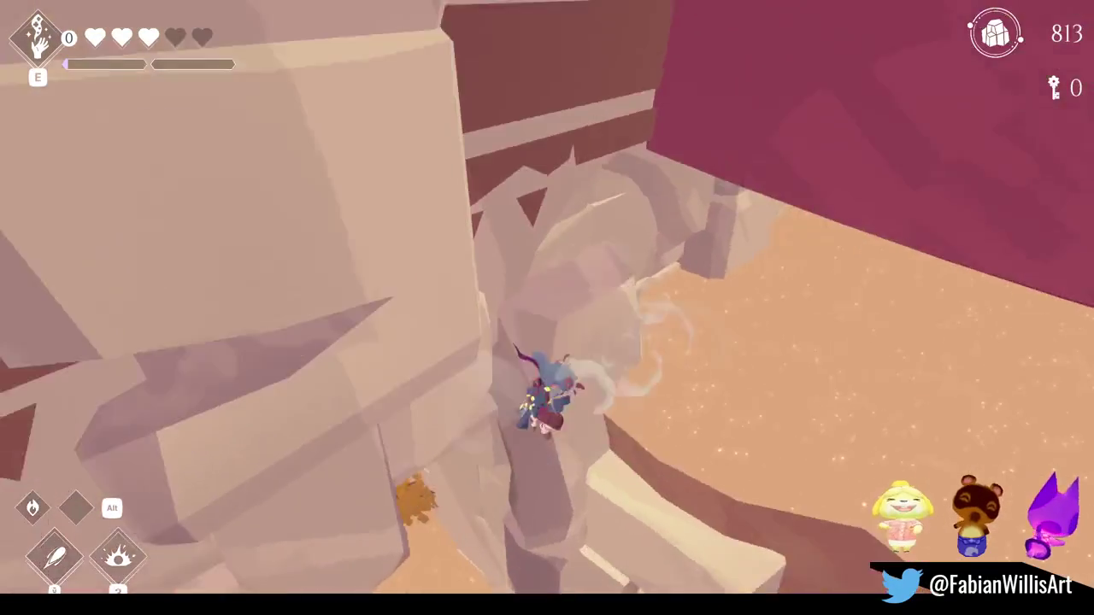
{"action": "key", "text": "w"}
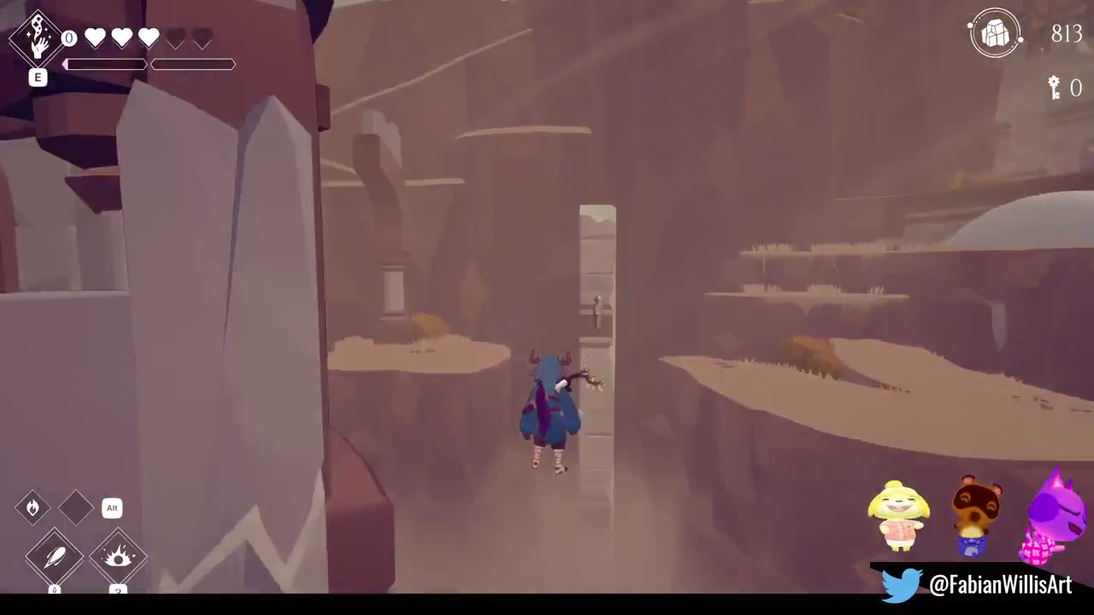
Run the character out through the dusty canyon's narrow passages toward the ruins.
{"action": "key", "text": "w"}
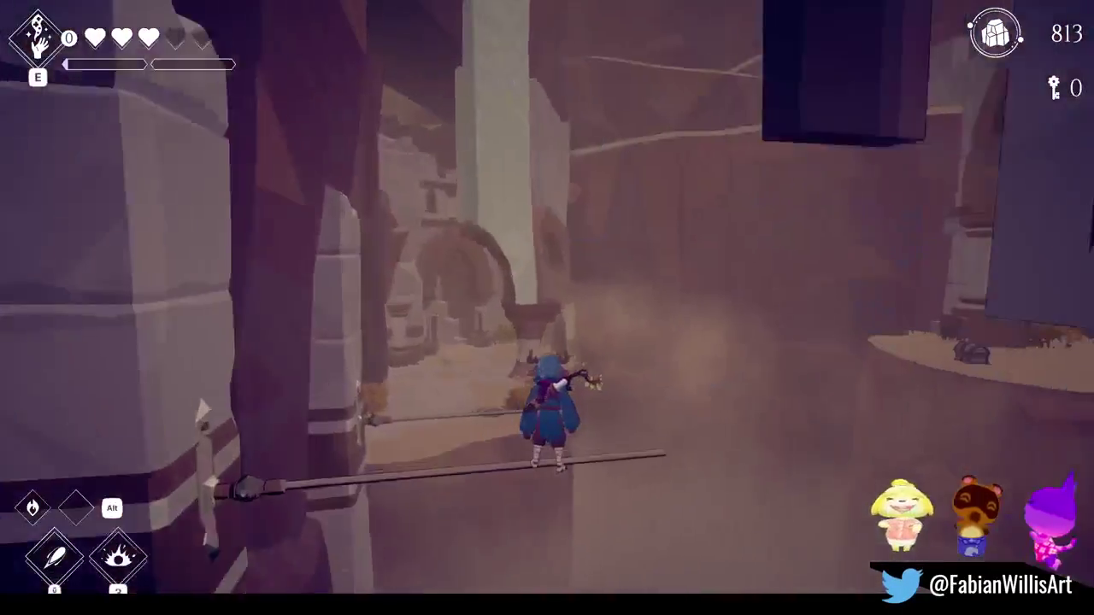
{"action": "key", "text": "w"}
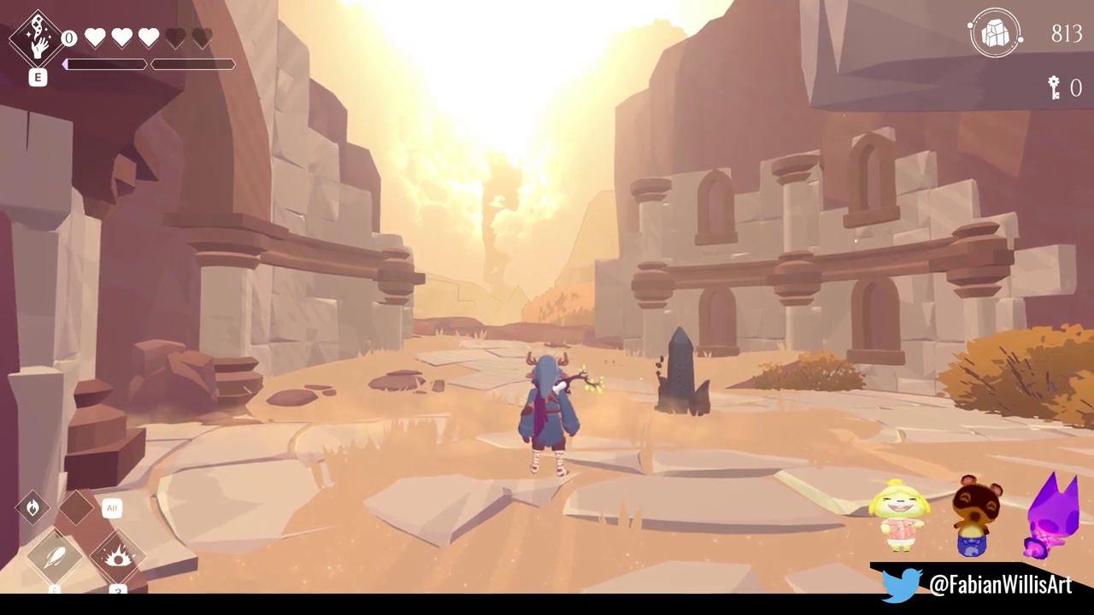
In the Unity playtest, walk the character across the canyon floor toward the ruins.
{"action": "key", "text": "w"}
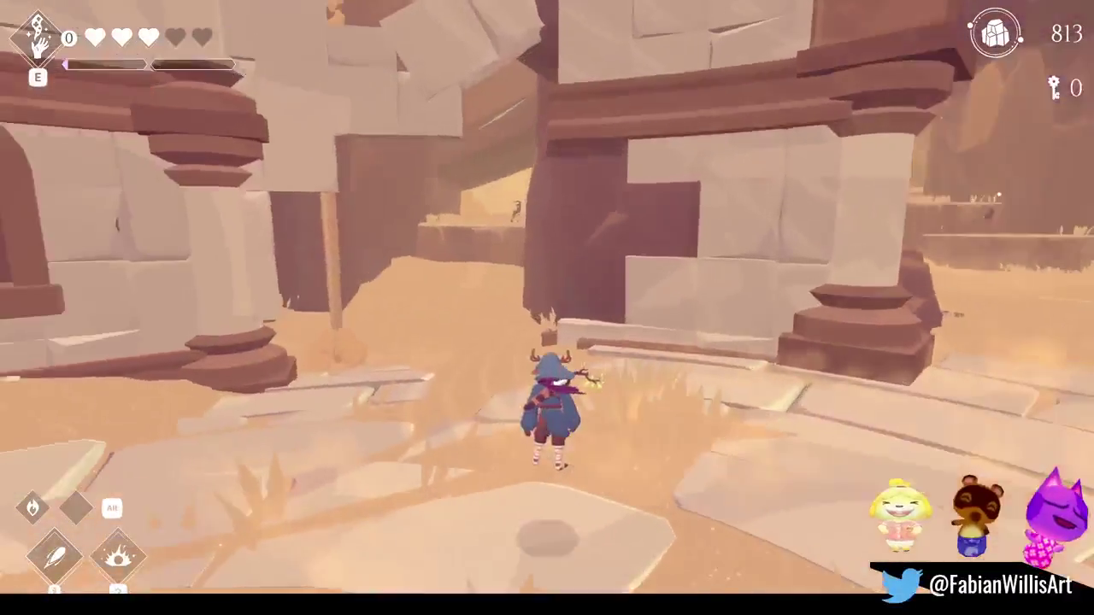
{"action": "key", "text": "w"}
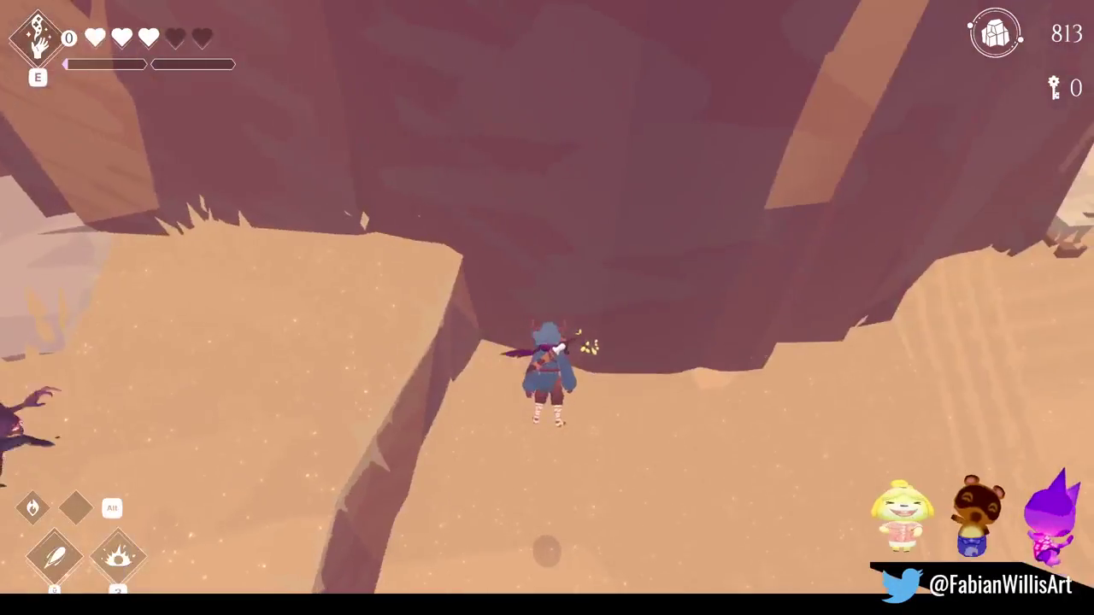
{"action": "key", "text": "w"}
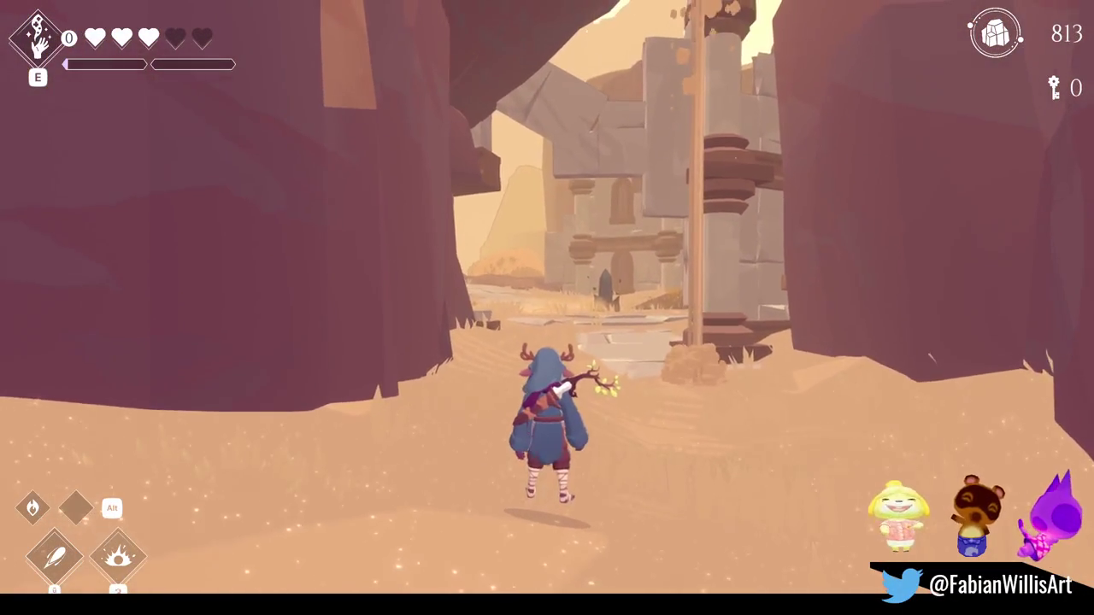
{"action": "key", "text": "w"}
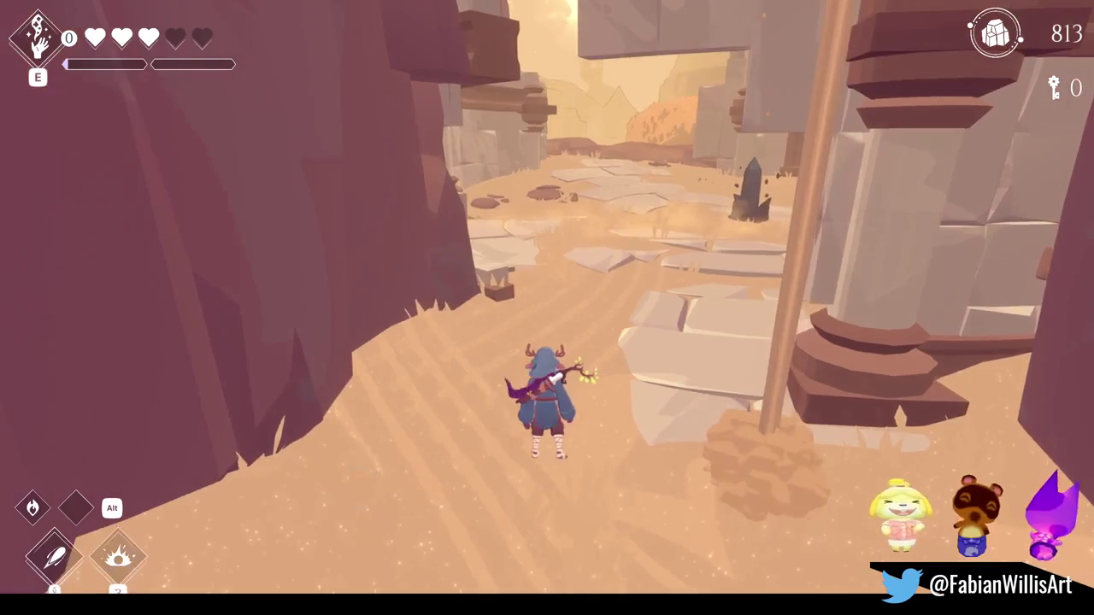
Pause the game, resume, pause again, and bring the Blender overworld level file to the front.
{"action": "key", "text": "Escape"}
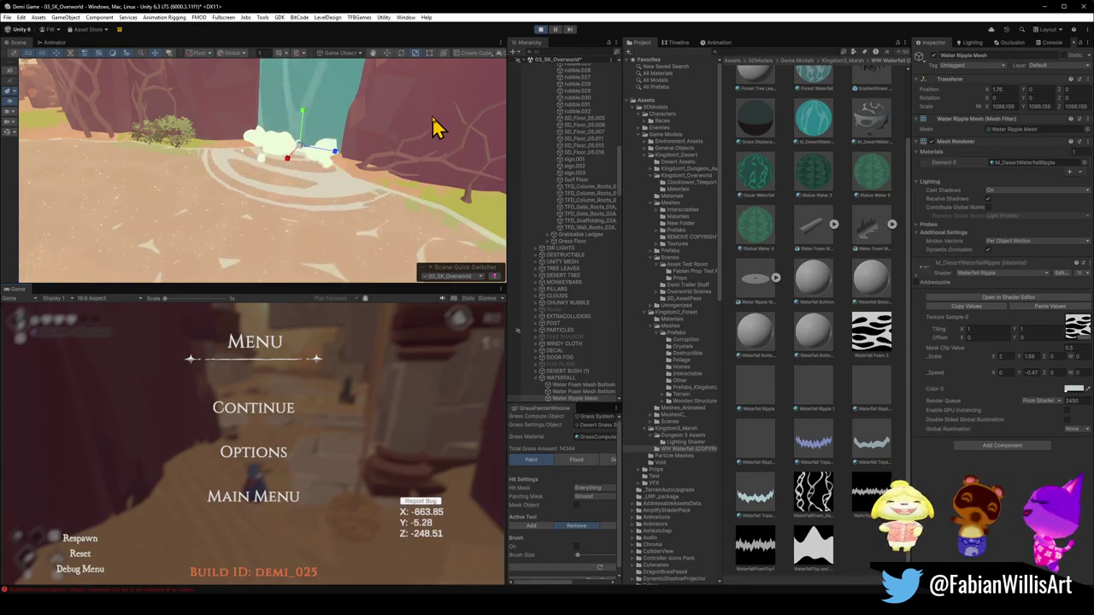
{"action": "left_click", "coordinate": [256, 411]}
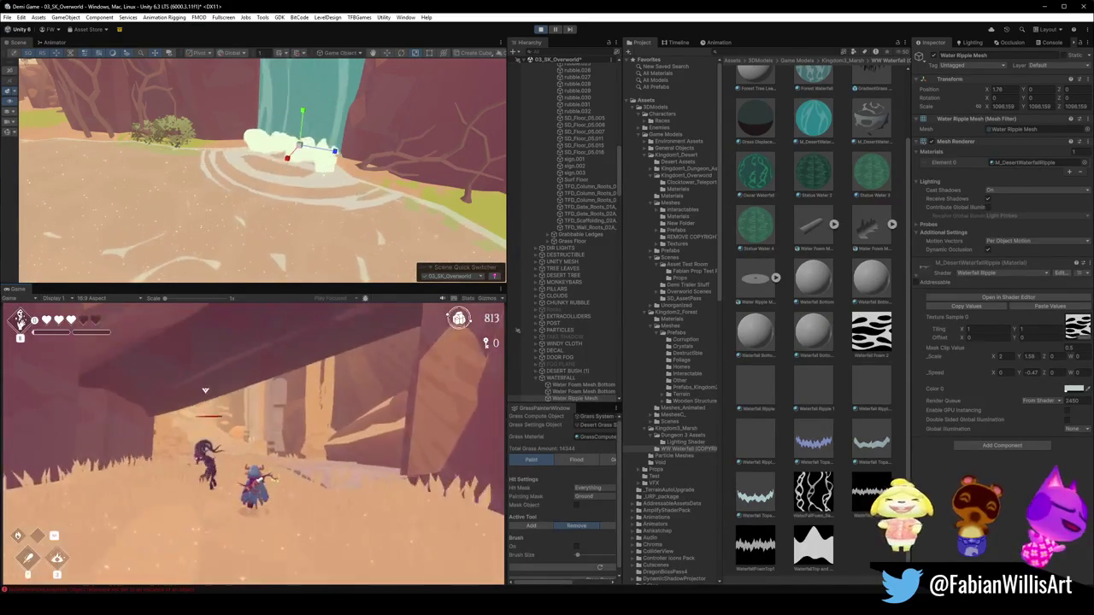
{"action": "key", "text": "Escape"}
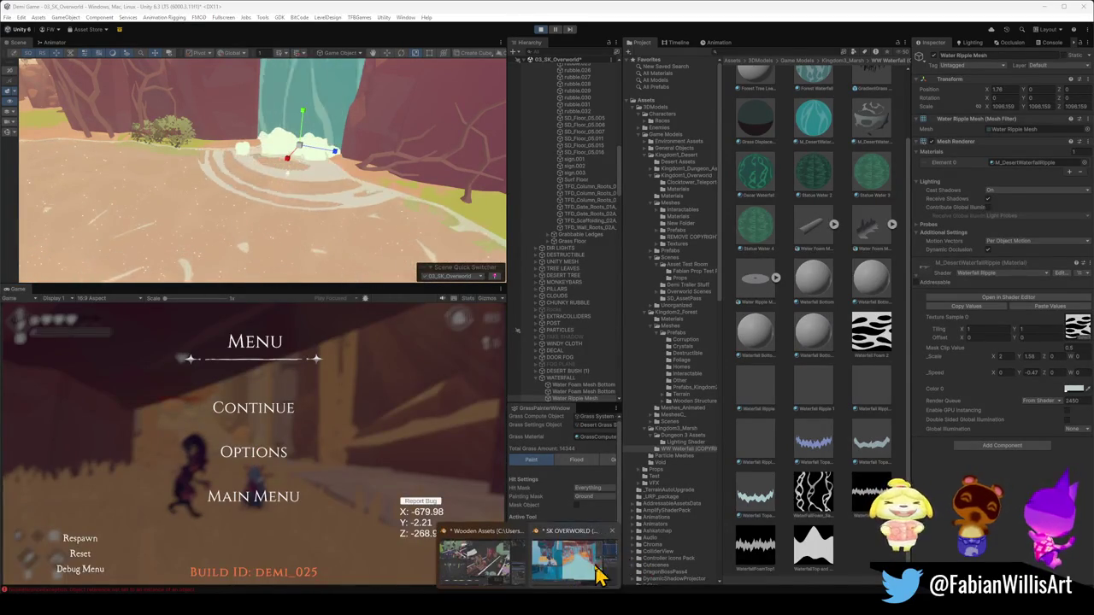
{"action": "left_click", "coordinate": [598, 575]}
Fly the viewport camera through the terrain and select a rubble rock on the floor.
{"action": "key", "text": "w"}
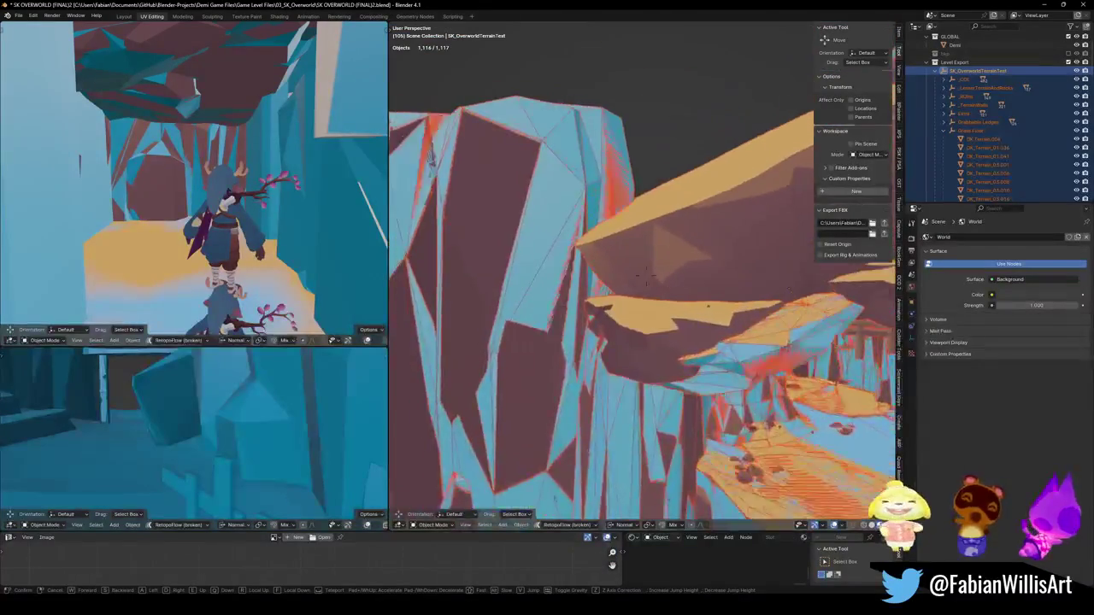
{"action": "key", "text": "w"}
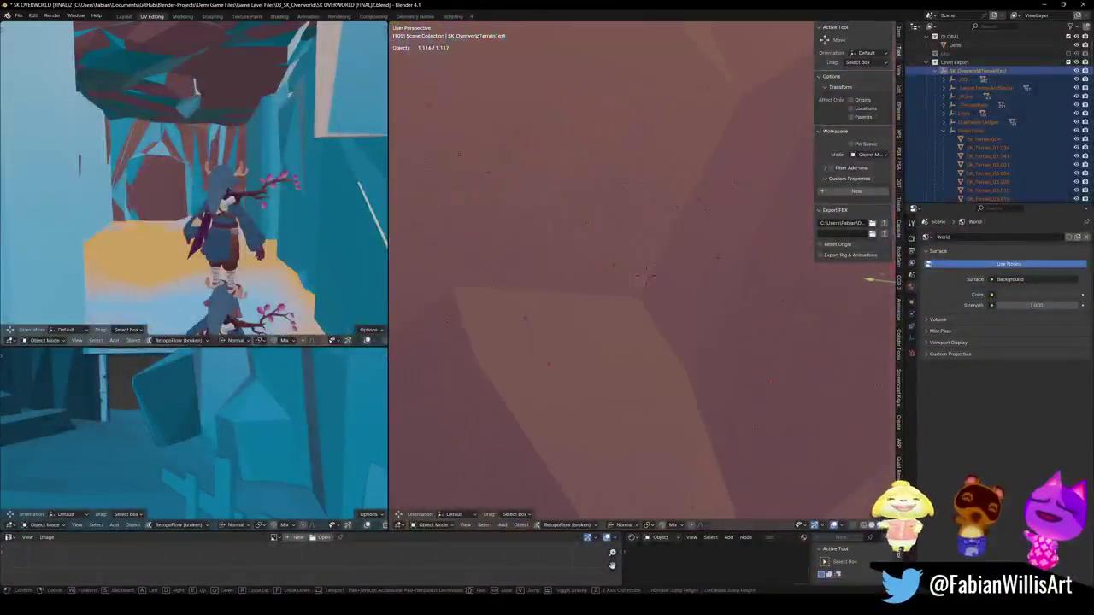
{"action": "key", "text": "w"}
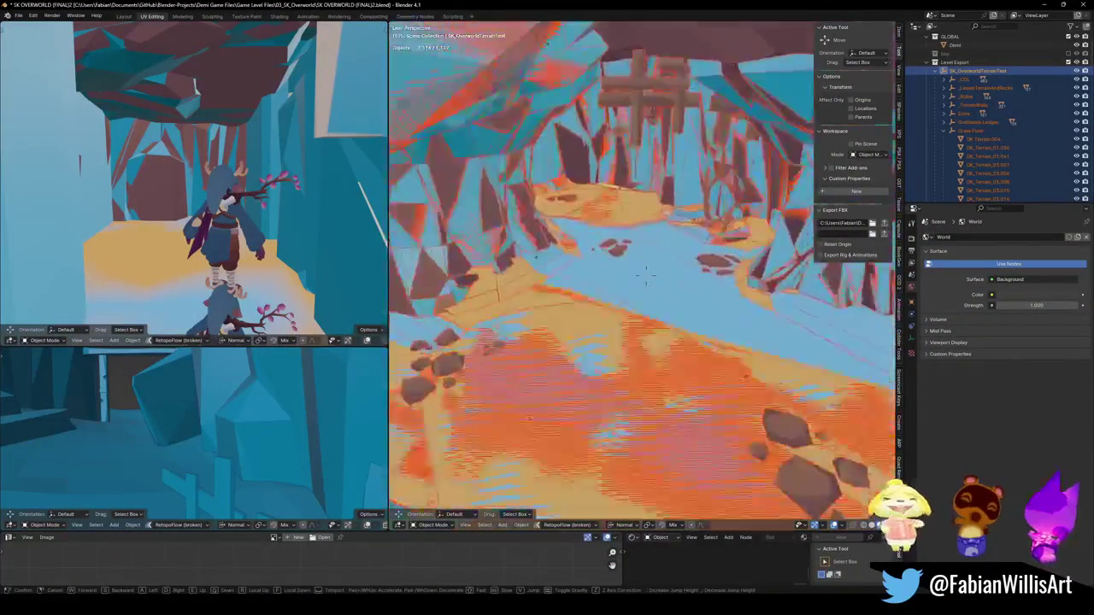
{"action": "left_click", "coordinate": [533, 315]}
{"action": "key", "text": "w"}
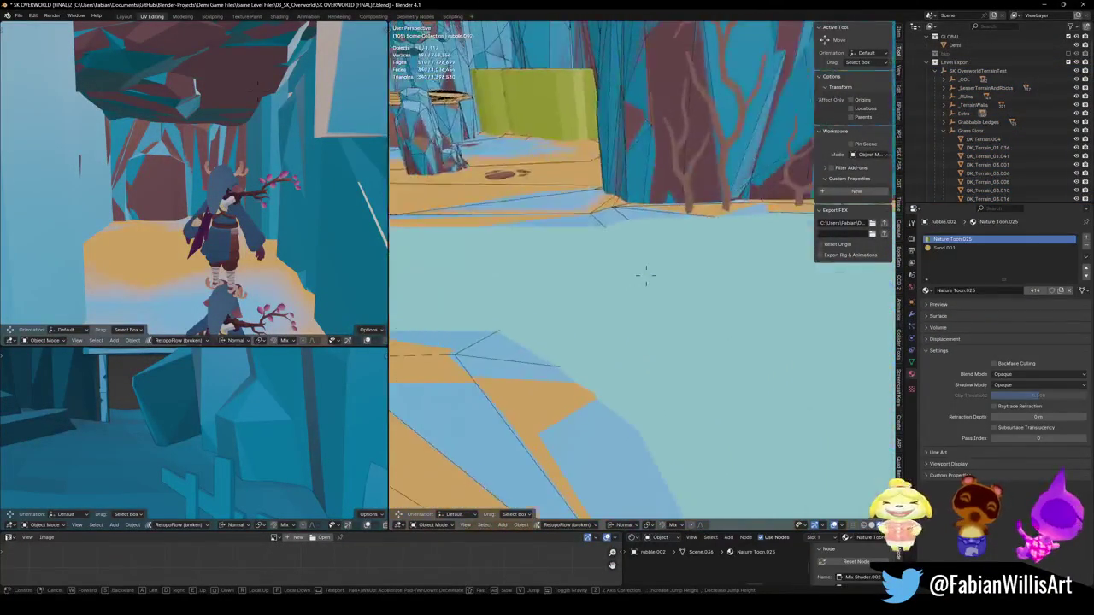
{"action": "left_click", "coordinate": [523, 327]}
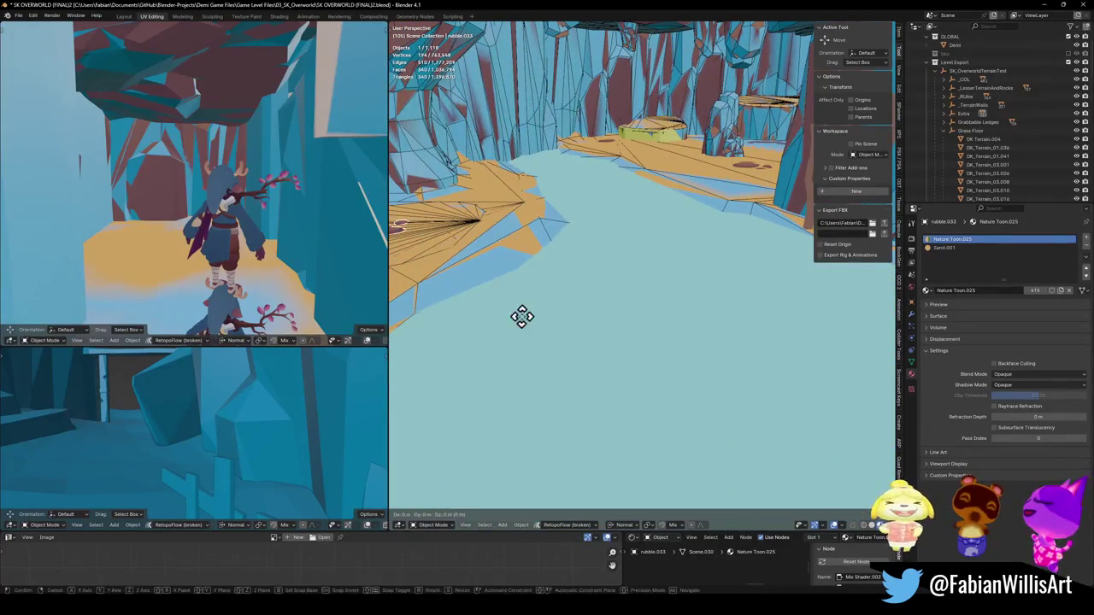
Duplicate the rubble onto a new floor spot and hide the Oasis water plane.
{"action": "right_click", "coordinate": [621, 332], "text": "shift"}
{"action": "key", "text": "shift+s"}
{"action": "key", "text": "shift+d"}
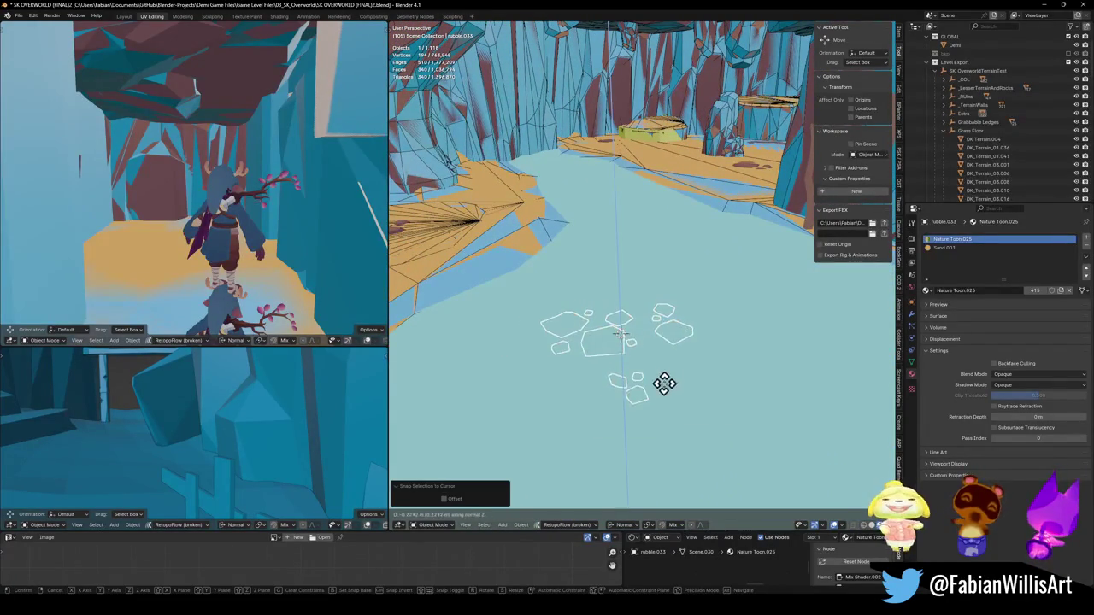
{"action": "left_click", "coordinate": [664, 379]}
{"action": "left_click", "coordinate": [715, 354]}
{"action": "key", "text": "h"}
Clear the rubble cluster's rotation, lift it slightly along Z, and scale it to about 0.7.
{"action": "left_click", "coordinate": [607, 350]}
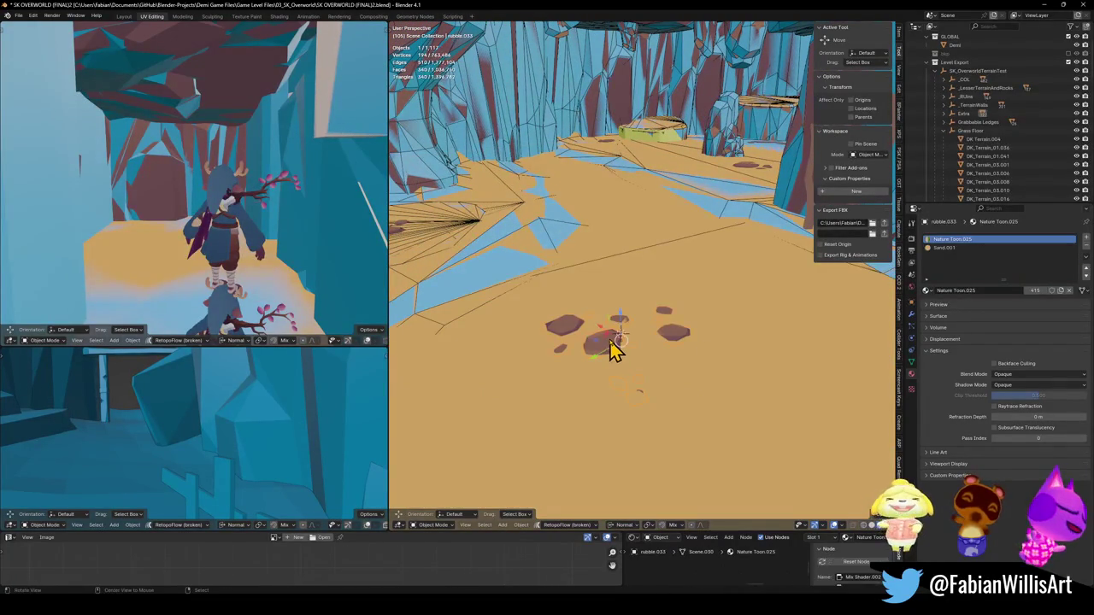
{"action": "key", "text": "alt+r"}
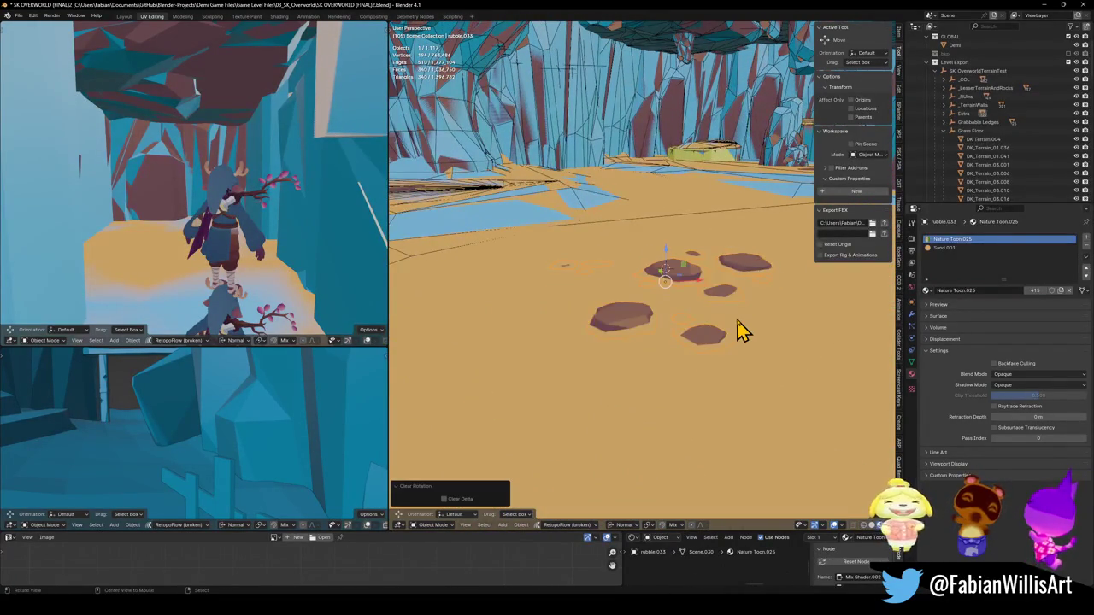
{"action": "key", "text": "g"}
{"action": "key", "text": "z"}
{"action": "left_click", "coordinate": [752, 323]}
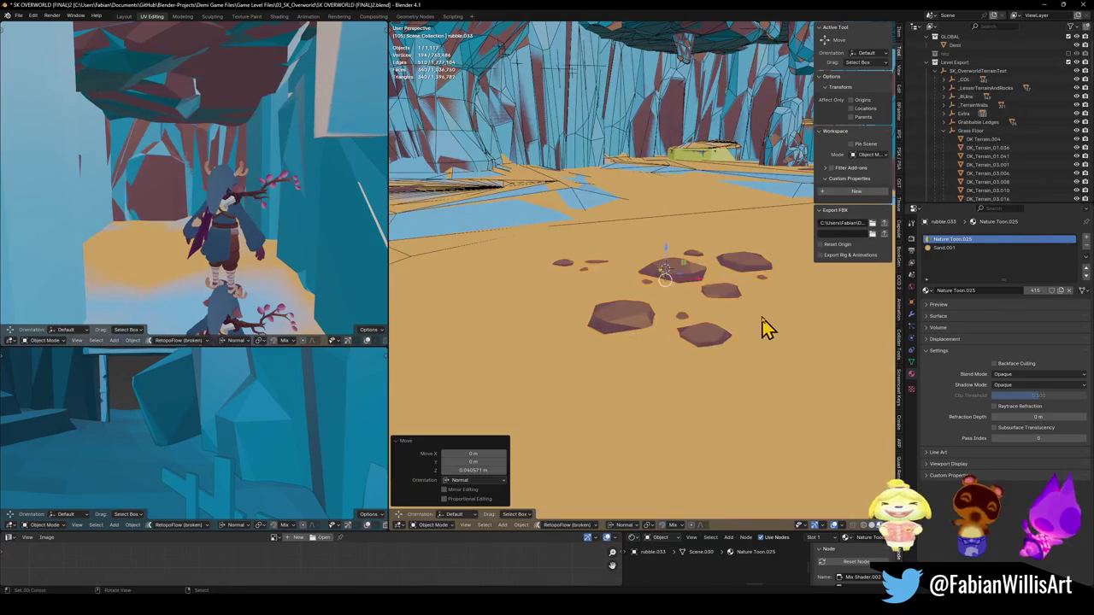
{"action": "key", "text": "s"}
{"action": "left_click", "coordinate": [723, 316]}
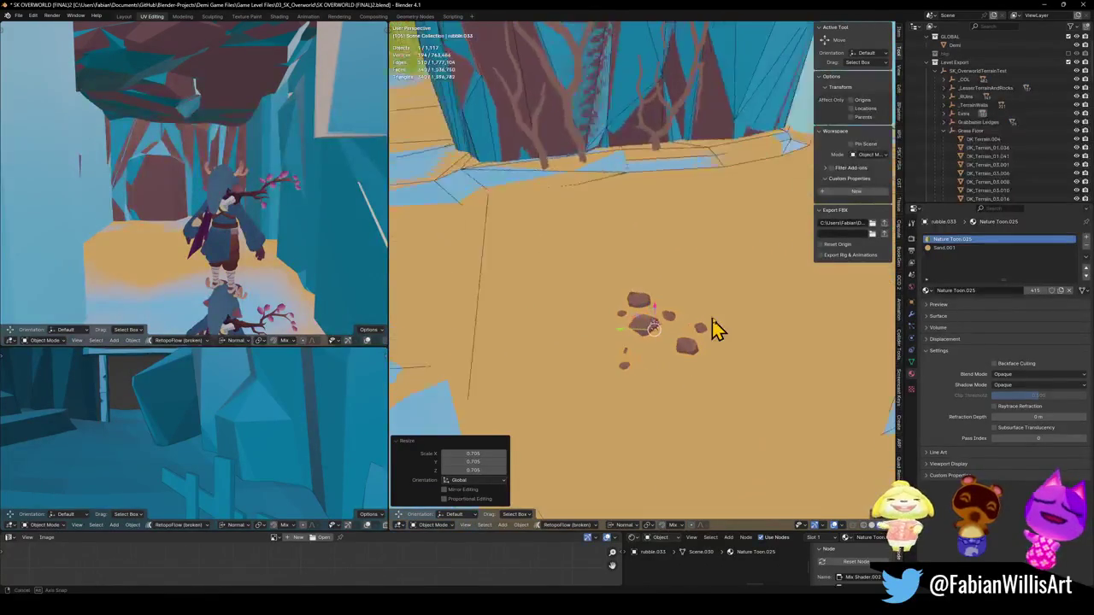
Discard a stray rubble copy, then duplicate a ChunkySandRubble piece onto the 3D cursor.
{"action": "key", "text": "shift+d"}
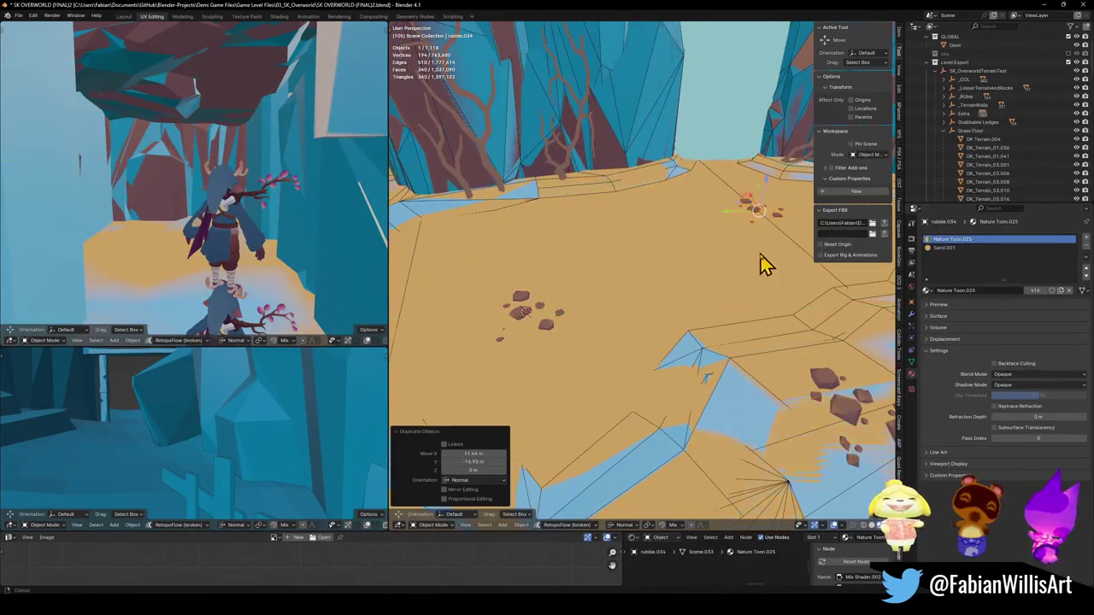
{"action": "left_click", "coordinate": [768, 252]}
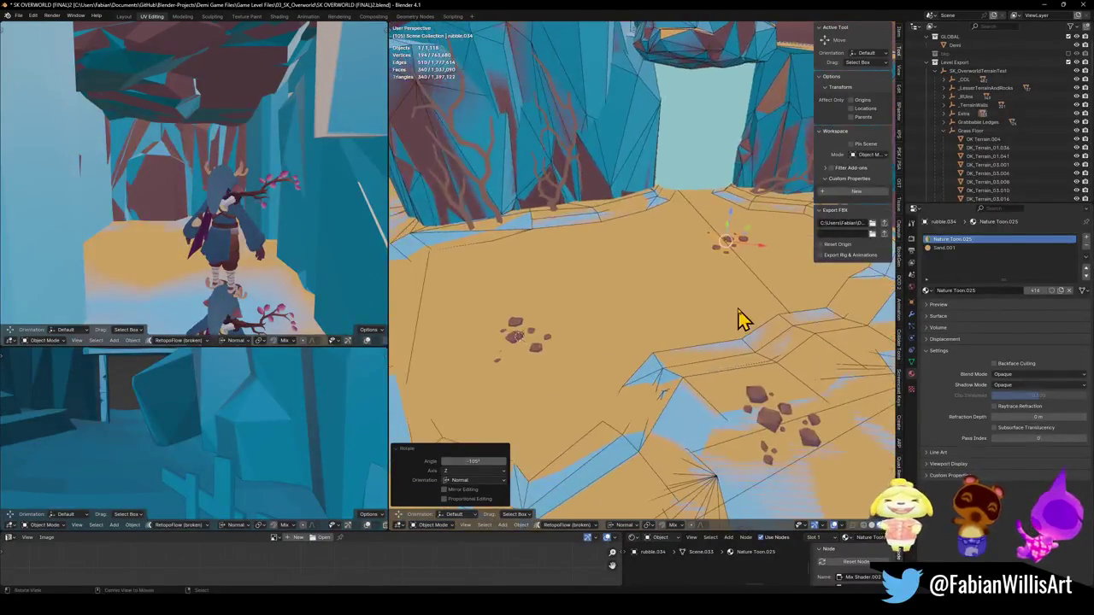
{"action": "key", "text": "Delete"}
{"action": "left_click", "coordinate": [706, 167]}
{"action": "key", "text": "g"}
{"action": "key", "text": "shift+d"}
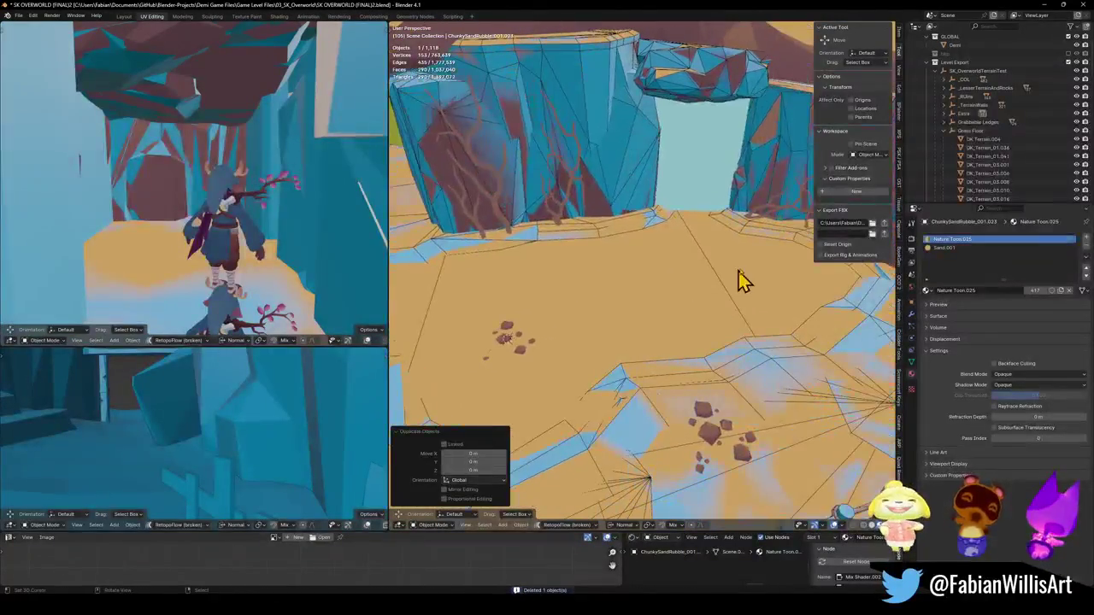
{"action": "key", "text": "shift+s"}
{"action": "left_click", "coordinate": [764, 281]}
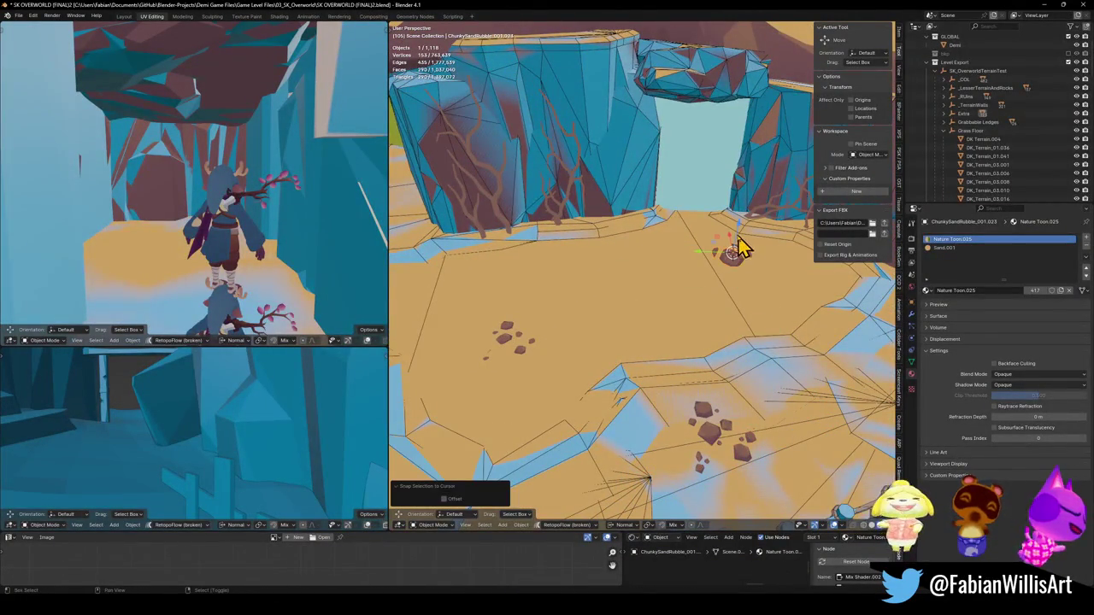
Snap the rubble to a new floor spot near the rock wall, shift it left, and halve its size.
{"action": "key", "text": "shift+grave"}
{"action": "key", "text": "w"}
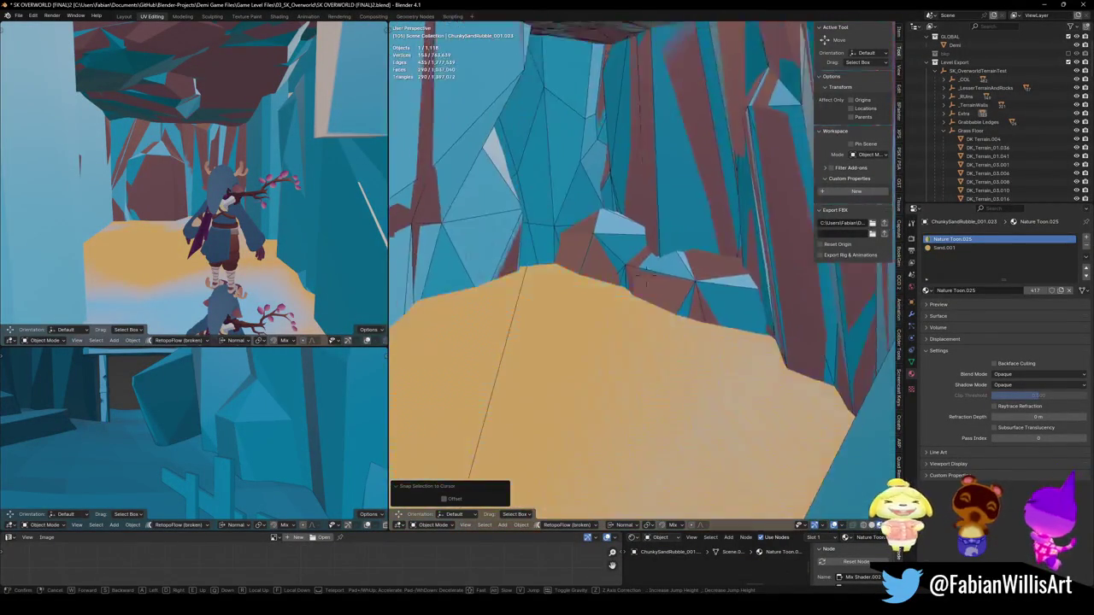
{"action": "left_click", "coordinate": [713, 296]}
{"action": "right_click", "coordinate": [633, 349], "text": "shift"}
{"action": "key", "text": "shift+s"}
{"action": "left_click", "coordinate": [698, 363]}
{"action": "key", "text": "g"}
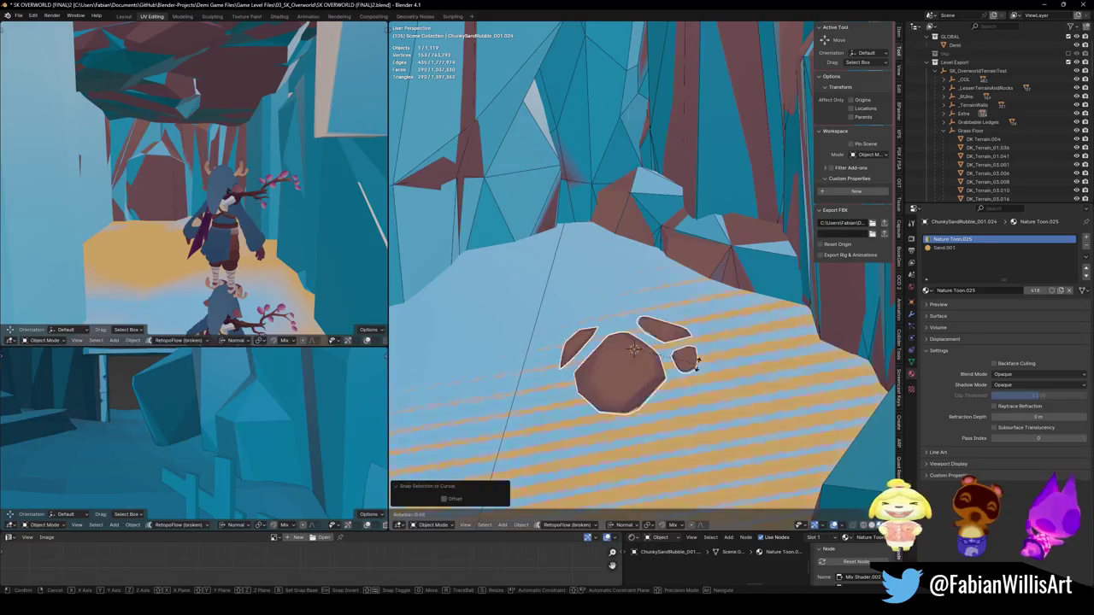
{"action": "left_click", "coordinate": [496, 395]}
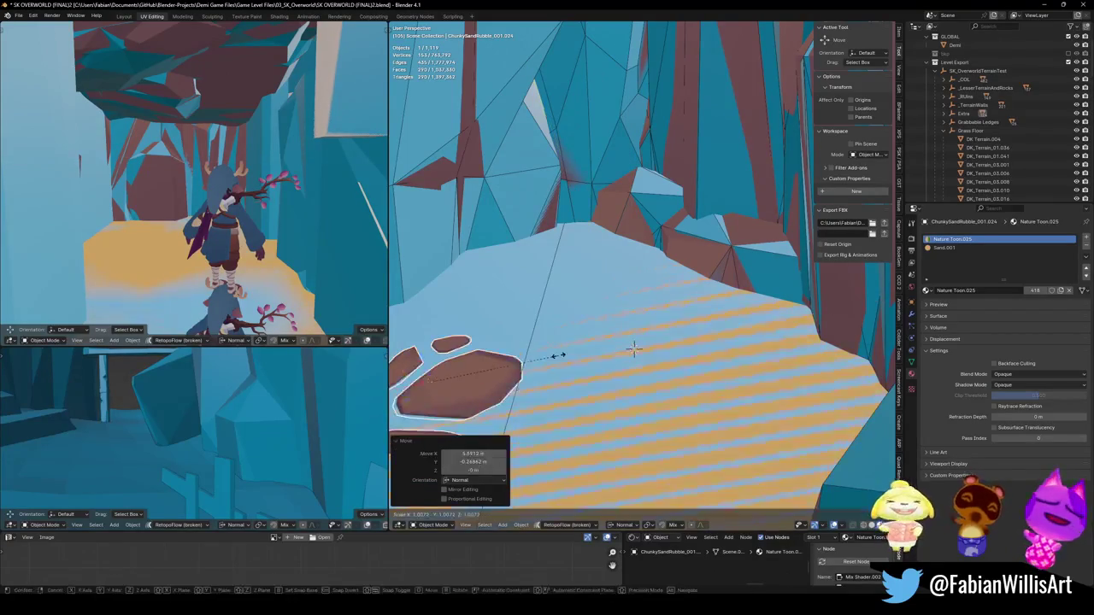
{"action": "key", "text": "s"}
{"action": "left_click", "coordinate": [489, 373]}
Place a rubble copy to the right, rotated about 93 degrees and enlarged.
{"action": "key", "text": "shift+d"}
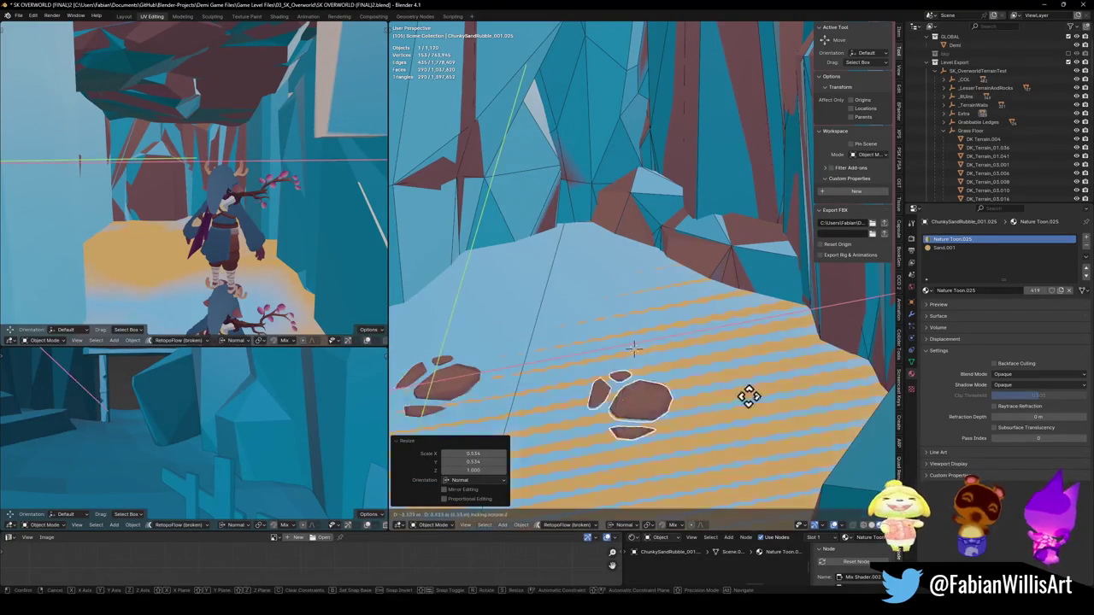
{"action": "left_click", "coordinate": [843, 427]}
{"action": "key", "text": "r"}
{"action": "left_click", "coordinate": [745, 349]}
{"action": "key", "text": "g"}
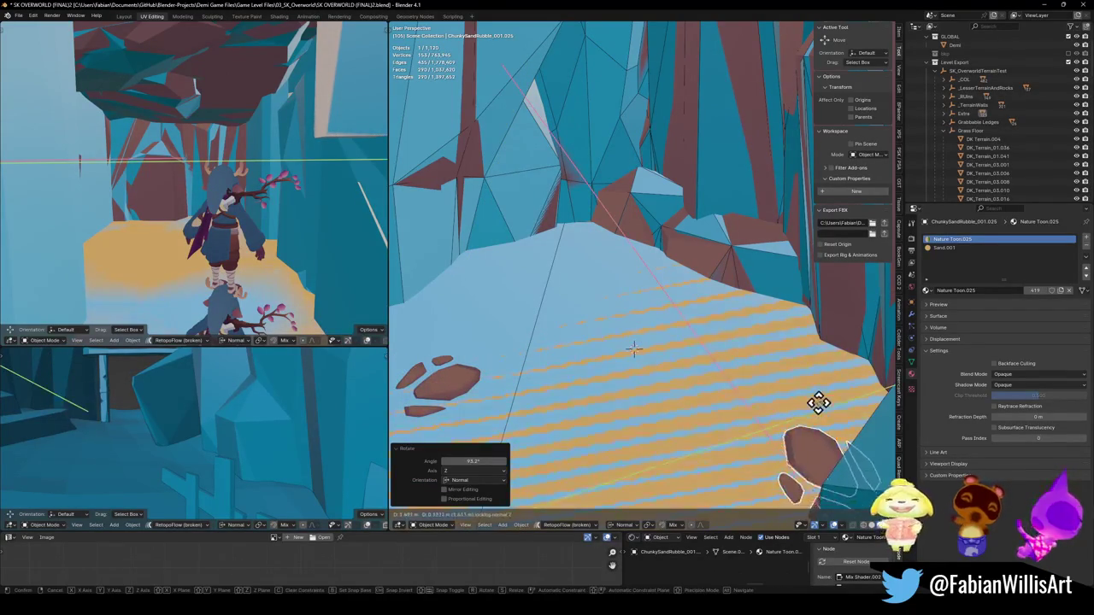
{"action": "left_click", "coordinate": [820, 409]}
{"action": "key", "text": "s"}
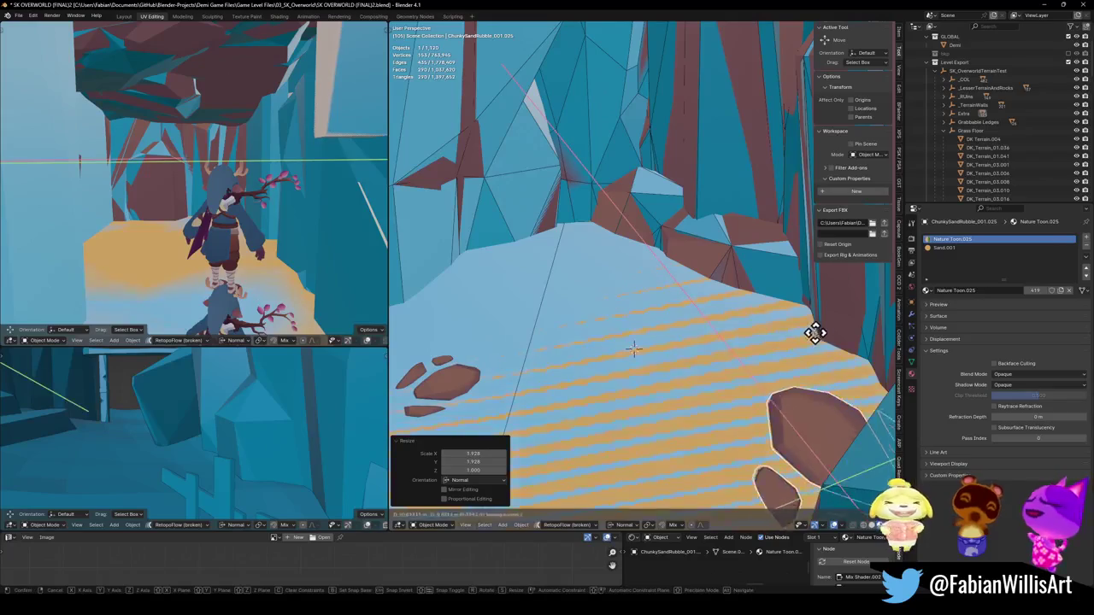
{"action": "left_click", "coordinate": [794, 347]}
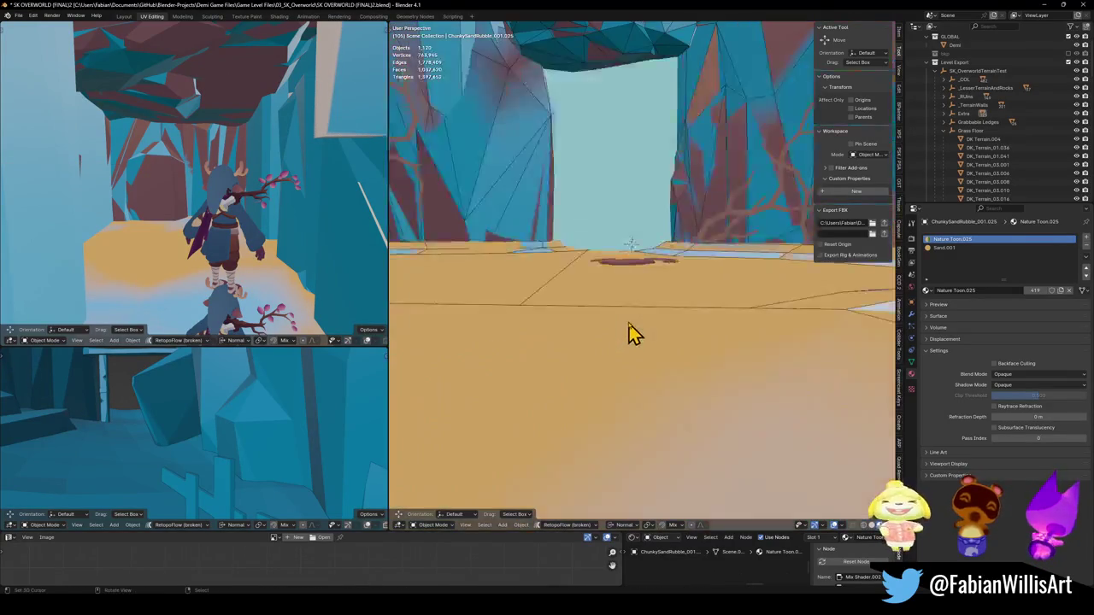
{"action": "scroll", "coordinate": [682, 372], "scroll_direction": "up", "scroll_amount": 8}
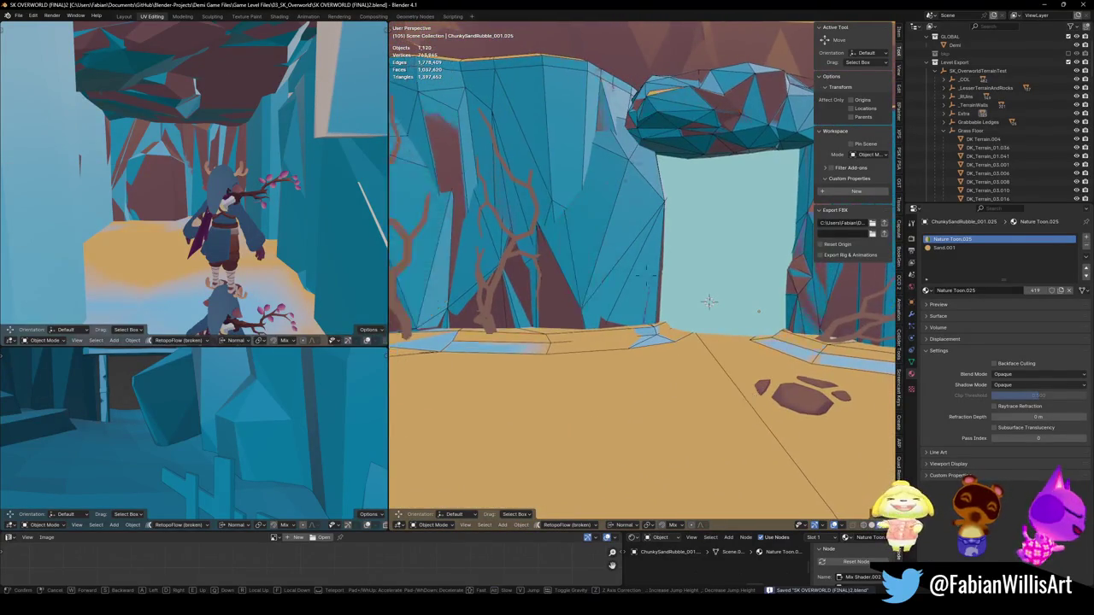
Duplicate the sand rubble patch and snap the copy to a new cursor spot on the floor.
{"action": "left_click", "coordinate": [506, 309]}
{"action": "key", "text": "shift+d"}
{"action": "right_click", "coordinate": [515, 315]}
{"action": "key", "text": "shift+grave"}
{"action": "left_click", "coordinate": [550, 288]}
{"action": "key", "text": "shift+s"}
{"action": "left_click", "coordinate": [582, 272]}
Turn the copy −30.7° about Z, widen it to 1.205 across the ground, and save.
{"action": "key", "text": "r"}
{"action": "key", "text": "z"}
{"action": "key", "text": "z"}
{"action": "left_click", "coordinate": [628, 327]}
{"action": "key", "text": "s"}
{"action": "key", "text": "shift+z"}
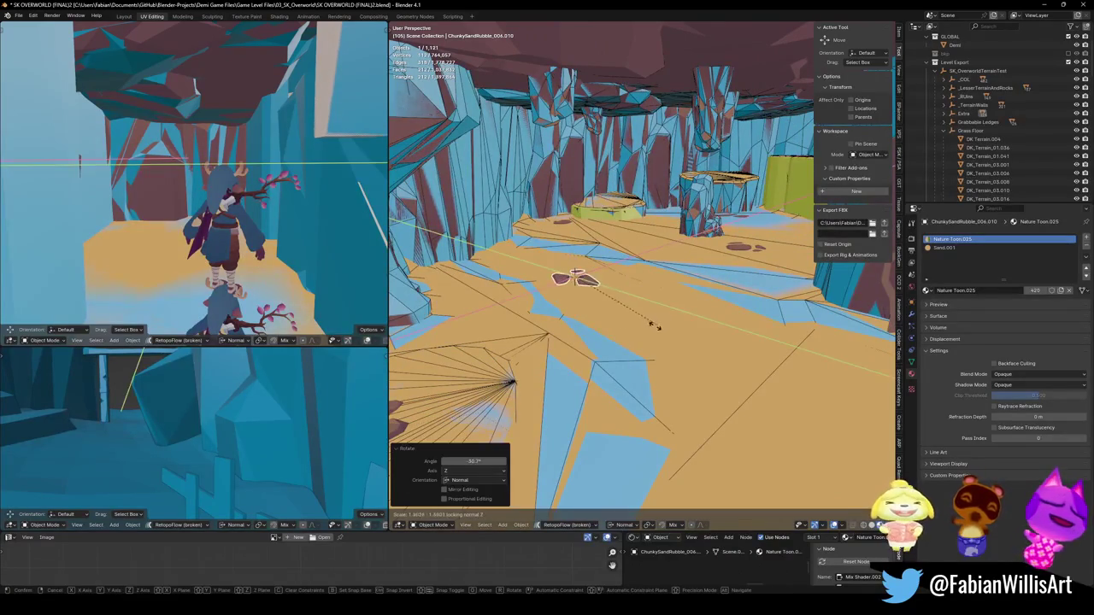
{"action": "left_click", "coordinate": [647, 333]}
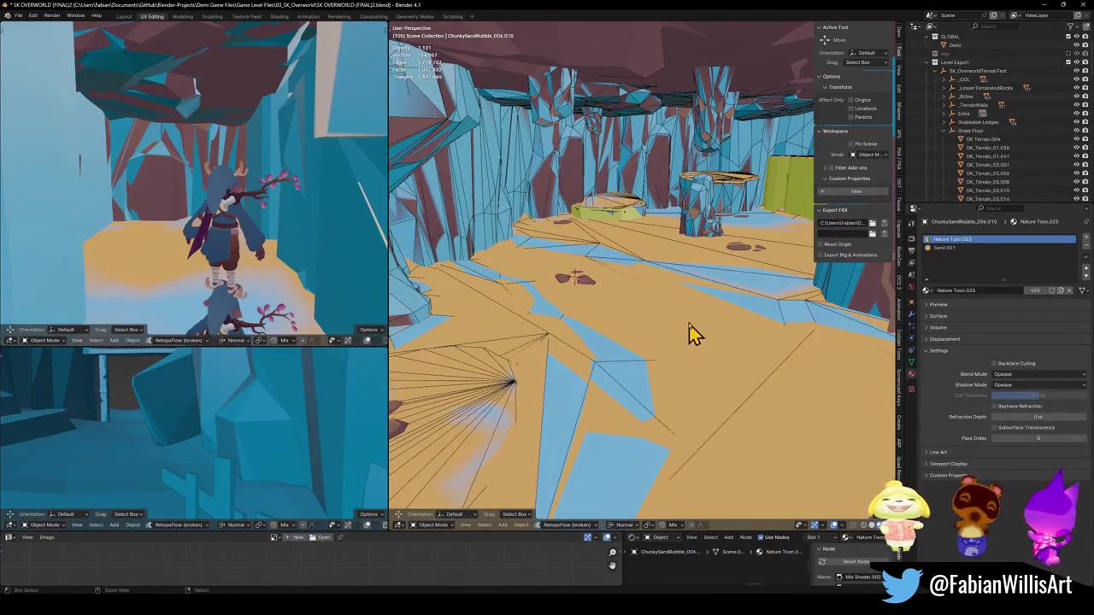
{"action": "key", "text": "ctrl+s"}
Fly through the canyon past the orange ledges and select the cliff terrain piece.
{"action": "key", "text": "shift+d"}
{"action": "right_click", "coordinate": [672, 334]}
{"action": "key", "text": "shift+grave"}
{"action": "key", "text": "w"}
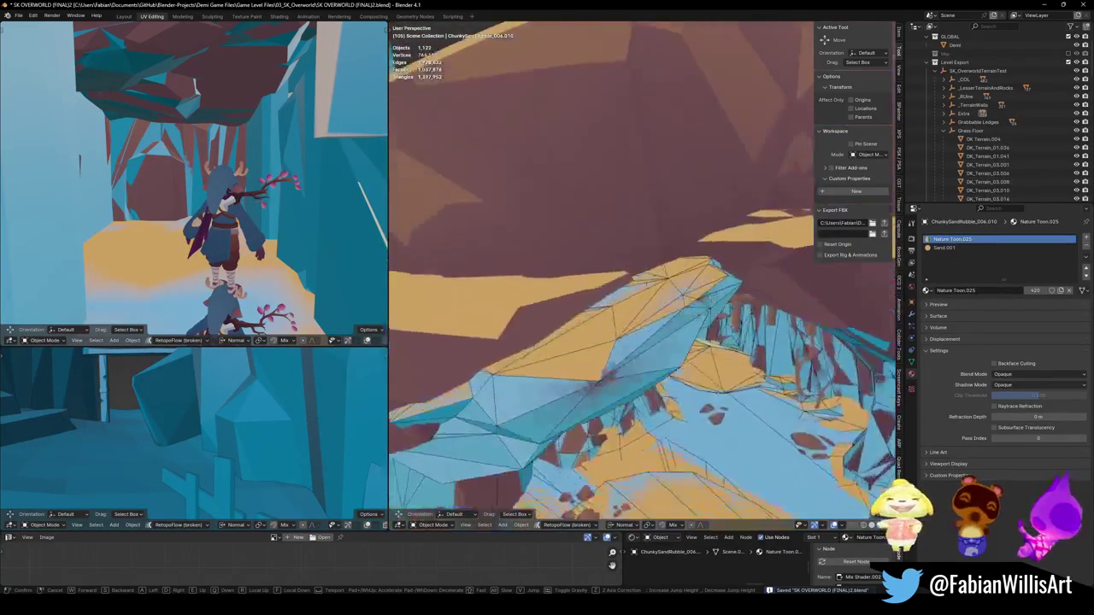
{"action": "key", "text": "w"}
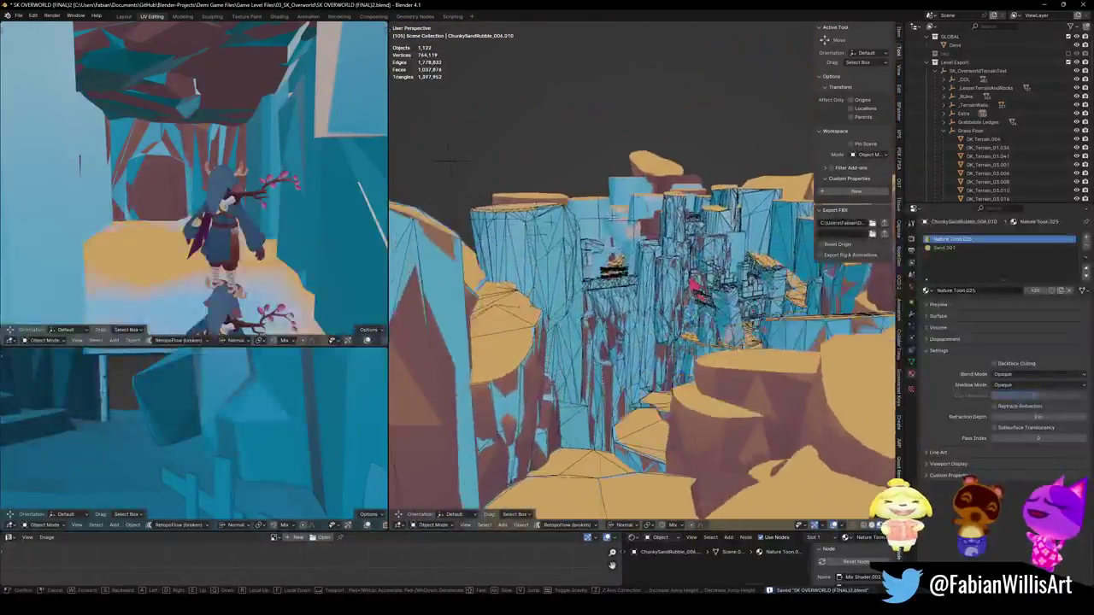
{"action": "left_click", "coordinate": [725, 337]}
{"action": "left_click", "coordinate": [645, 327]}
Switch the viewports to Material shading and save the level file.
{"action": "key", "text": "q"}
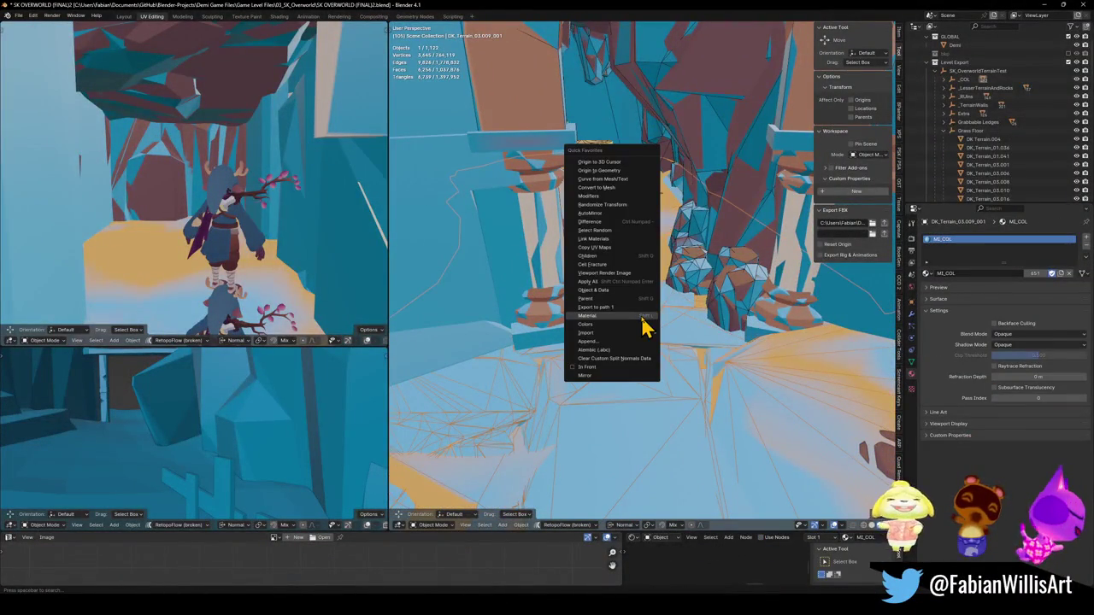
{"action": "left_click", "coordinate": [643, 317]}
{"action": "key", "text": "ctrl+s"}
Duplicate a rubble rock and snap the copy to the cursor near the green ledge.
{"action": "left_click", "coordinate": [643, 205]}
{"action": "key", "text": "shift+d"}
{"action": "key", "text": "Escape"}
{"action": "key", "text": "shift+grave"}
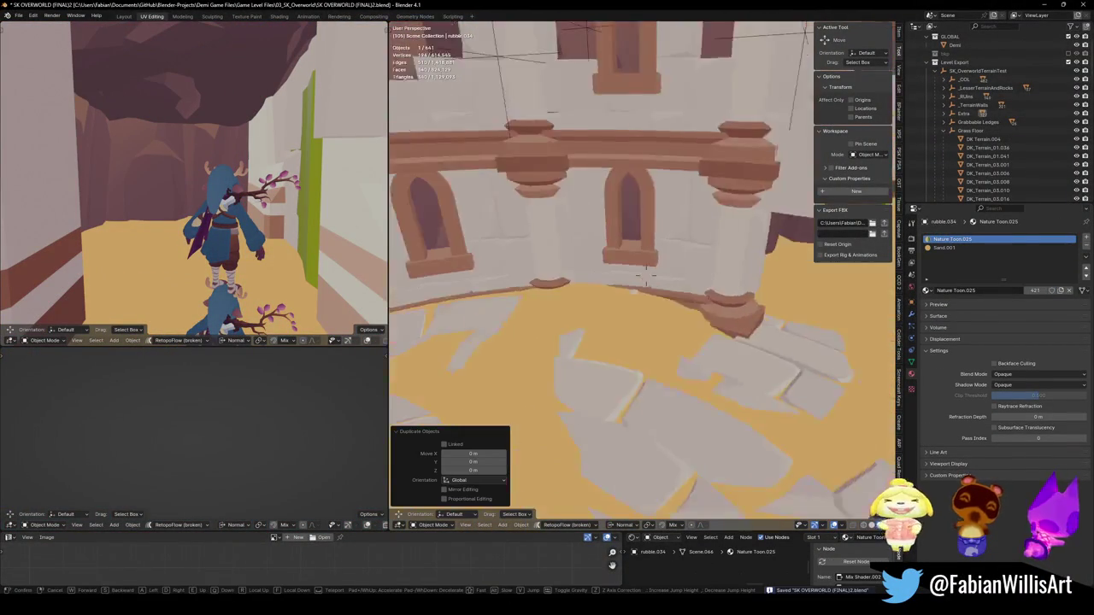
{"action": "left_click", "coordinate": [647, 272]}
{"action": "key", "text": "shift+s"}
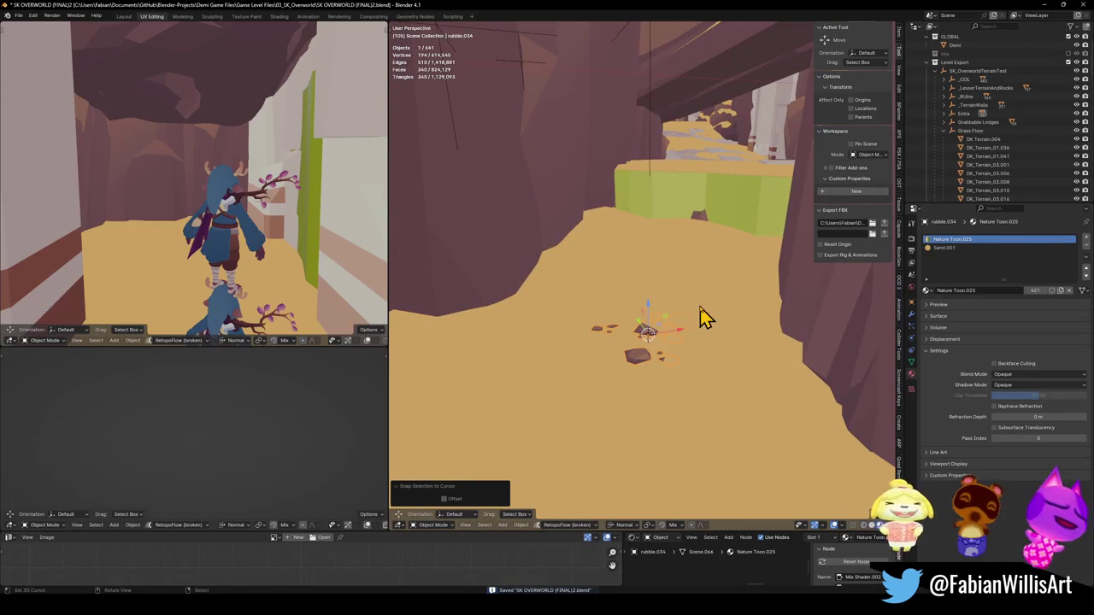
Tilt the rubble copy with trackball rotations of about 4.77° and −5.77°.
{"action": "key", "text": "r"}
{"action": "key", "text": "r"}
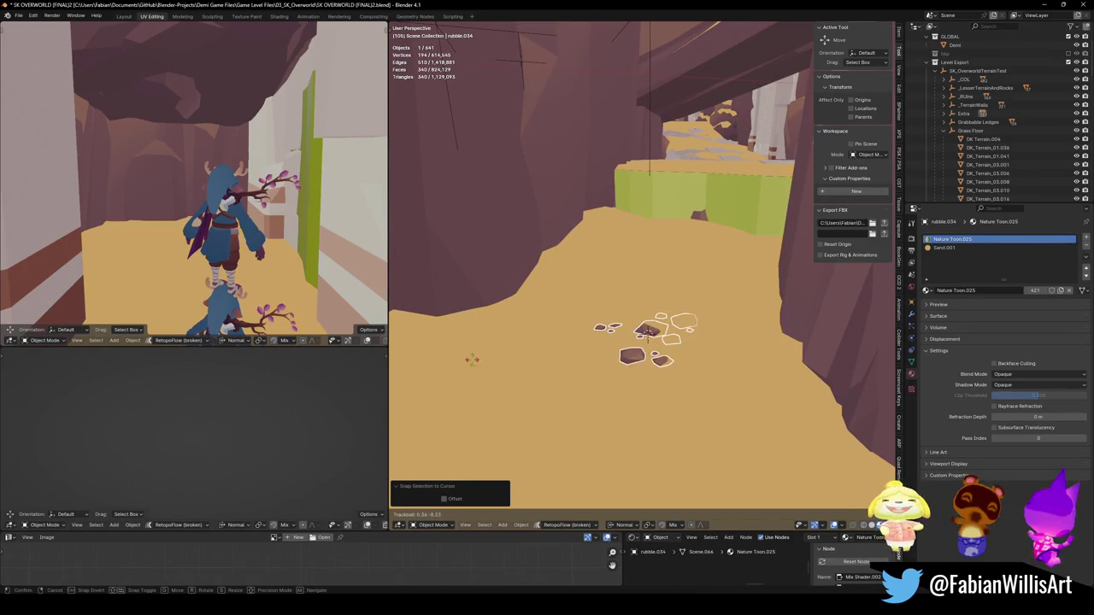
{"action": "left_click", "coordinate": [430, 364]}
{"action": "key", "text": "r"}
{"action": "key", "text": "r"}
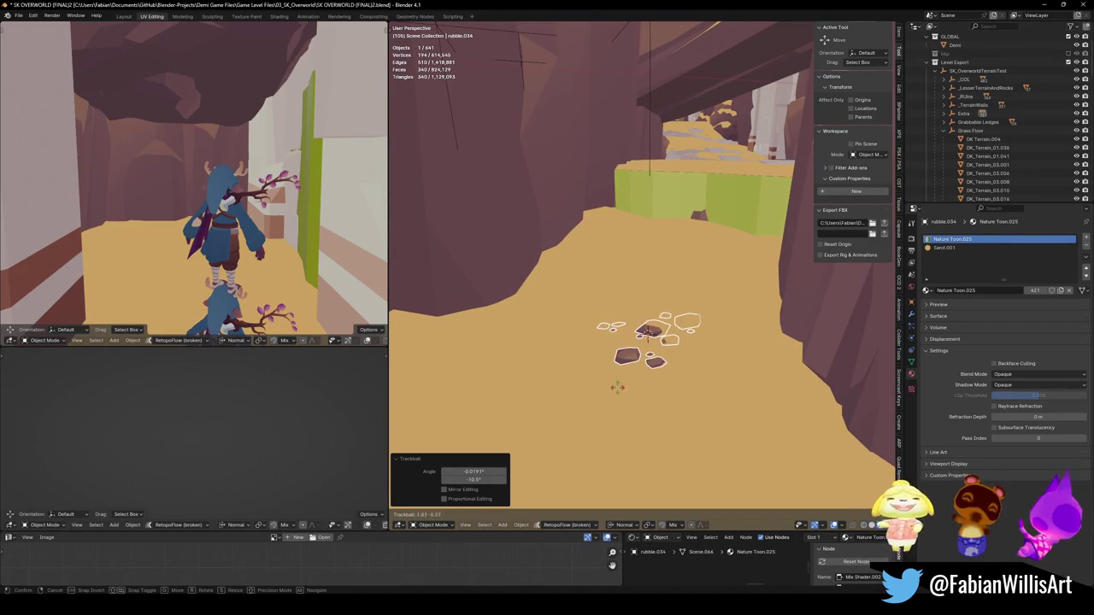
{"action": "left_click", "coordinate": [669, 389]}
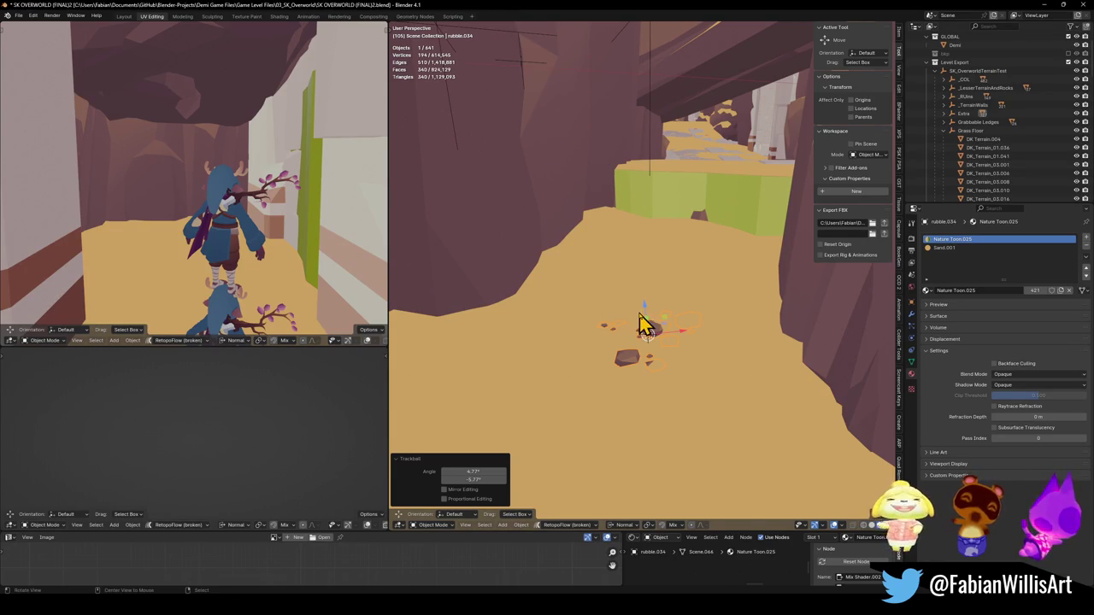
Freely tilt the selected rubble rocks, redoing the first rotation attempt.
{"action": "scroll", "coordinate": [645, 325], "scroll_direction": "up", "scroll_amount": 6}
{"action": "key", "text": "r"}
{"action": "key", "text": "r"}
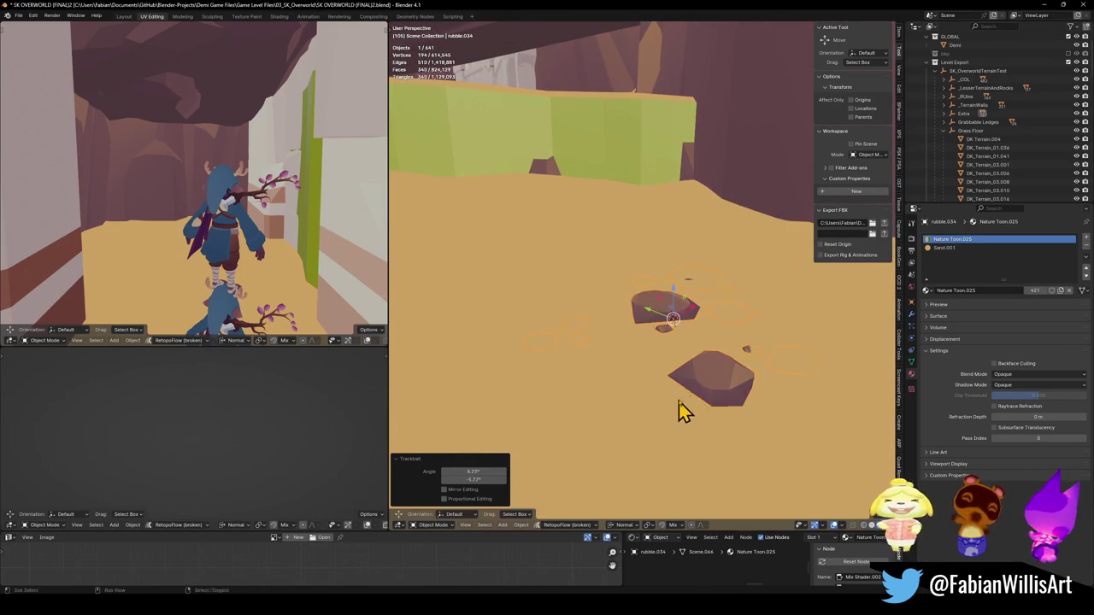
{"action": "key", "text": "Escape"}
{"action": "key", "text": "r"}
{"action": "key", "text": "r"}
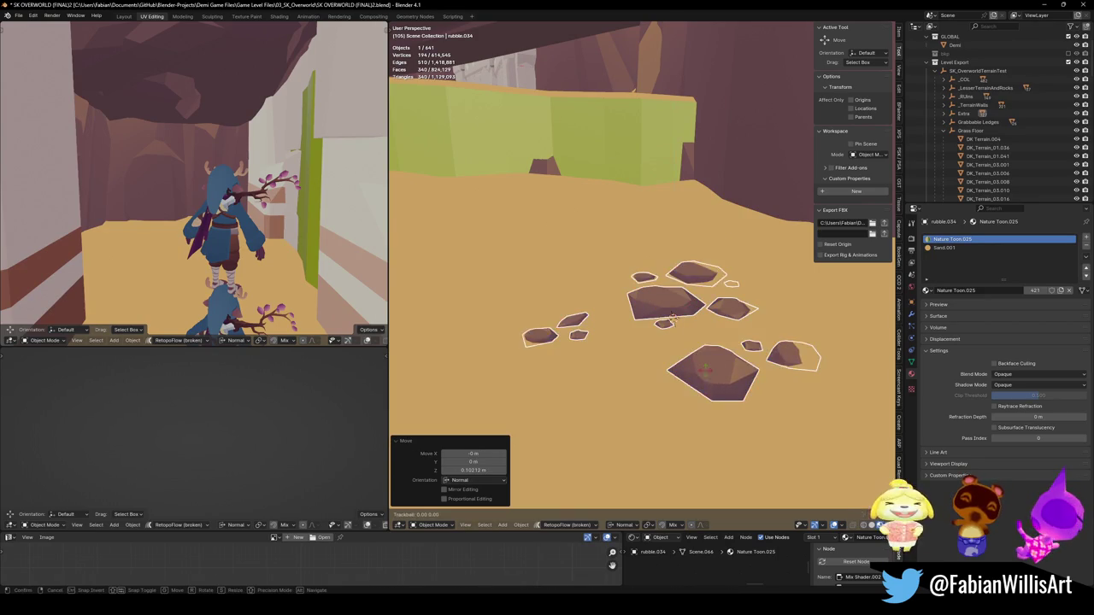
{"action": "left_click", "coordinate": [737, 336]}
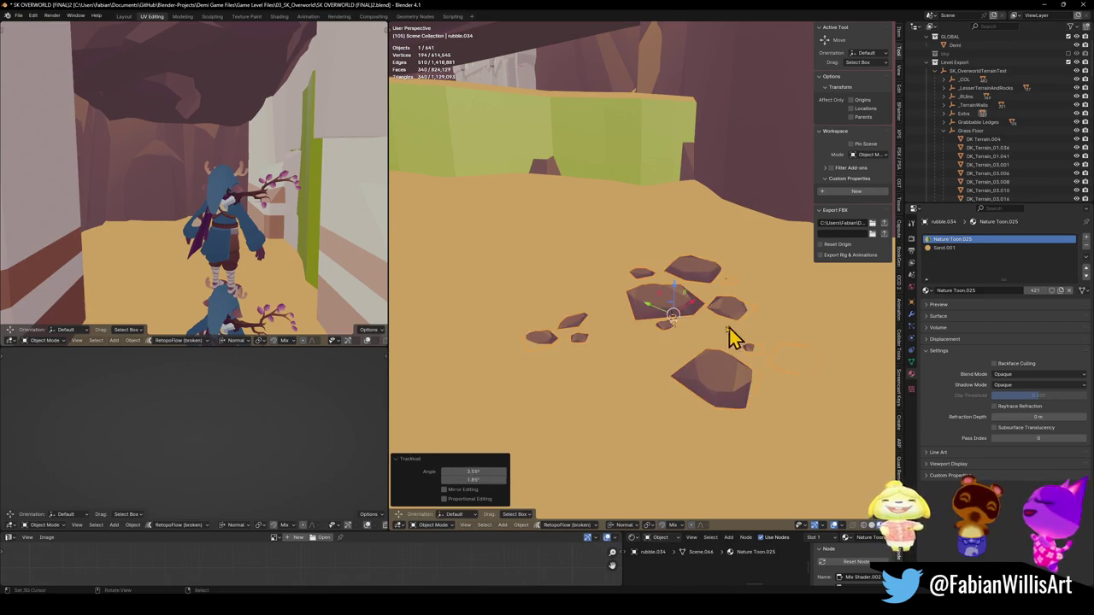
Set the transform orientation to Normal.
{"action": "scroll", "coordinate": [737, 337], "scroll_direction": "down", "scroll_amount": 5}
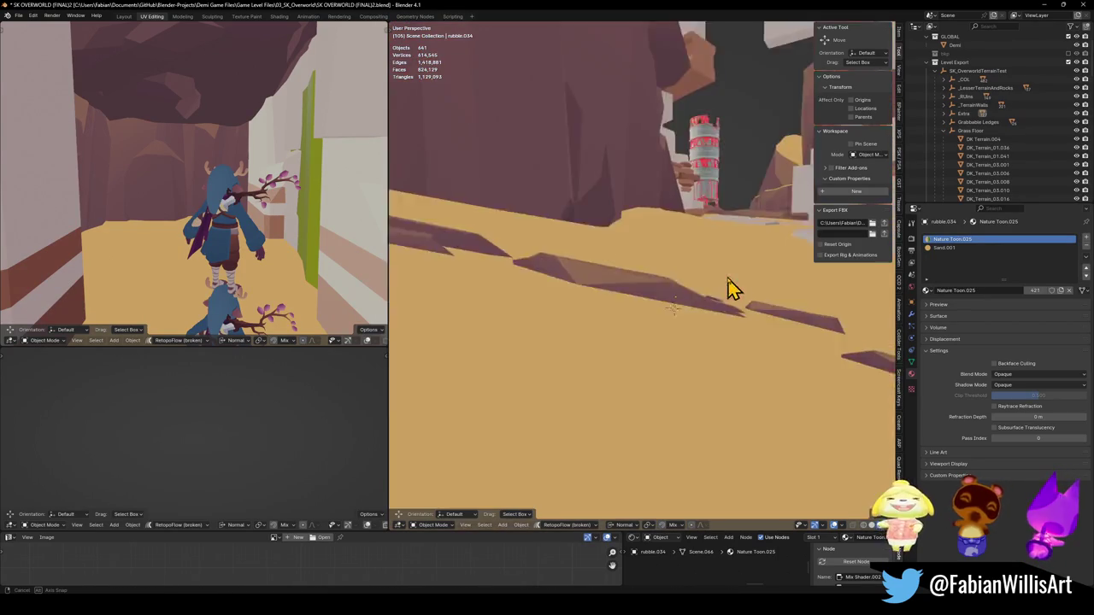
{"action": "scroll", "coordinate": [731, 288], "scroll_direction": "up", "scroll_amount": 4}
{"action": "scroll", "coordinate": [728, 308], "scroll_direction": "down", "scroll_amount": 2}
{"action": "key", "text": "comma"}
{"action": "left_click", "coordinate": [681, 372]}
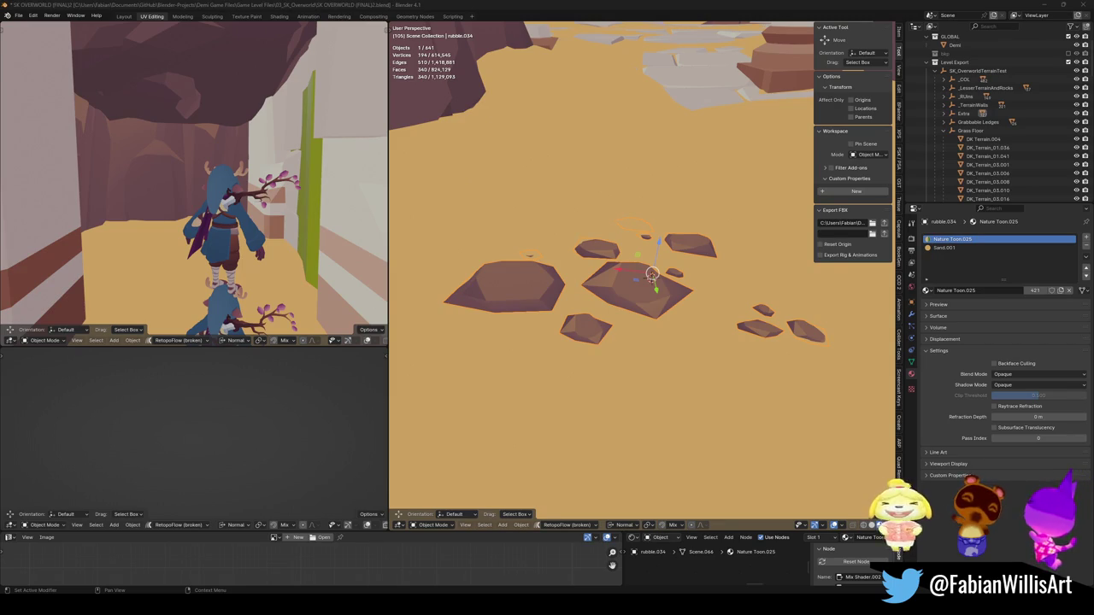
{"action": "scroll", "coordinate": [624, 215], "scroll_direction": "down", "scroll_amount": 5}
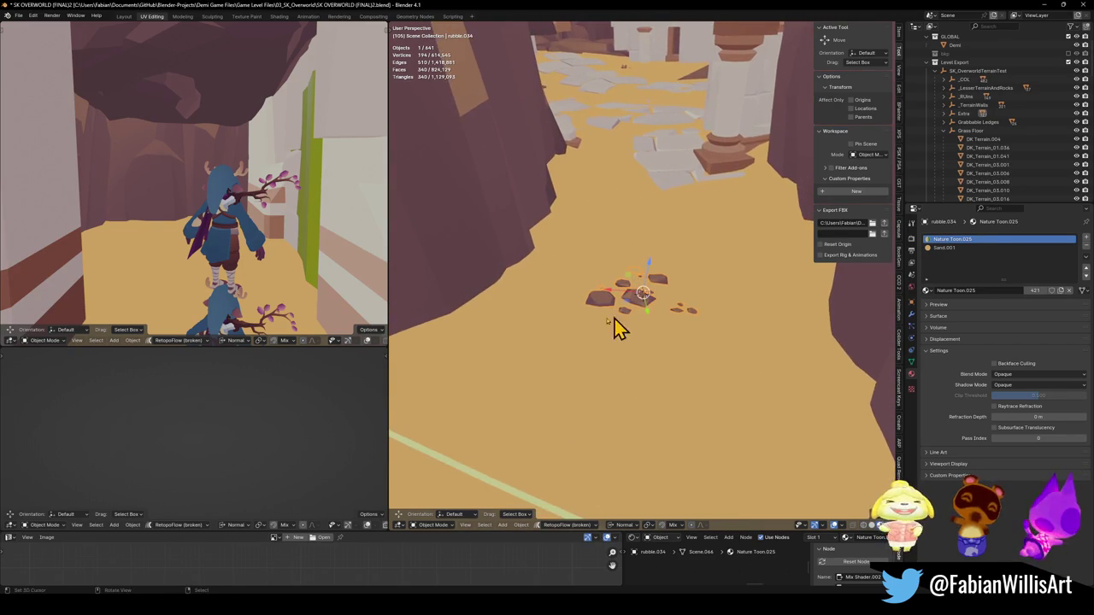
Duplicate the rubble, snap the copy to a cursor further down the canyon, and tilt it.
{"action": "key", "text": "shift+d"}
{"action": "key", "text": "shift+z"}
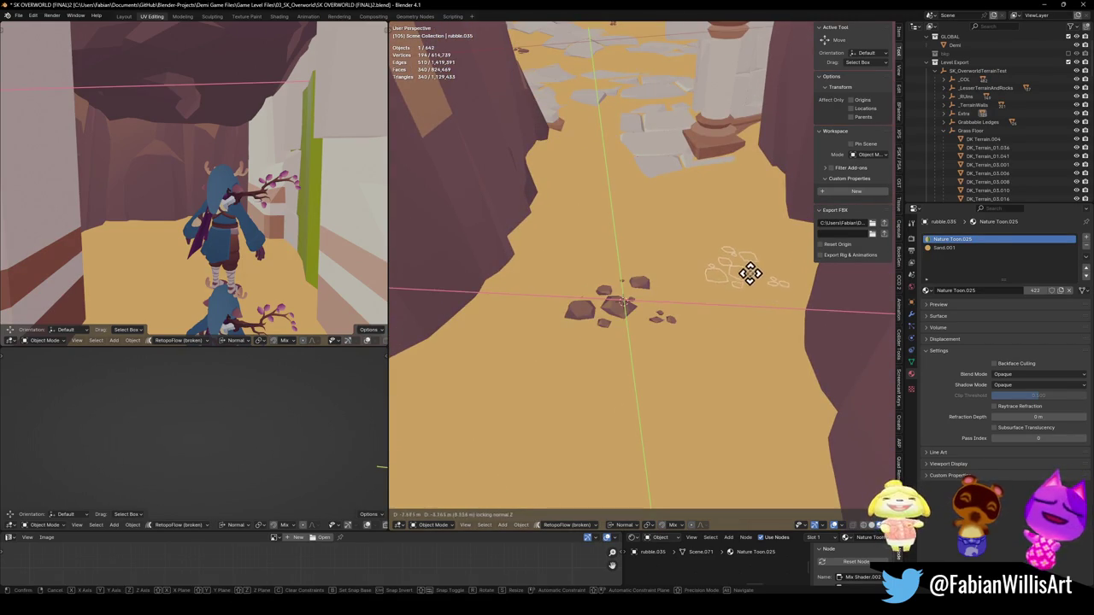
{"action": "left_click", "coordinate": [749, 276]}
{"action": "right_click", "coordinate": [747, 245], "text": "shift"}
{"action": "key", "text": "shift+s"}
{"action": "left_click", "coordinate": [749, 215]}
{"action": "key", "text": "KP_Decimal"}
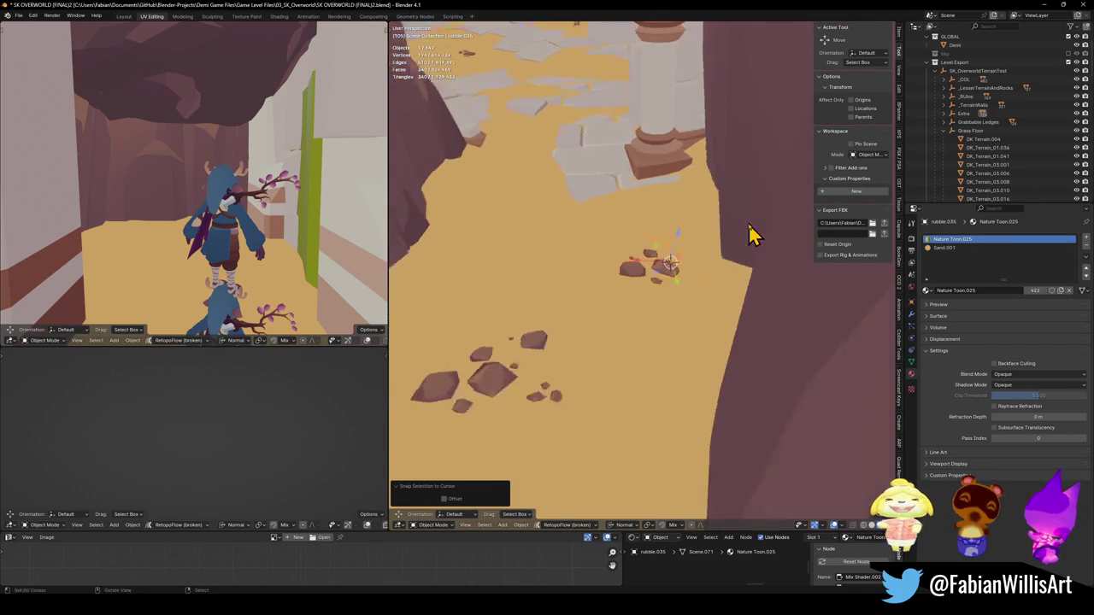
{"action": "key", "text": "r"}
{"action": "key", "text": "r"}
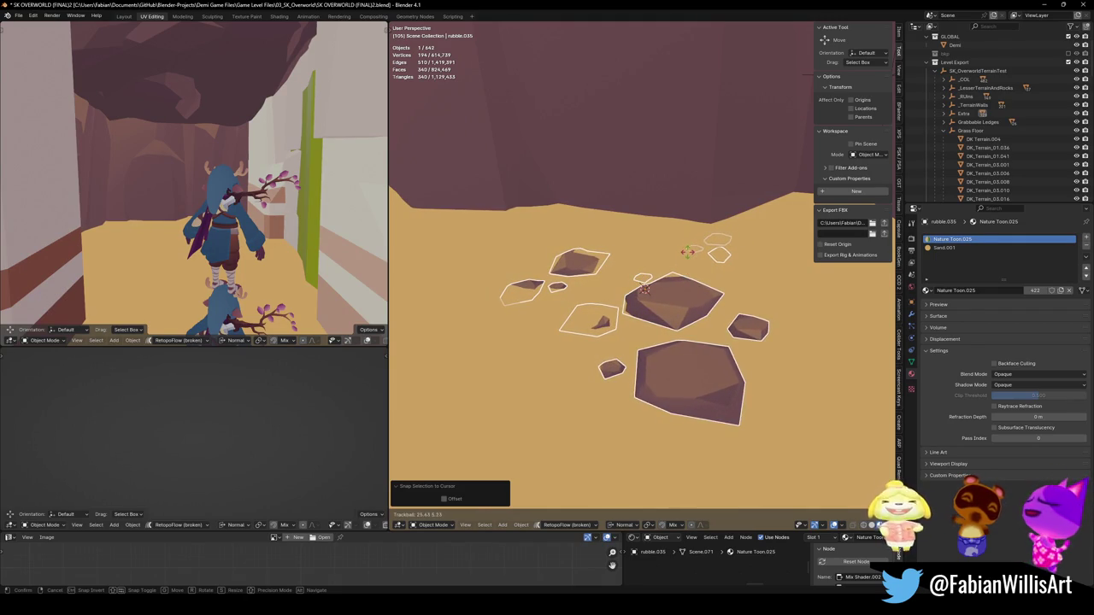
{"action": "left_click", "coordinate": [689, 288]}
Raise the rubble copy slightly along its normal Z axis.
{"action": "key", "text": "g"}
{"action": "key", "text": "z"}
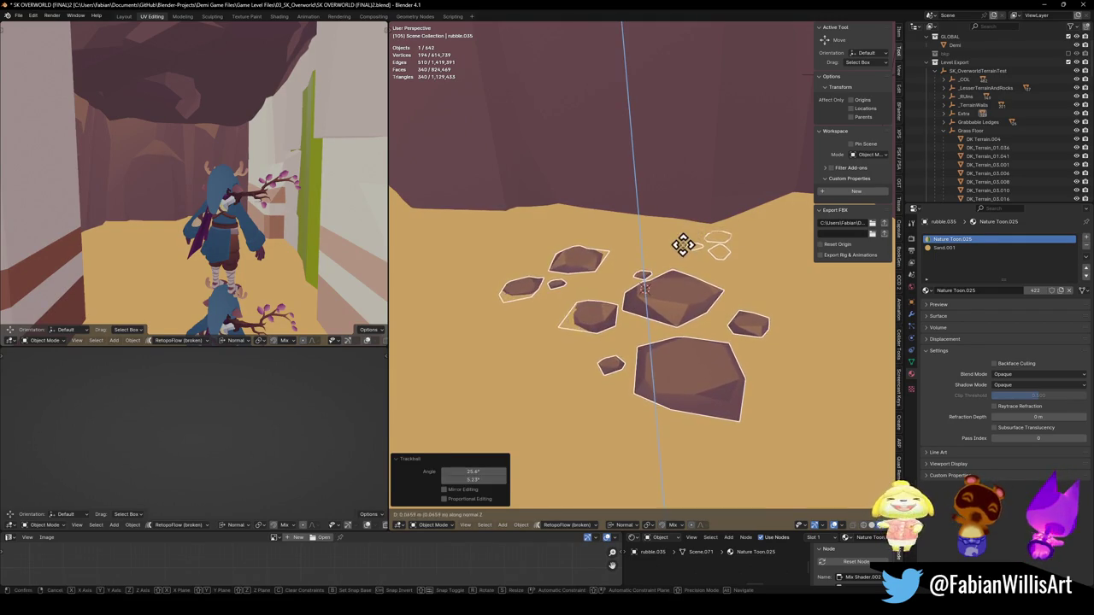
{"action": "left_click", "coordinate": [692, 286]}
{"action": "key", "text": "g"}
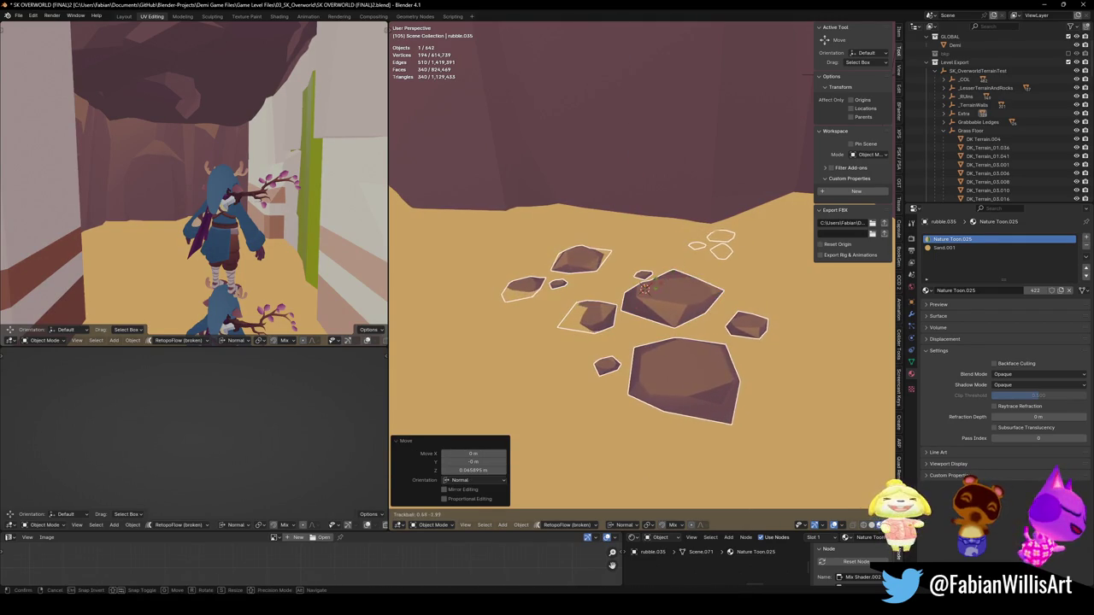
{"action": "key", "text": "Escape"}
{"action": "key", "text": "ctrl+z"}
{"action": "key", "text": "g"}
{"action": "key", "text": "z"}
{"action": "left_click", "coordinate": [672, 266]}
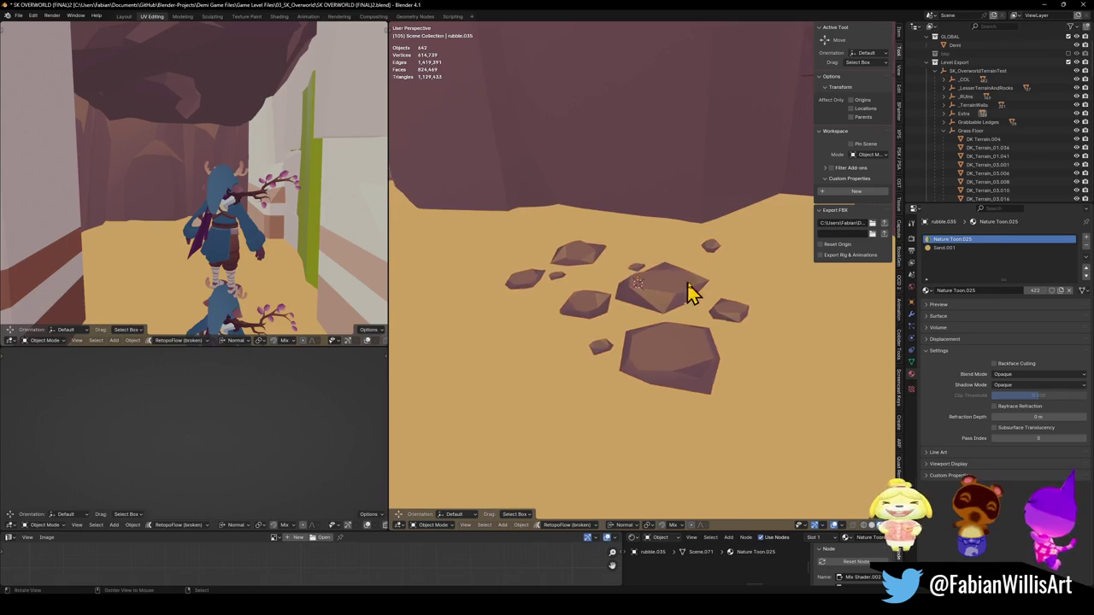
Slightly rotate one rock, tumble the rocks to a new tilt, and save the file.
{"action": "scroll", "coordinate": [652, 296], "scroll_direction": "up", "scroll_amount": 3}
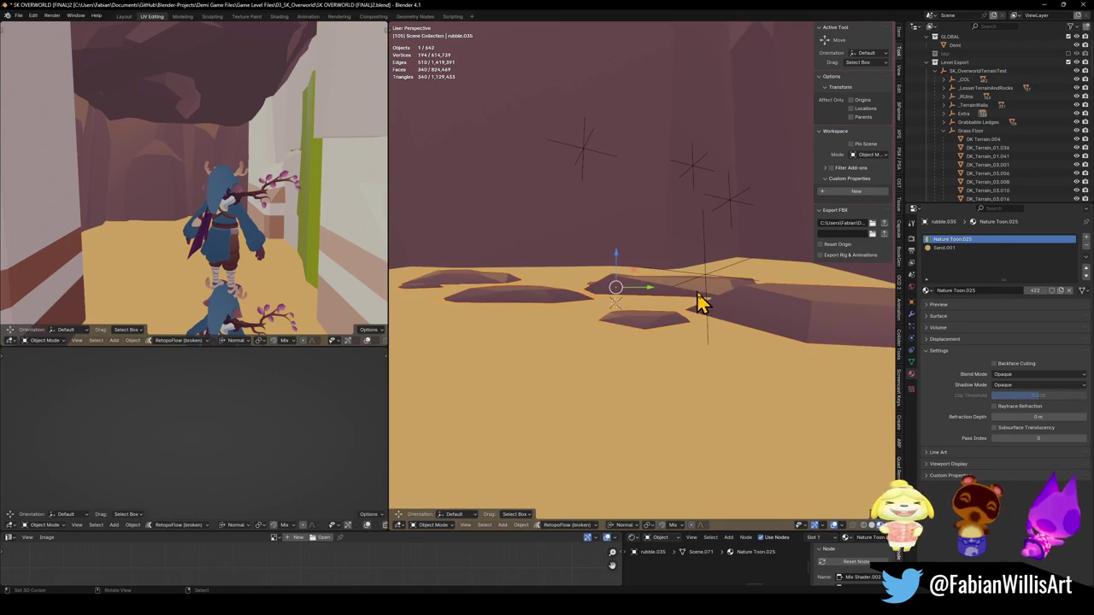
{"action": "left_click", "coordinate": [684, 298]}
{"action": "key", "text": "r"}
{"action": "left_click", "coordinate": [719, 295]}
{"action": "key", "text": "r"}
{"action": "key", "text": "r"}
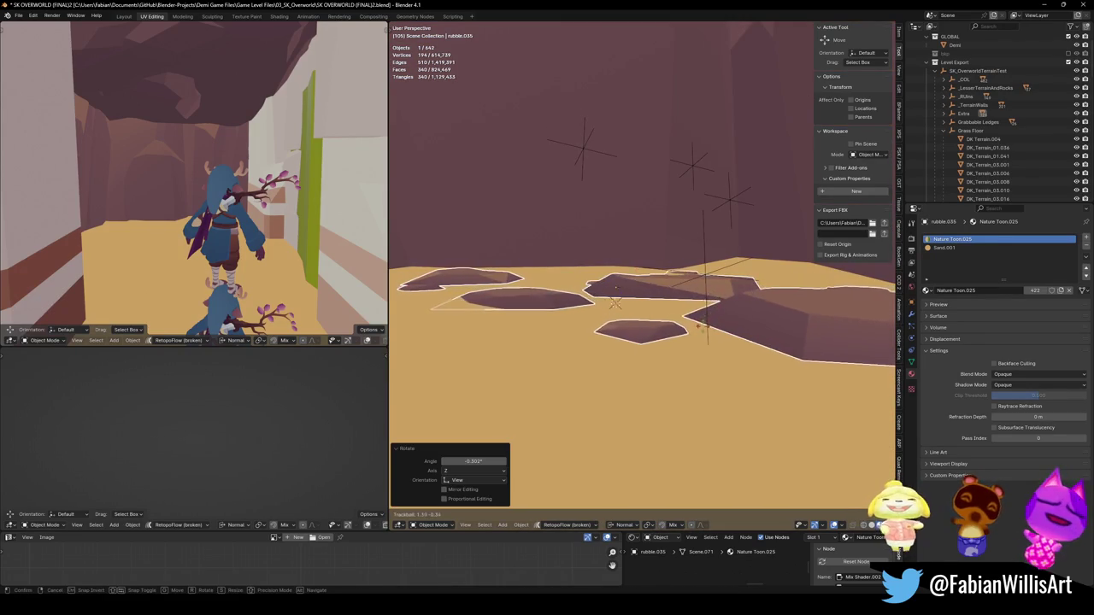
{"action": "left_click", "coordinate": [716, 384]}
{"action": "scroll", "coordinate": [689, 305], "scroll_direction": "up", "scroll_amount": 4}
{"action": "scroll", "coordinate": [637, 295], "scroll_direction": "down", "scroll_amount": 8}
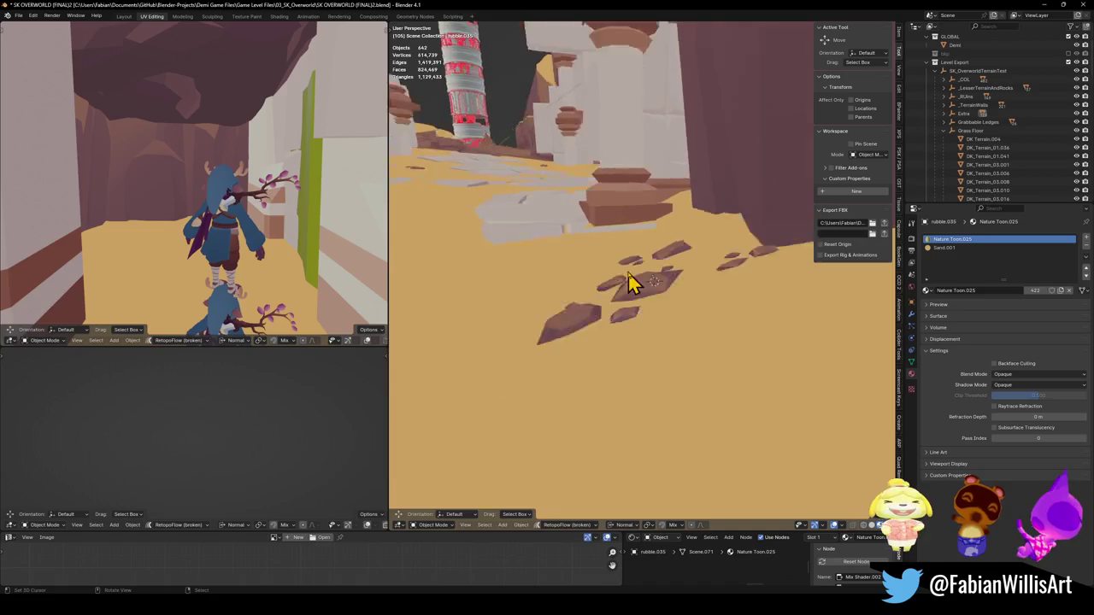
{"action": "scroll", "coordinate": [703, 312], "scroll_direction": "up", "scroll_amount": 2}
{"action": "scroll", "coordinate": [668, 307], "scroll_direction": "up", "scroll_amount": 3}
{"action": "scroll", "coordinate": [663, 310], "scroll_direction": "down", "scroll_amount": 5}
{"action": "key", "text": "ctrl+s"}
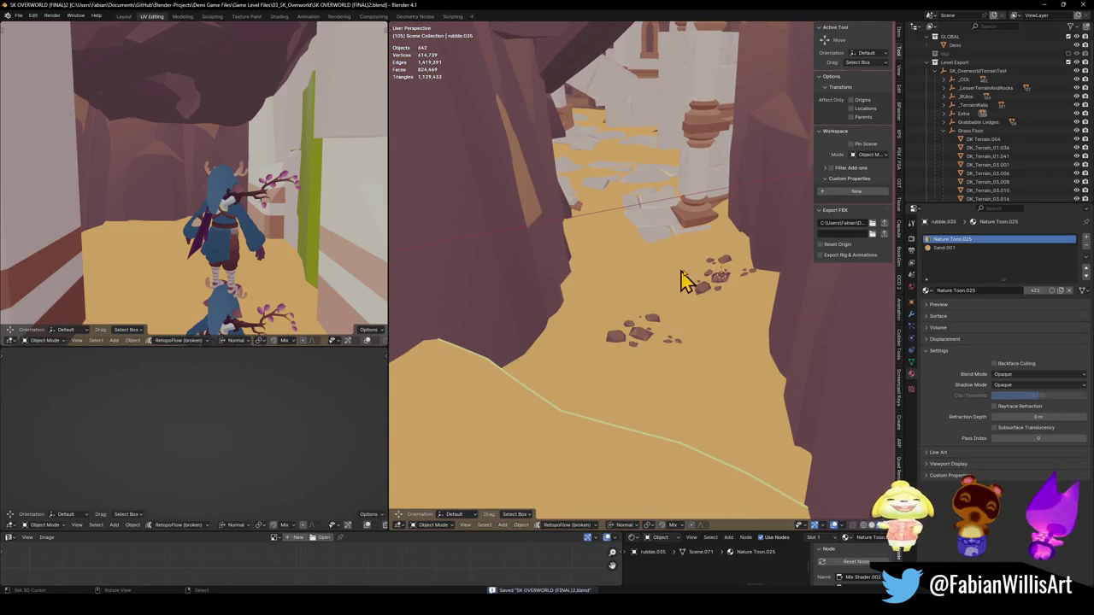
Shrink a stray rubble rock to about 0.43, save, and fly into the canyon.
{"action": "scroll", "coordinate": [671, 282], "scroll_direction": "up", "scroll_amount": 4}
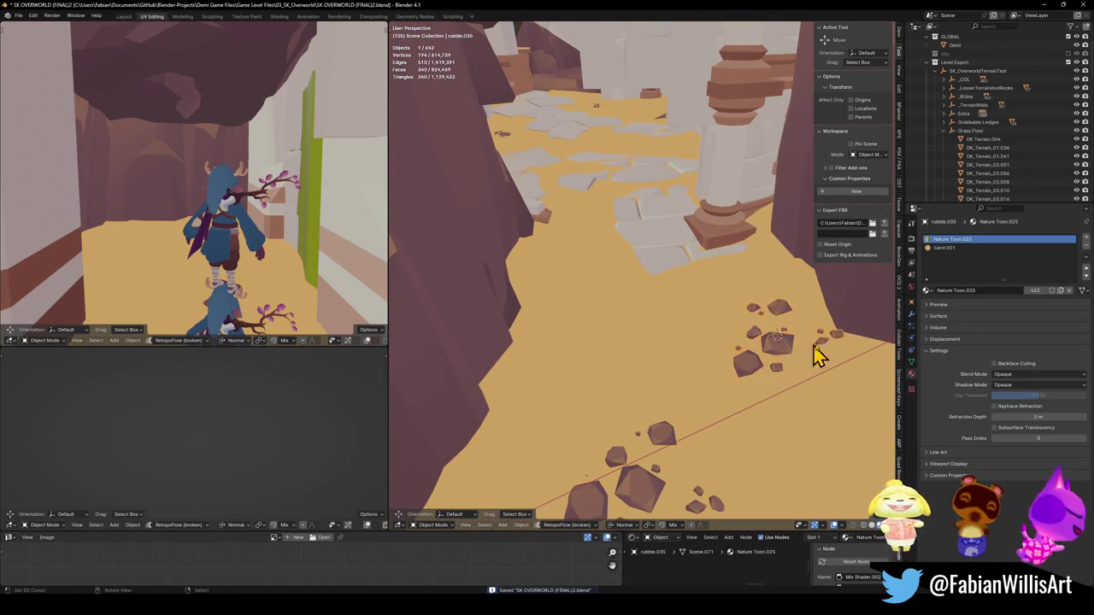
{"action": "left_click", "coordinate": [790, 350]}
{"action": "key", "text": "s"}
{"action": "left_click", "coordinate": [807, 351]}
{"action": "scroll", "coordinate": [735, 338], "scroll_direction": "down", "scroll_amount": 4}
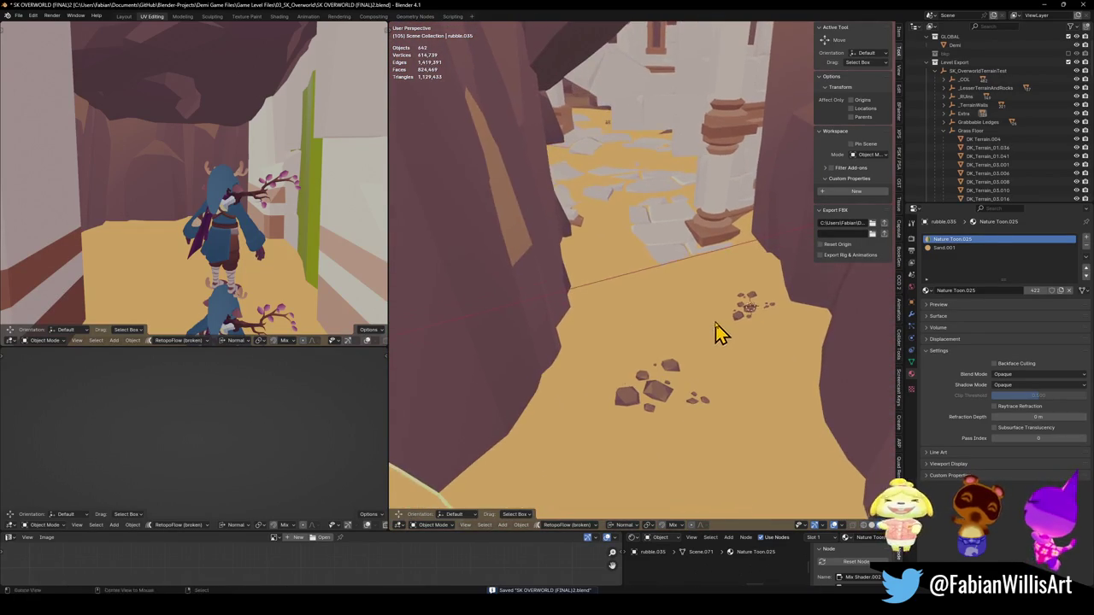
{"action": "key", "text": "ctrl+s"}
{"action": "key", "text": "shift+grave"}
{"action": "key", "text": "w"}
{"action": "key", "text": "w"}
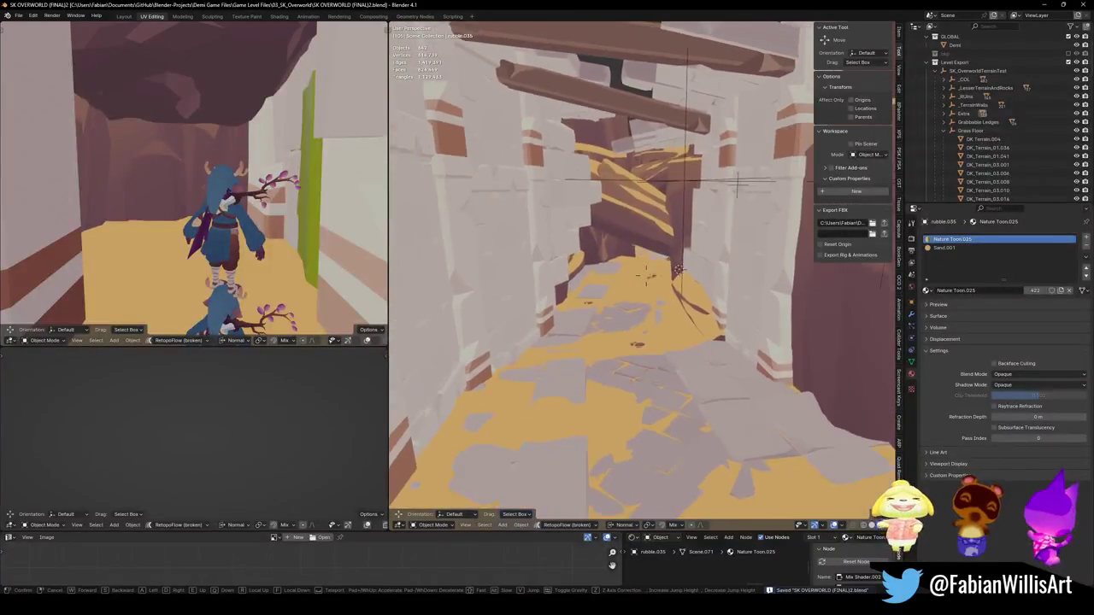
Draw two more blue annotation lines down the corridor and its wall.
{"action": "left_click", "coordinate": [715, 328]}
{"action": "left_click_drag", "start_coordinate": [670, 309], "coordinate": [635, 335]}
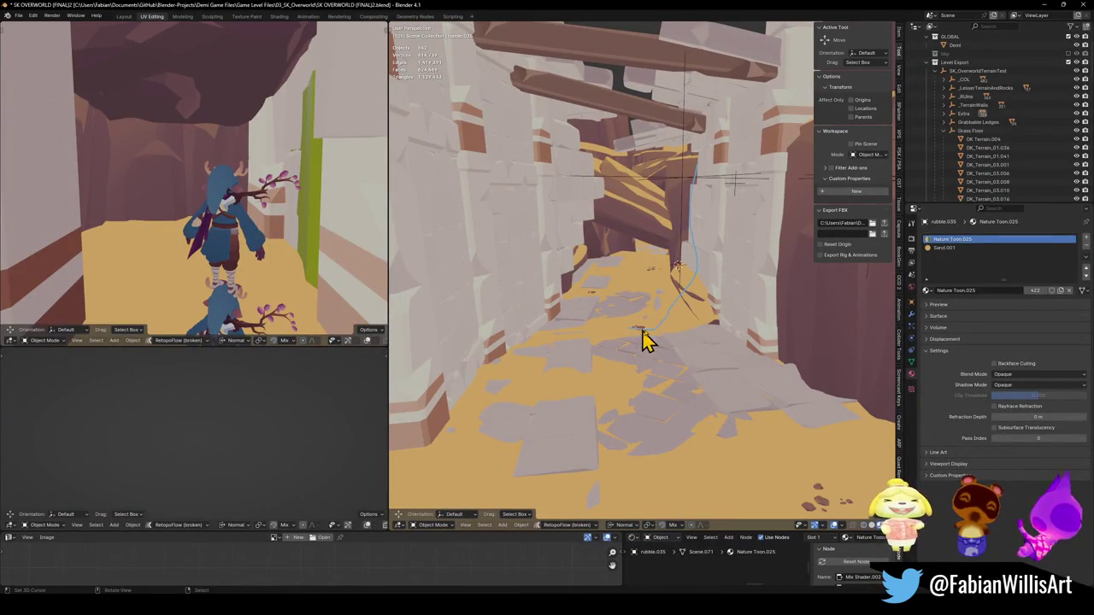
{"action": "left_click_drag", "start_coordinate": [694, 202], "coordinate": [716, 323]}
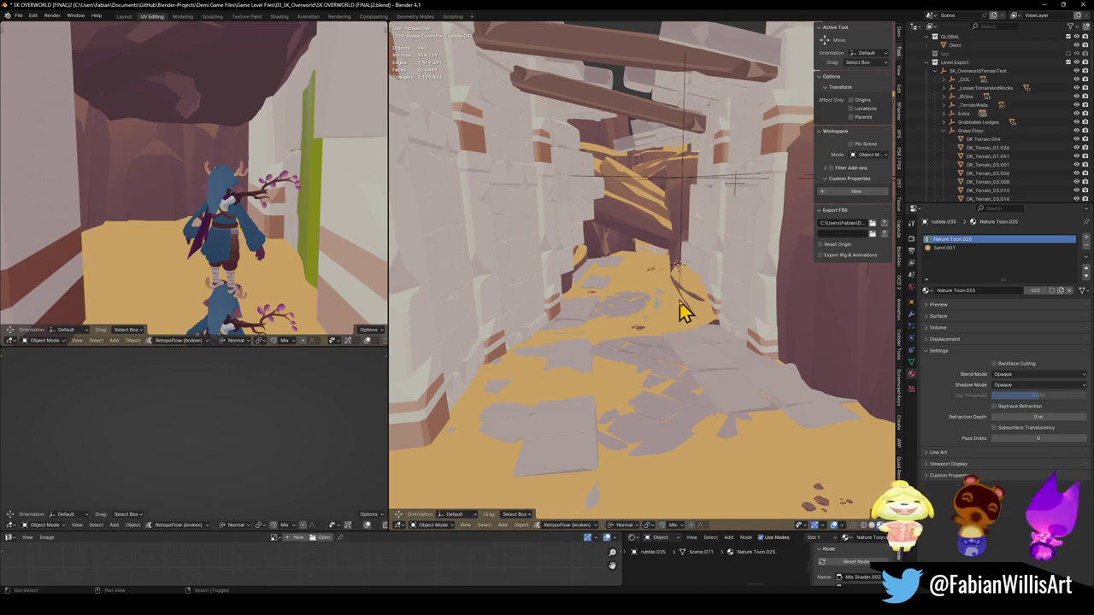
Walk forward through the corridor and stop facing the arched courtyard walls.
{"action": "key", "text": "shift+grave"}
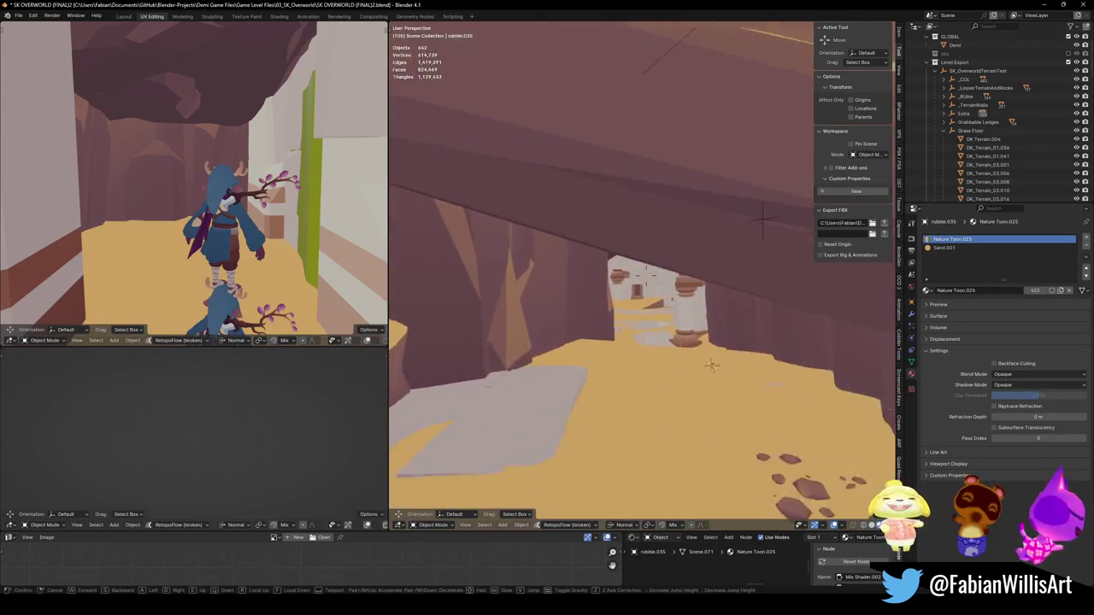
{"action": "key", "text": "w"}
{"action": "key", "text": "w"}
{"action": "key", "text": "w"}
{"action": "key", "text": "w"}
{"action": "key", "text": "w"}
{"action": "key", "text": "w"}
{"action": "key", "text": "w"}
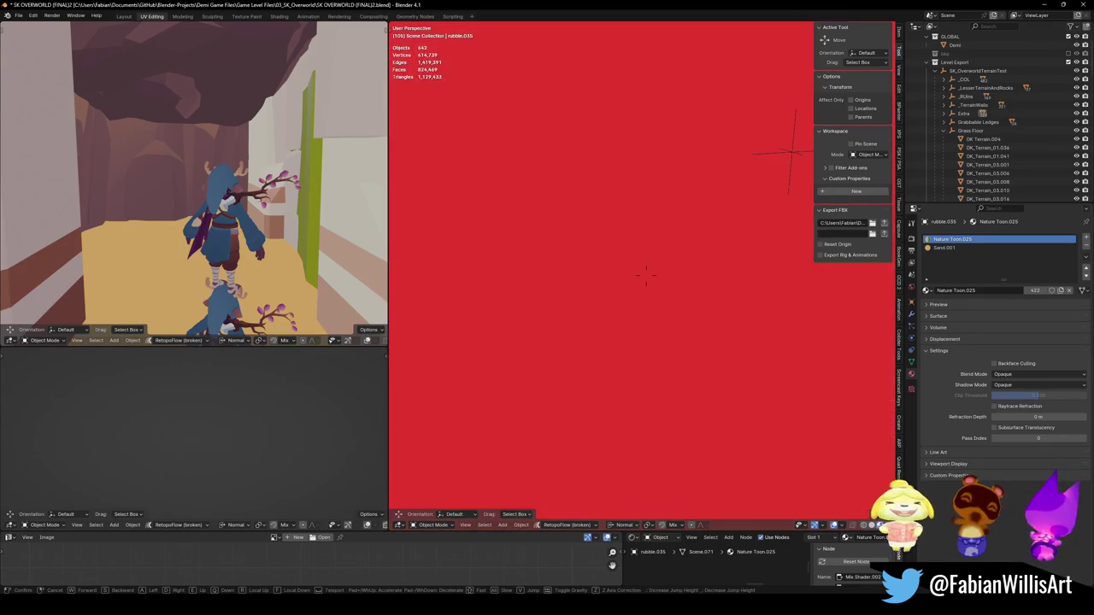
{"action": "left_click", "coordinate": [684, 308]}
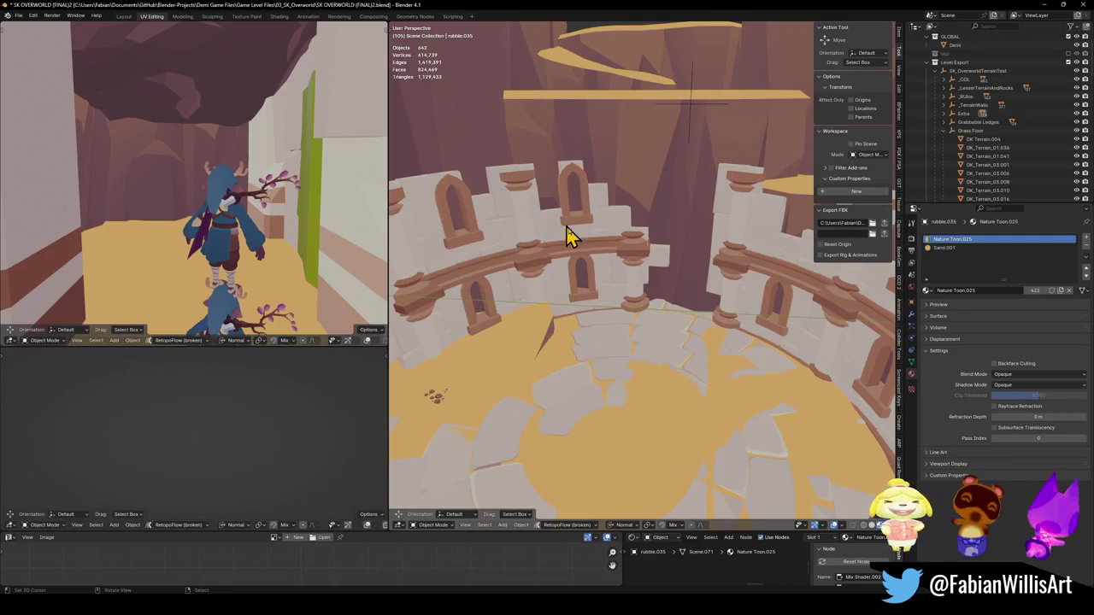
Annotate lines from the beam down to the floor and curving across the courtyard floor.
{"action": "left_click_drag", "start_coordinate": [646, 123], "coordinate": [658, 318]}
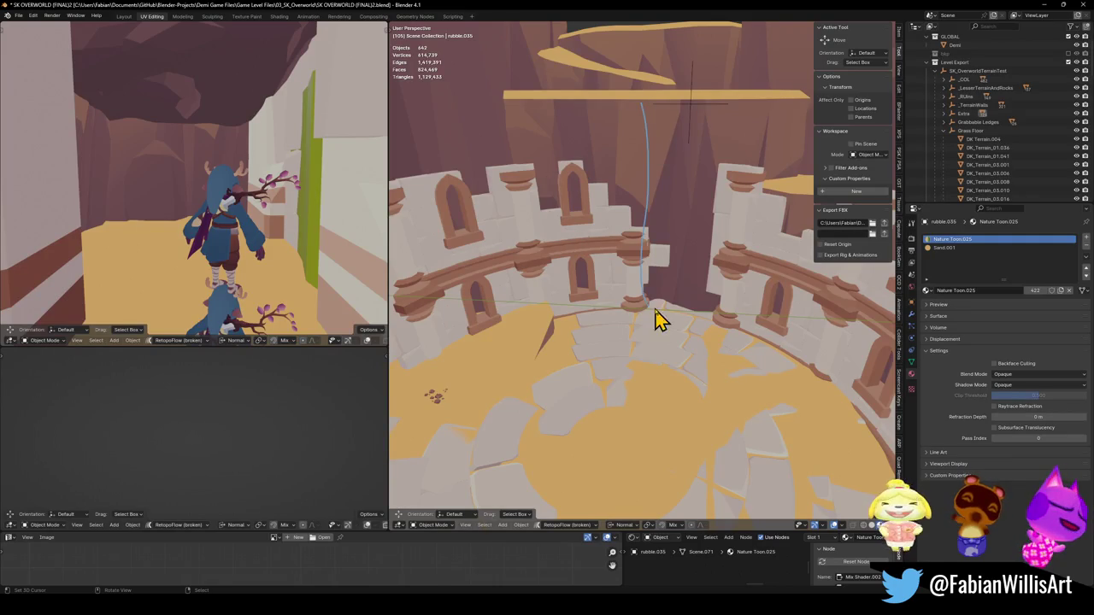
{"action": "left_click_drag", "start_coordinate": [726, 116], "coordinate": [715, 332]}
{"action": "key", "text": "ctrl+z"}
{"action": "key", "text": "ctrl+z"}
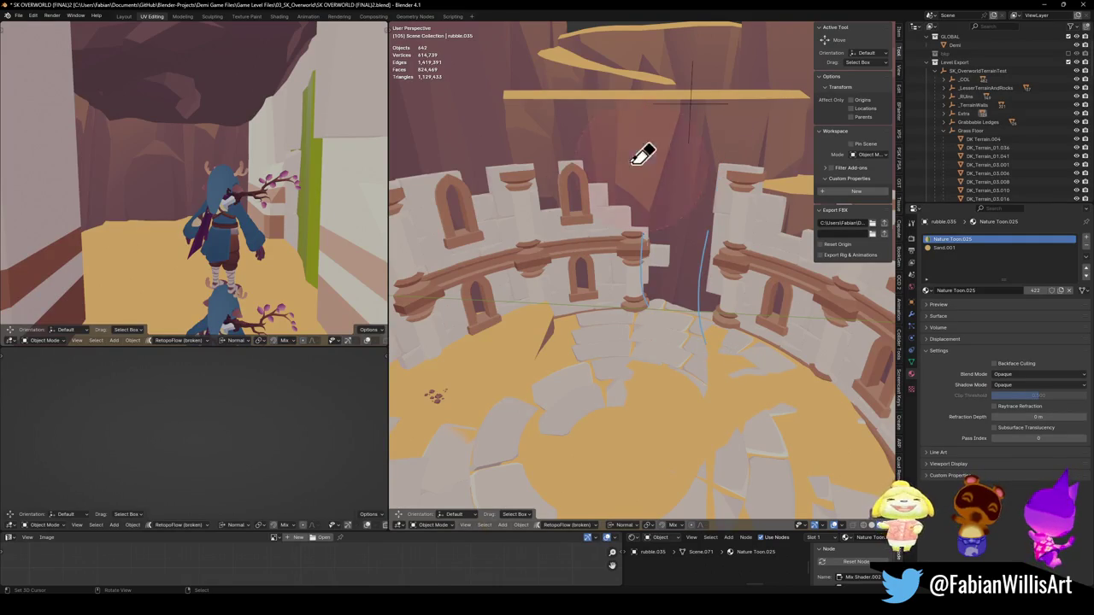
{"action": "left_click_drag", "start_coordinate": [646, 104], "coordinate": [645, 295]}
{"action": "left_click_drag", "start_coordinate": [722, 113], "coordinate": [718, 333]}
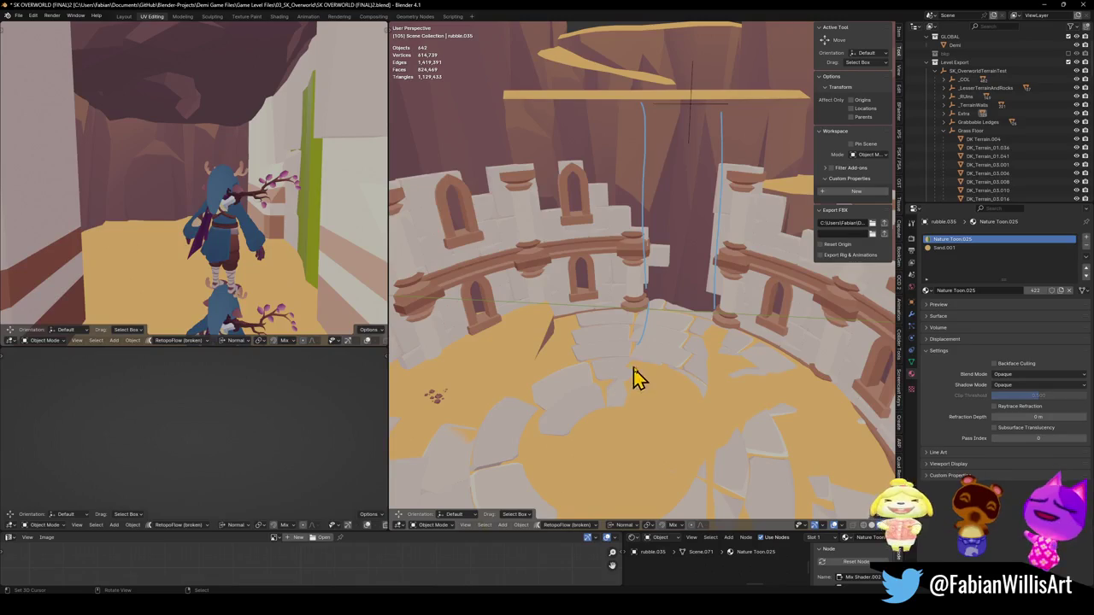
{"action": "left_click_drag", "start_coordinate": [640, 356], "coordinate": [555, 424]}
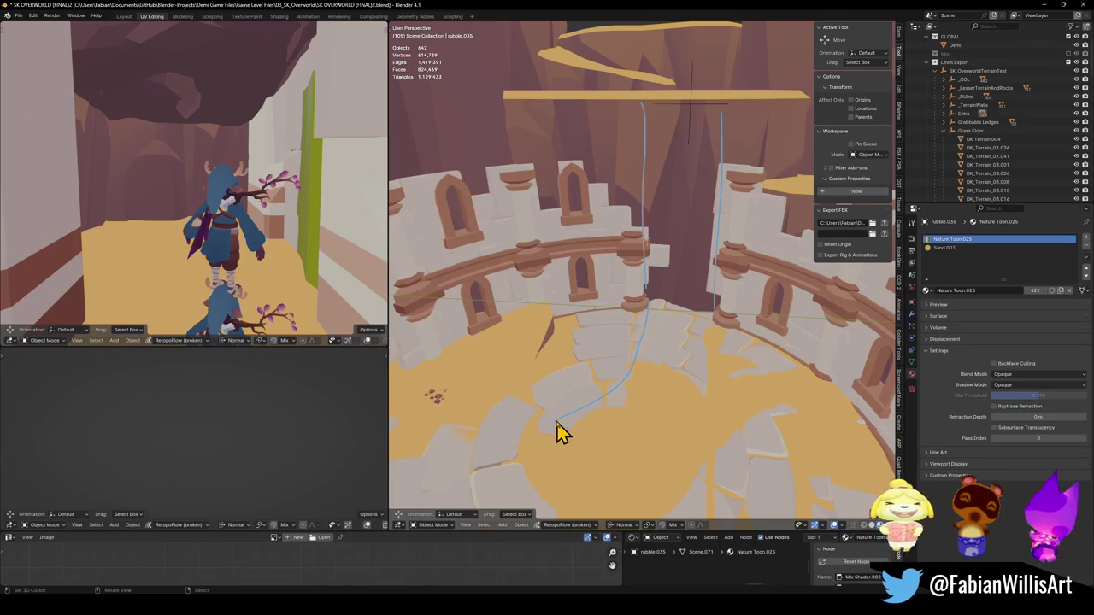
{"action": "mouse_move", "coordinate": [573, 483]}
{"action": "left_mouse_down"}
{"action": "mouse_move", "coordinate": [608, 497]}
{"action": "mouse_move", "coordinate": [699, 481]}
{"action": "mouse_move", "coordinate": [678, 382]}
{"action": "left_mouse_up"}
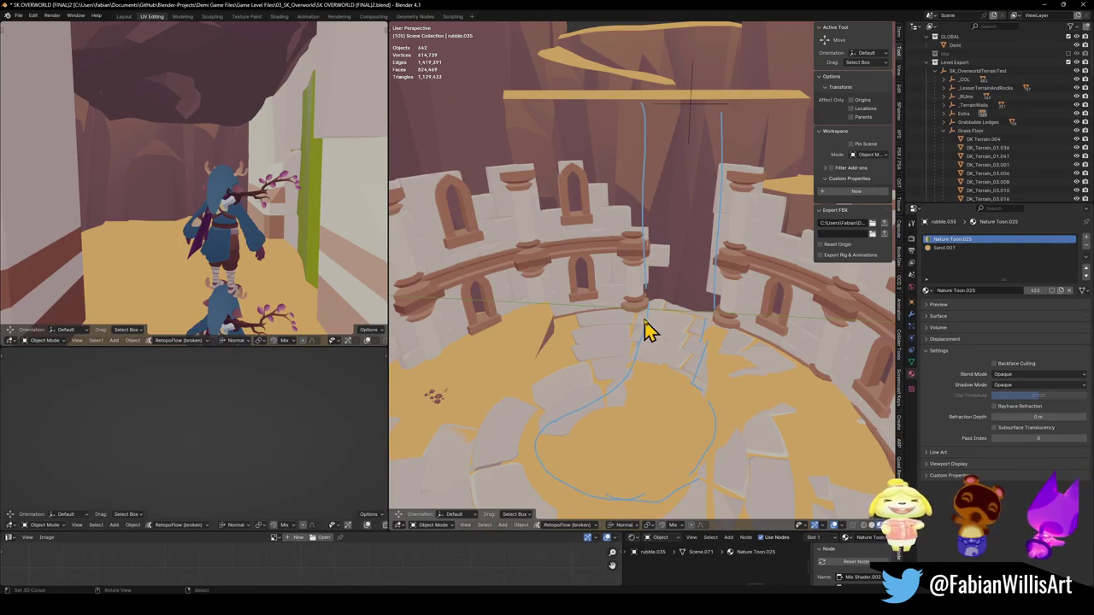
Scribble over the top beam and wall base, then orbit lower and clear the annotations.
{"action": "left_click_drag", "start_coordinate": [648, 299], "coordinate": [736, 325]}
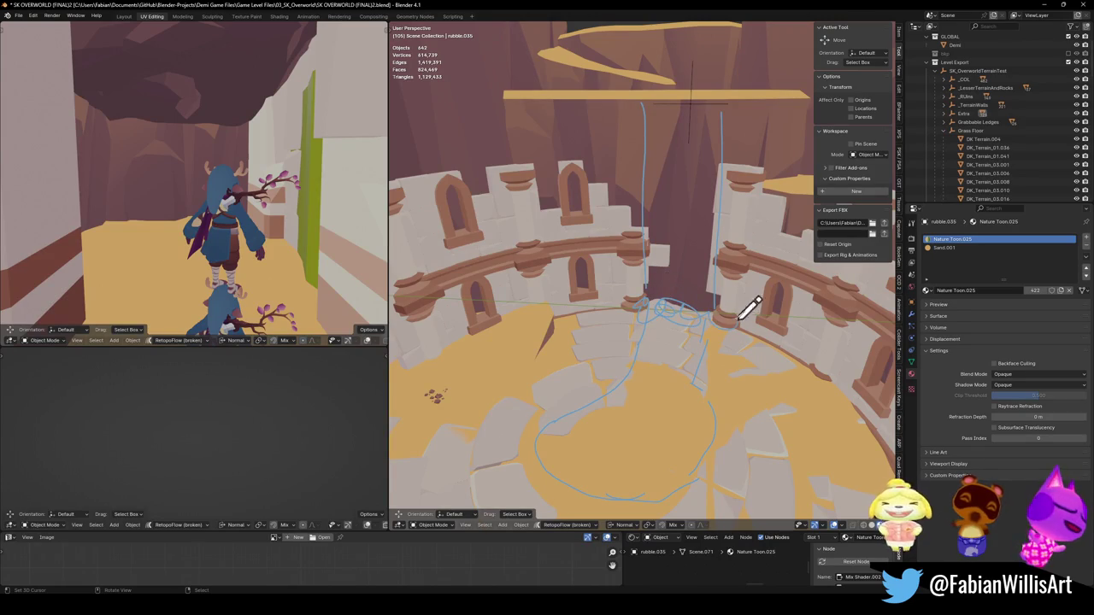
{"action": "left_click_drag", "start_coordinate": [664, 110], "coordinate": [716, 108]}
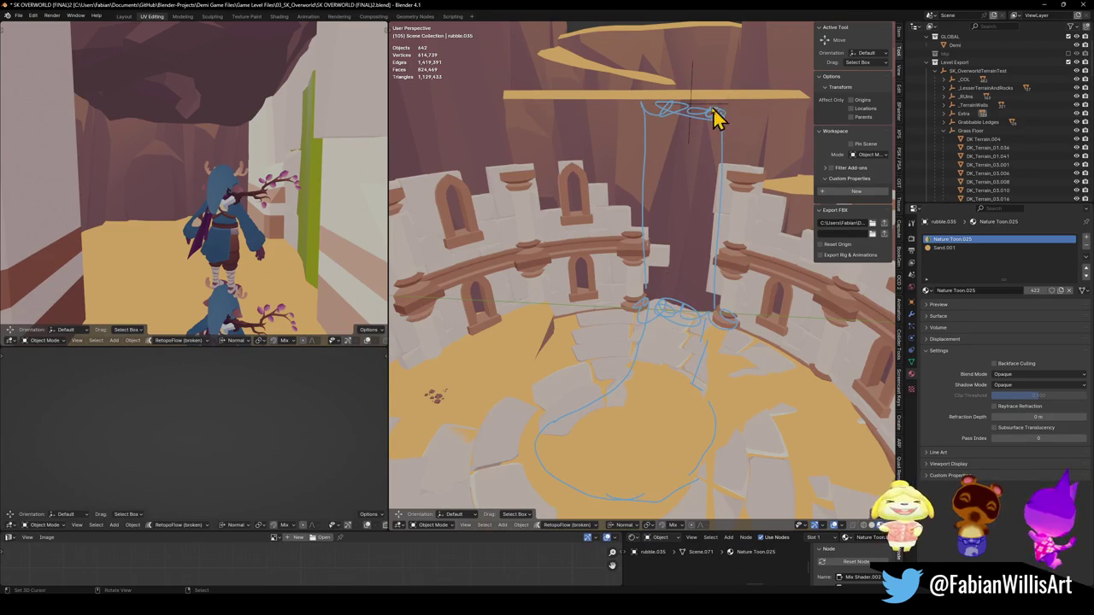
{"action": "mouse_move", "coordinate": [654, 93]}
{"action": "left_mouse_down"}
{"action": "mouse_move", "coordinate": [684, 107]}
{"action": "mouse_move", "coordinate": [694, 94]}
{"action": "mouse_move", "coordinate": [744, 96]}
{"action": "left_mouse_up"}
{"action": "left_click_drag", "start_coordinate": [666, 95], "coordinate": [626, 114]}
{"action": "mouse_move", "coordinate": [648, 278]}
{"action": "left_mouse_down"}
{"action": "mouse_move", "coordinate": [658, 314]}
{"action": "mouse_move", "coordinate": [702, 321]}
{"action": "left_mouse_up"}
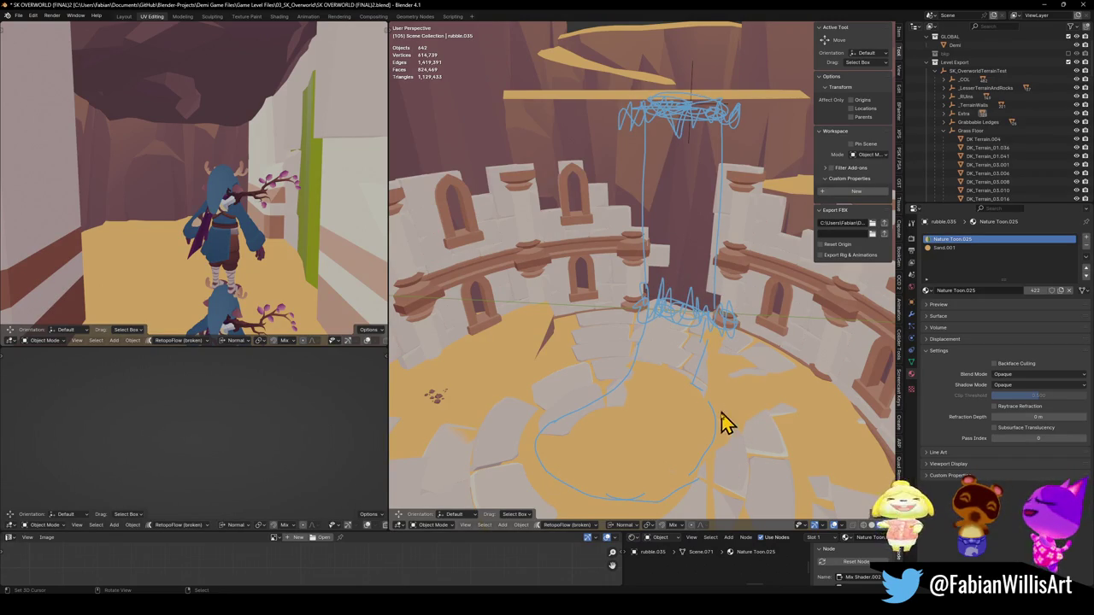
{"action": "mouse_move", "coordinate": [758, 416]}
{"action": "left_mouse_down"}
{"action": "mouse_move", "coordinate": [735, 402]}
{"action": "mouse_move", "coordinate": [757, 415]}
{"action": "left_mouse_up"}
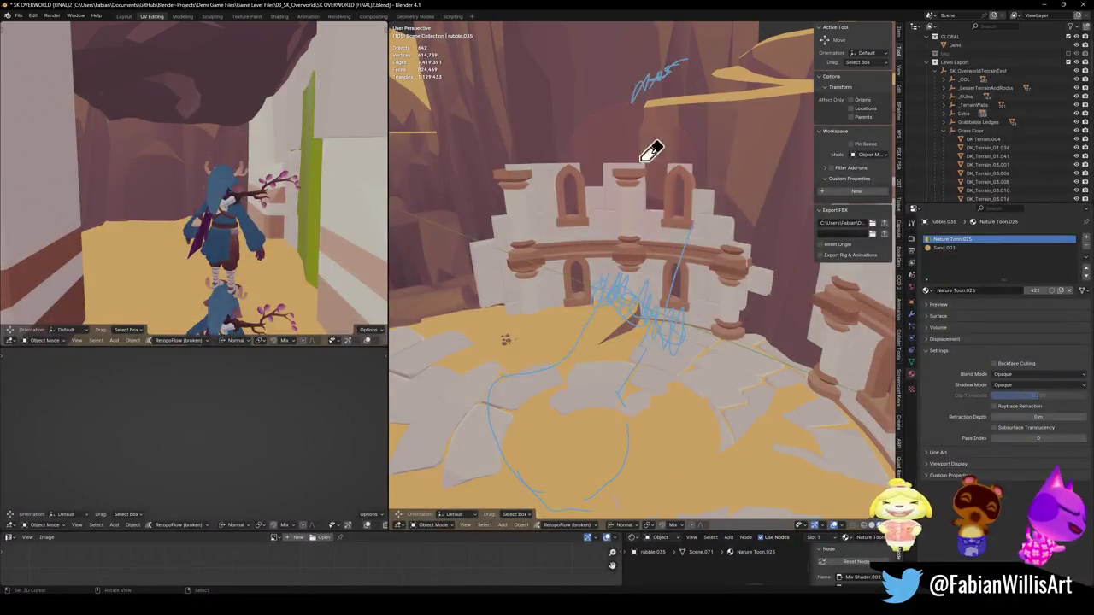
{"action": "key", "text": "shift+grave"}
Walk through the arena wall to ground level and hide the sidebar with N.
{"action": "key", "text": "w"}
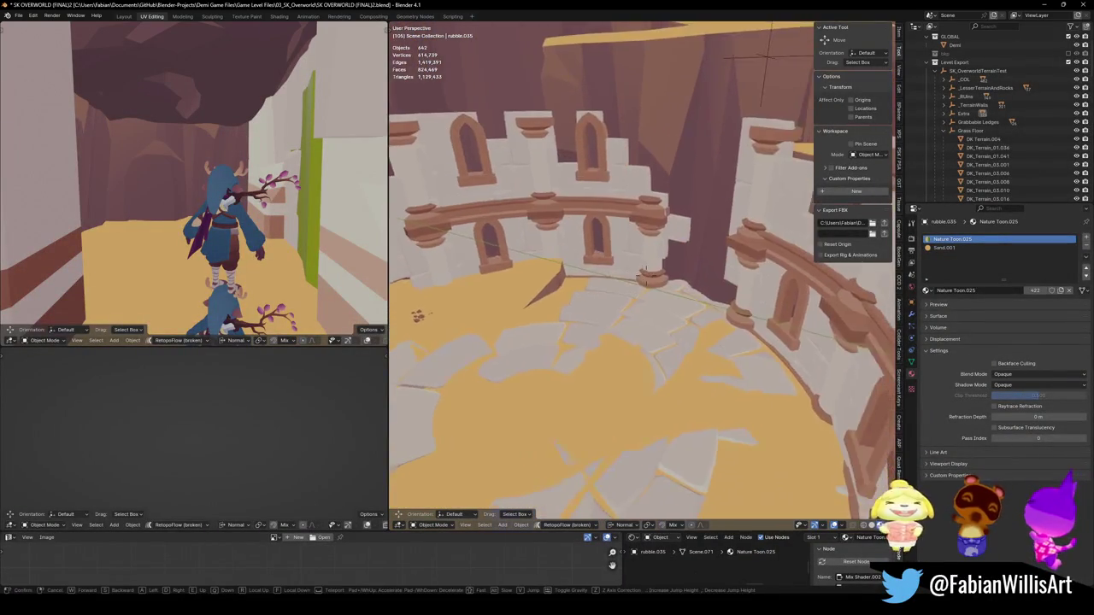
{"action": "key", "text": "w"}
{"action": "key", "text": "w"}
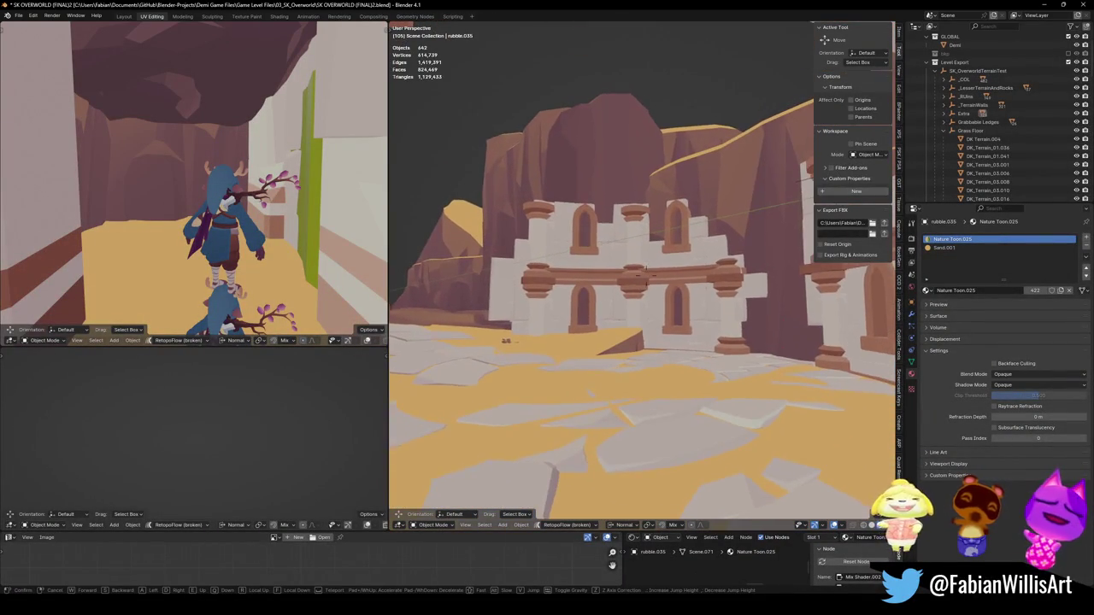
{"action": "left_click", "coordinate": [692, 398]}
{"action": "key", "text": "n"}
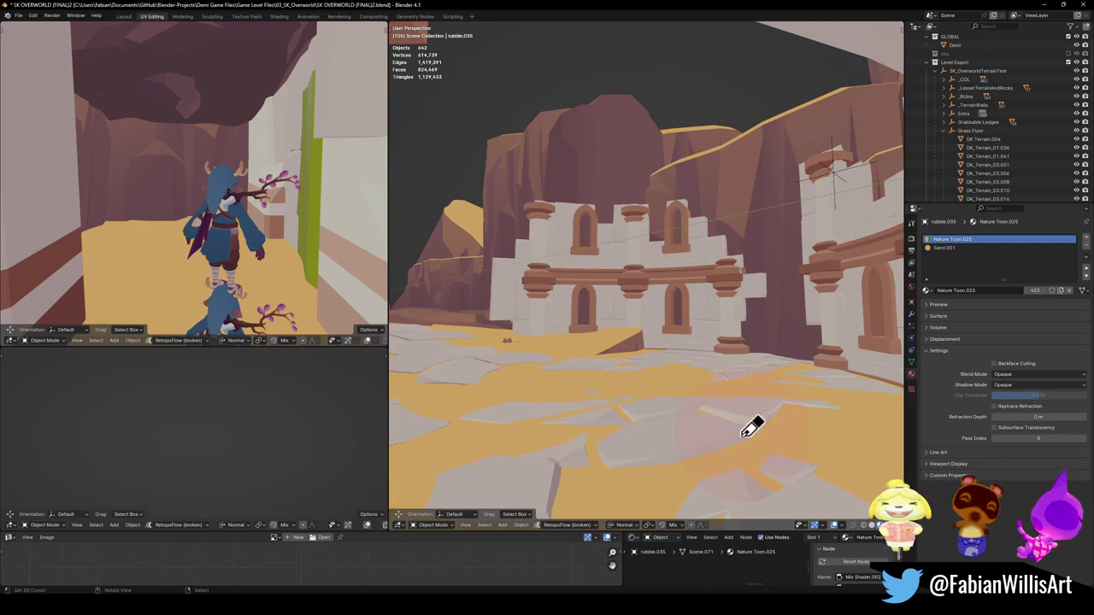
Annotate two lines down the cliff and zigzags along its base and upper ridge.
{"action": "left_click_drag", "start_coordinate": [722, 149], "coordinate": [744, 355]}
{"action": "left_click_drag", "start_coordinate": [797, 120], "coordinate": [818, 334]}
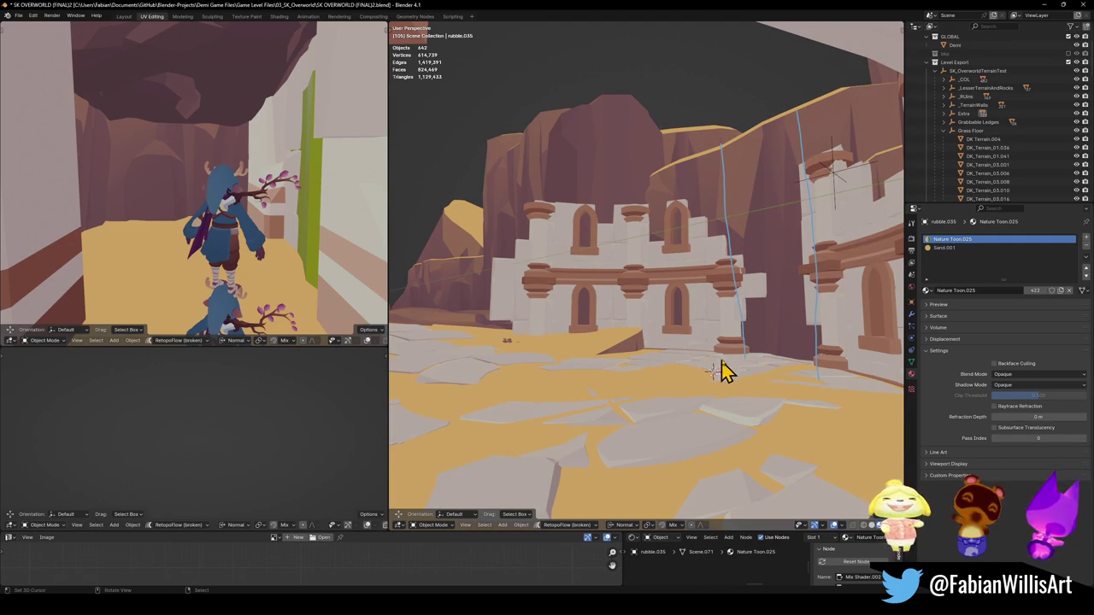
{"action": "mouse_move", "coordinate": [751, 370]}
{"action": "left_mouse_down"}
{"action": "mouse_move", "coordinate": [787, 335]}
{"action": "mouse_move", "coordinate": [823, 372]}
{"action": "left_mouse_up"}
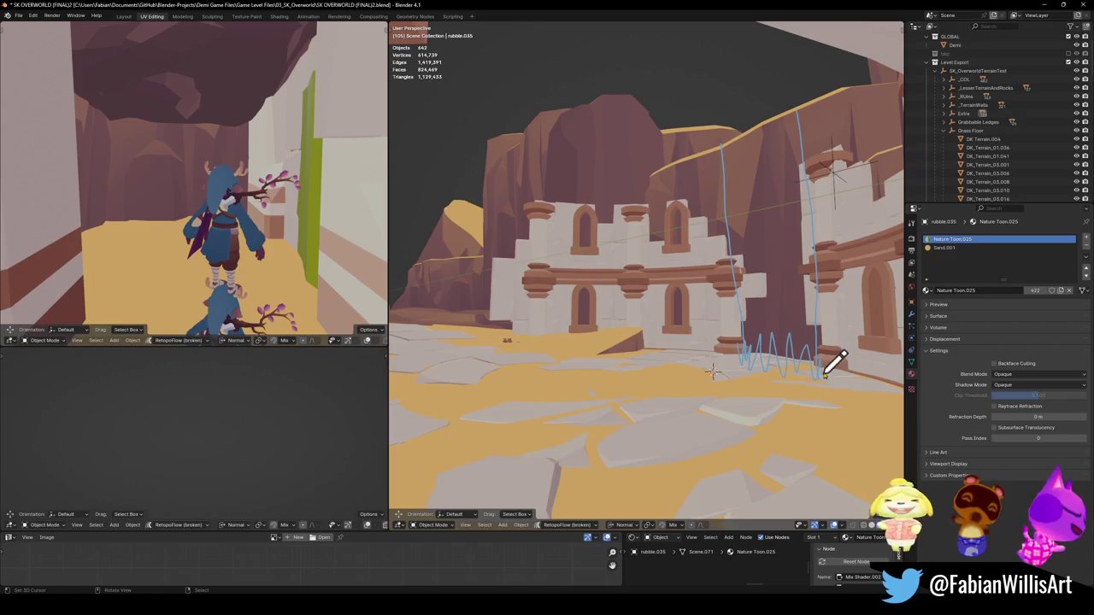
{"action": "mouse_move", "coordinate": [730, 130]}
{"action": "left_mouse_down"}
{"action": "mouse_move", "coordinate": [794, 142]}
{"action": "mouse_move", "coordinate": [805, 126]}
{"action": "left_mouse_up"}
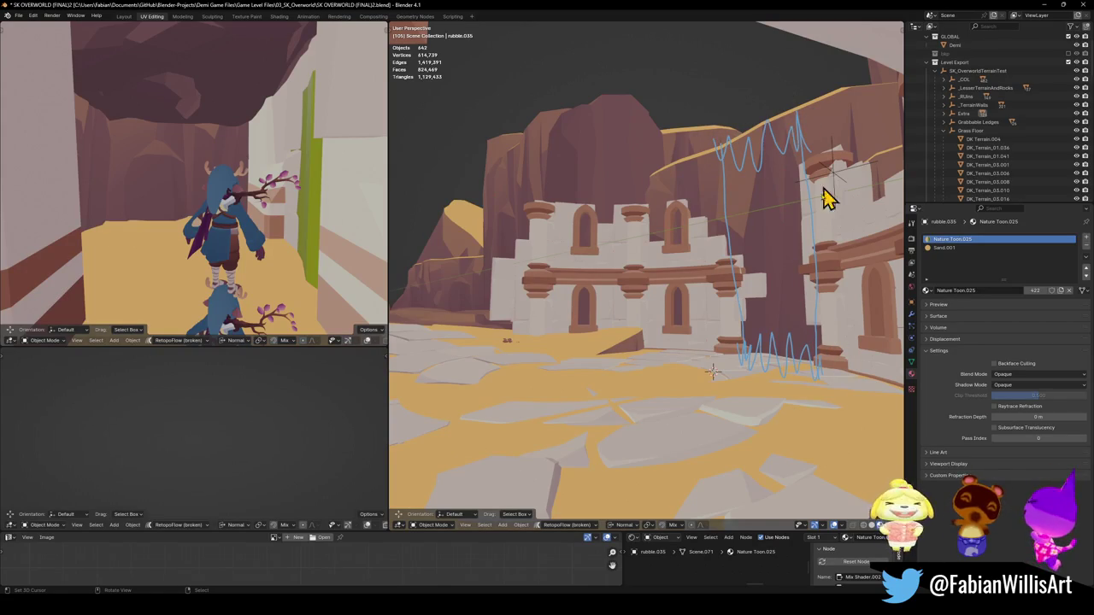
Outline a ground area with an annotation loop, erase it, and undo the remaining strokes.
{"action": "left_click_drag", "start_coordinate": [733, 352], "coordinate": [596, 366]}
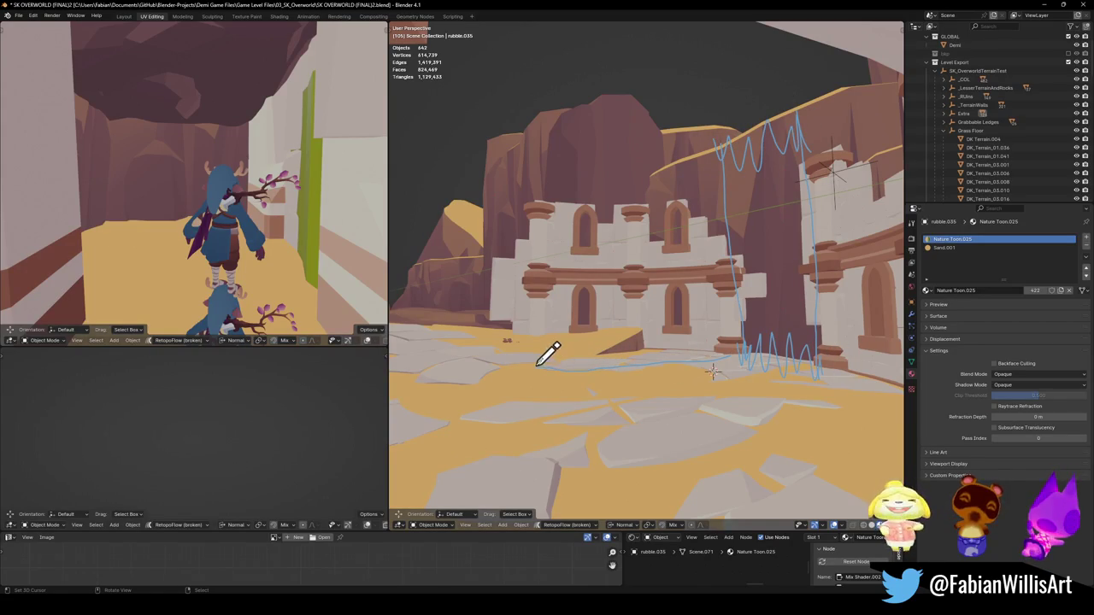
{"action": "left_click_drag", "start_coordinate": [506, 434], "coordinate": [614, 424]}
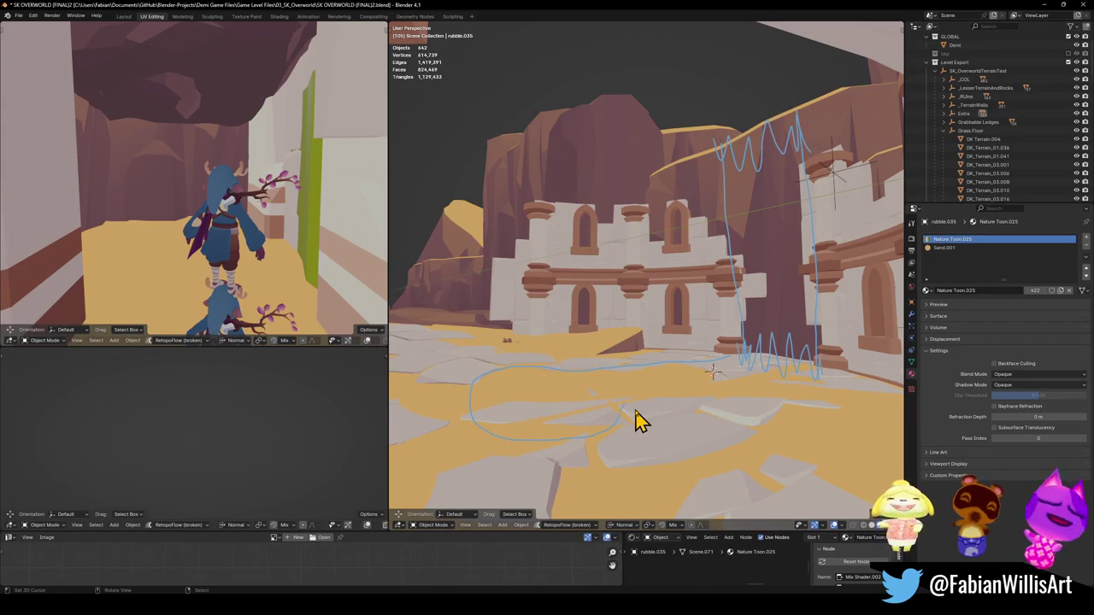
{"action": "left_click_drag", "start_coordinate": [671, 399], "coordinate": [756, 383]}
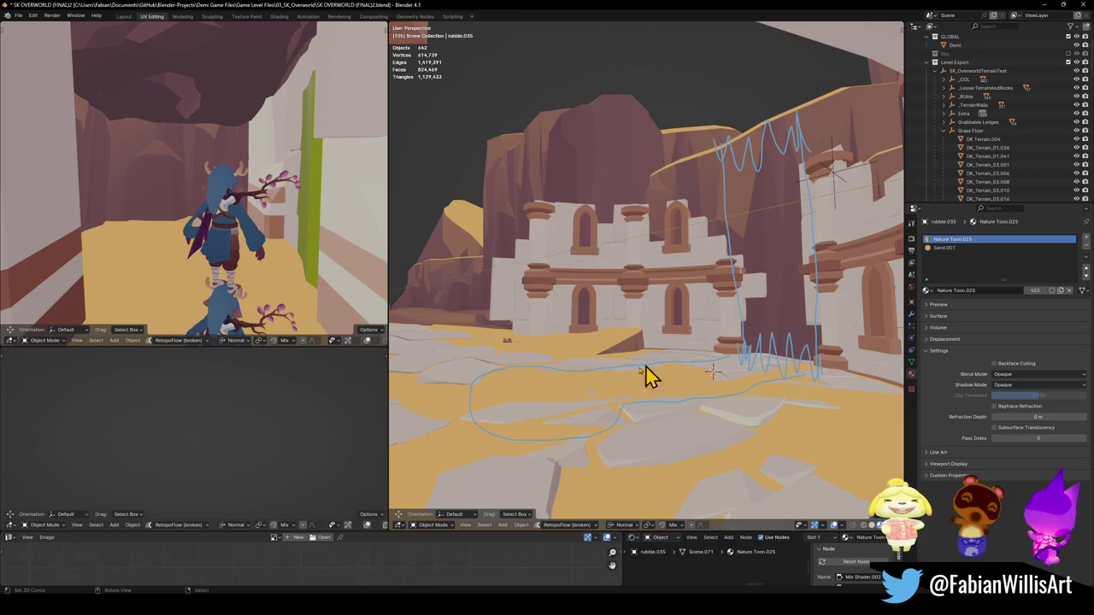
{"action": "mouse_move", "coordinate": [608, 385]}
{"action": "left_mouse_down"}
{"action": "mouse_move", "coordinate": [518, 385]}
{"action": "mouse_move", "coordinate": [623, 378]}
{"action": "mouse_move", "coordinate": [636, 432]}
{"action": "left_mouse_up"}
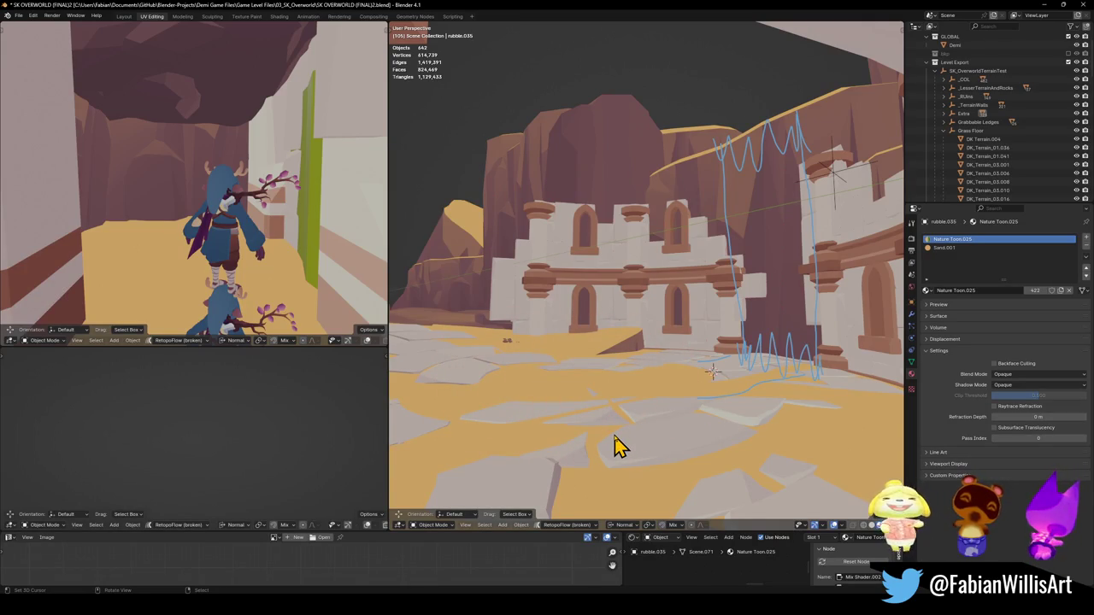
{"action": "key", "text": "ctrl+z"}
{"action": "key", "text": "ctrl+z"}
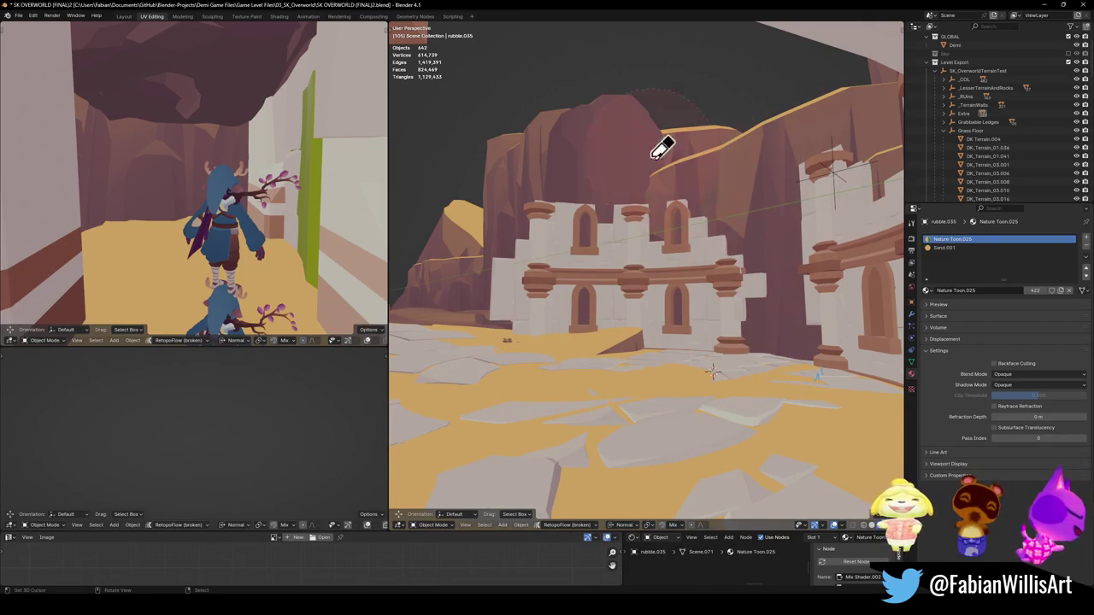
Walk into the canyon and stop on the canyon view, refocusing the Blender window.
{"action": "key", "text": "shift+grave"}
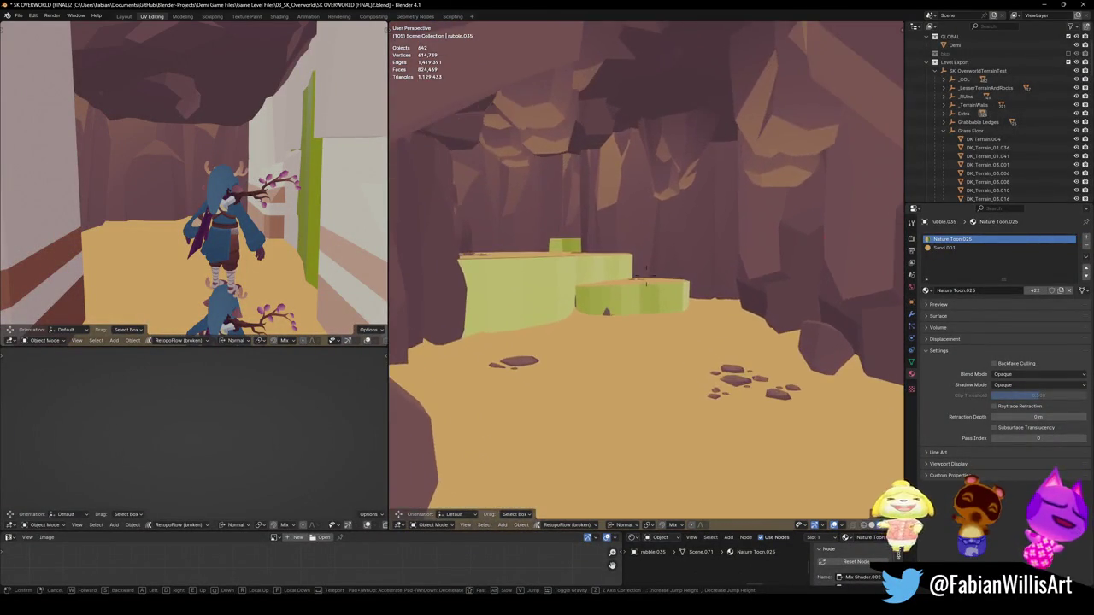
{"action": "left_click", "coordinate": [645, 272]}
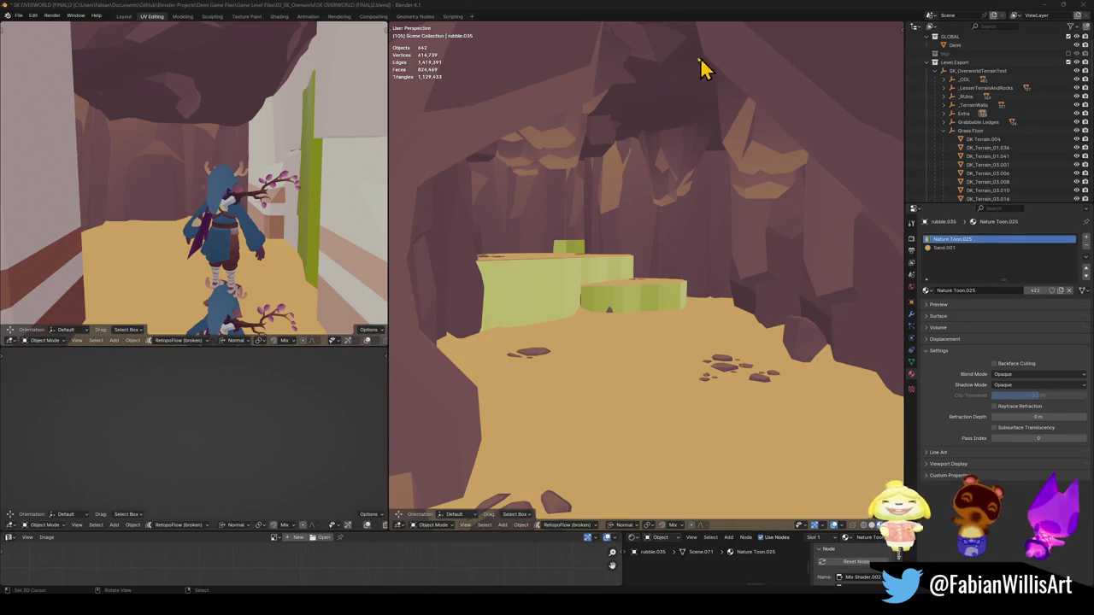
{"action": "left_click", "coordinate": [658, 10]}
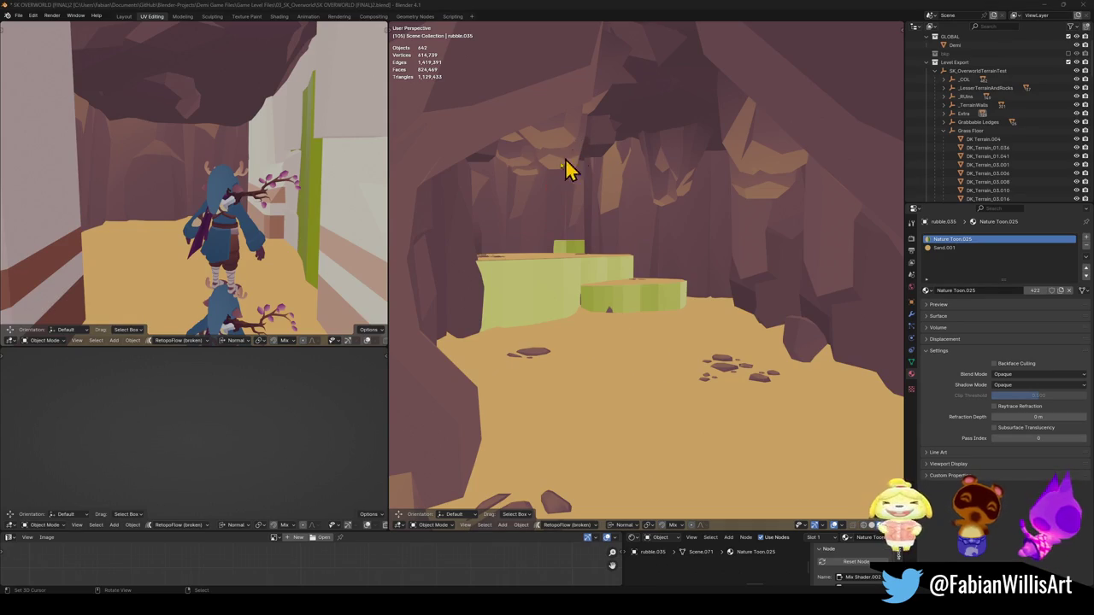
{"action": "left_click", "coordinate": [688, 3]}
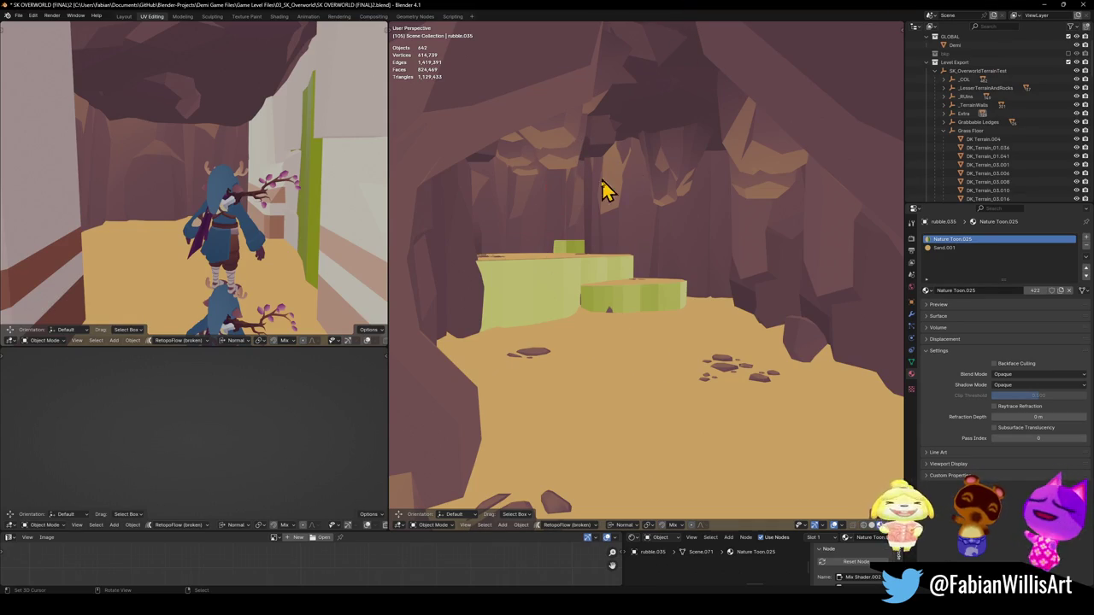
Walk through the cave past the green blocks and select the cliff terrain object.
{"action": "key", "text": "shift+grave"}
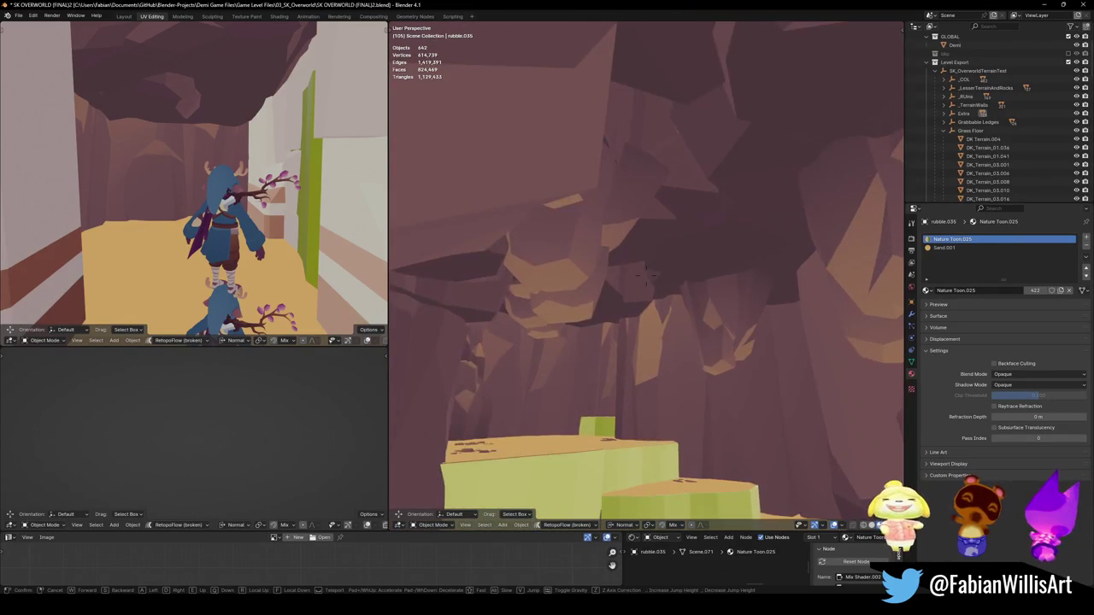
{"action": "key", "text": "w"}
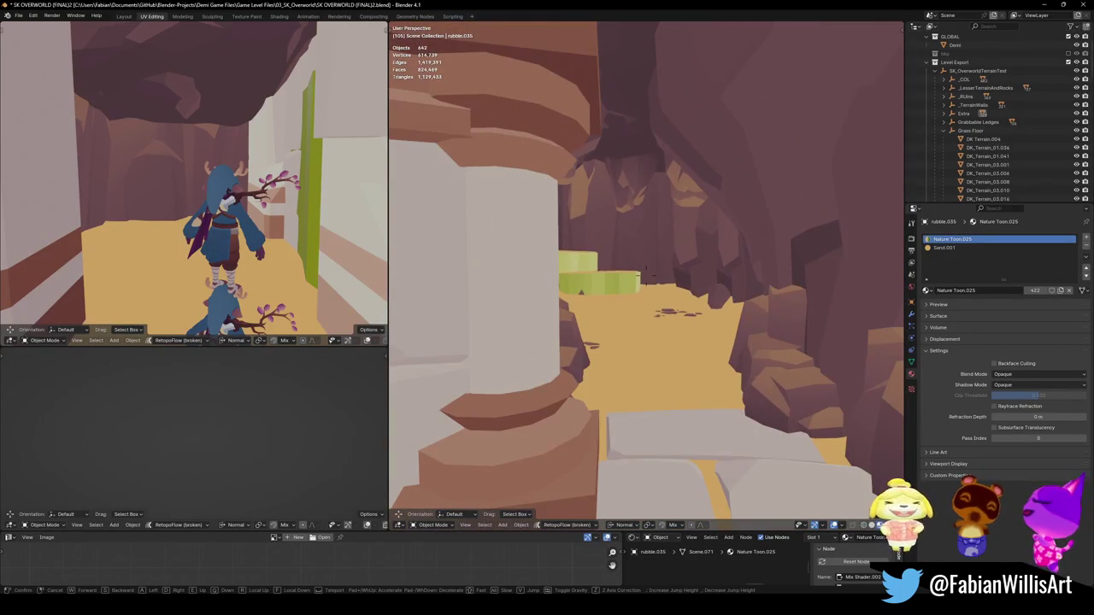
{"action": "left_click", "coordinate": [625, 286]}
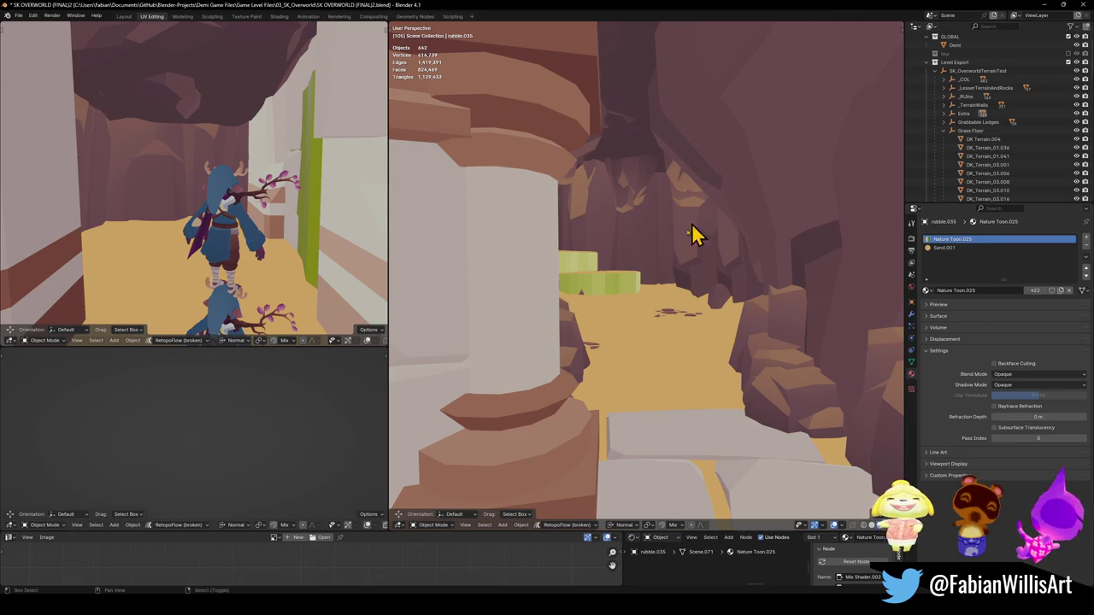
{"action": "key", "text": "shift+grave"}
{"action": "key", "text": "w"}
{"action": "key", "text": "s"}
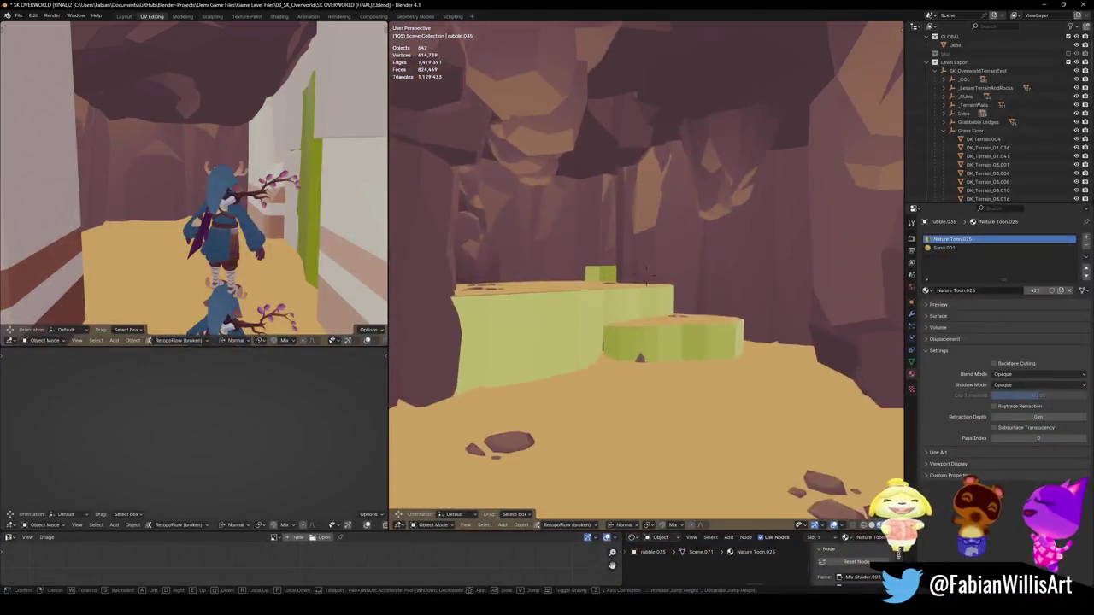
{"action": "left_click", "coordinate": [681, 239]}
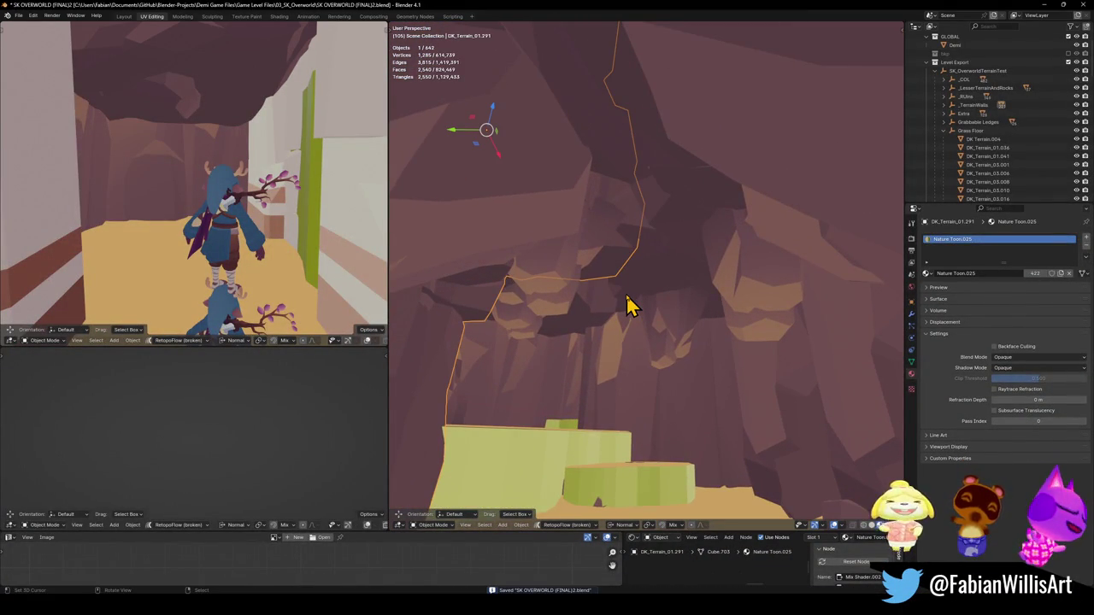
In Edit Mode on DK_Terrain_01.291, select and hide a connected rock piece, then fly through.
{"action": "key", "text": "Delete"}
{"action": "left_click", "coordinate": [640, 270]}
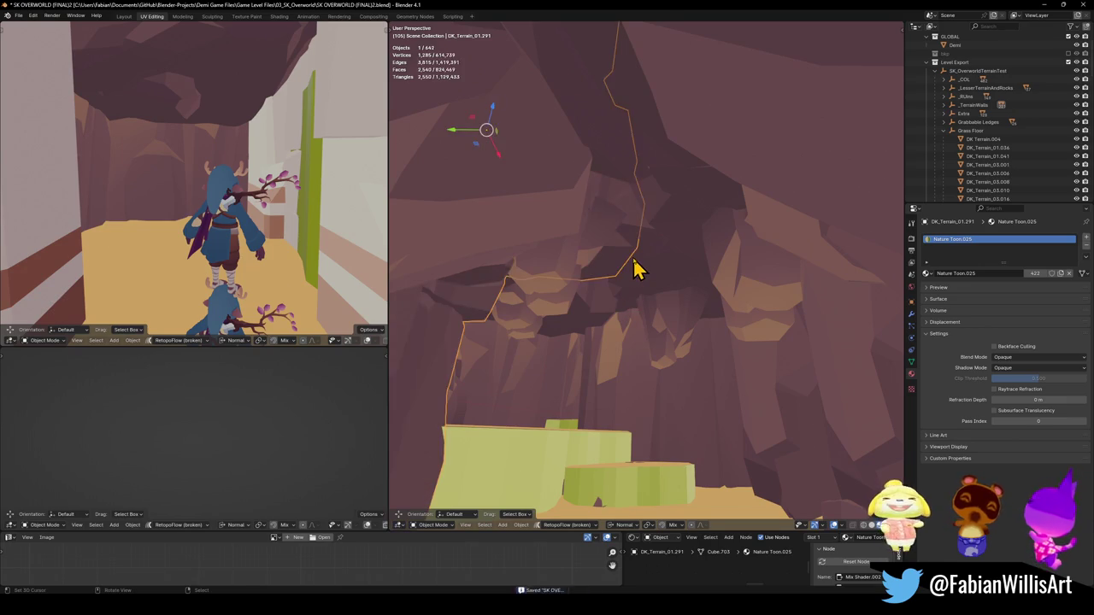
{"action": "key", "text": "Tab"}
{"action": "key", "text": "l"}
{"action": "key", "text": "h"}
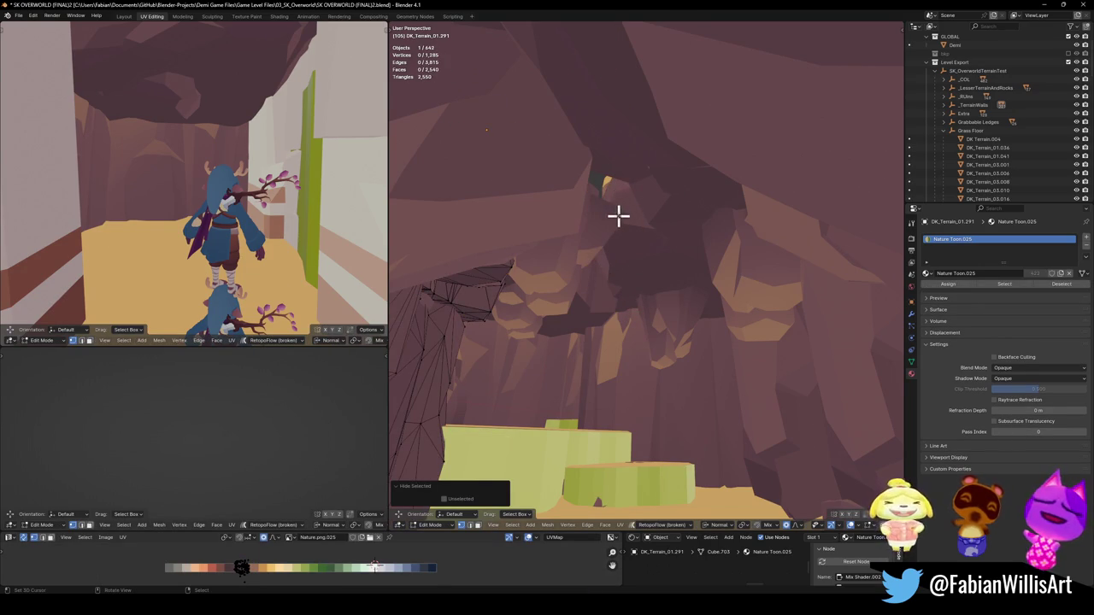
{"action": "key", "text": "shift+grave"}
{"action": "key", "text": "w"}
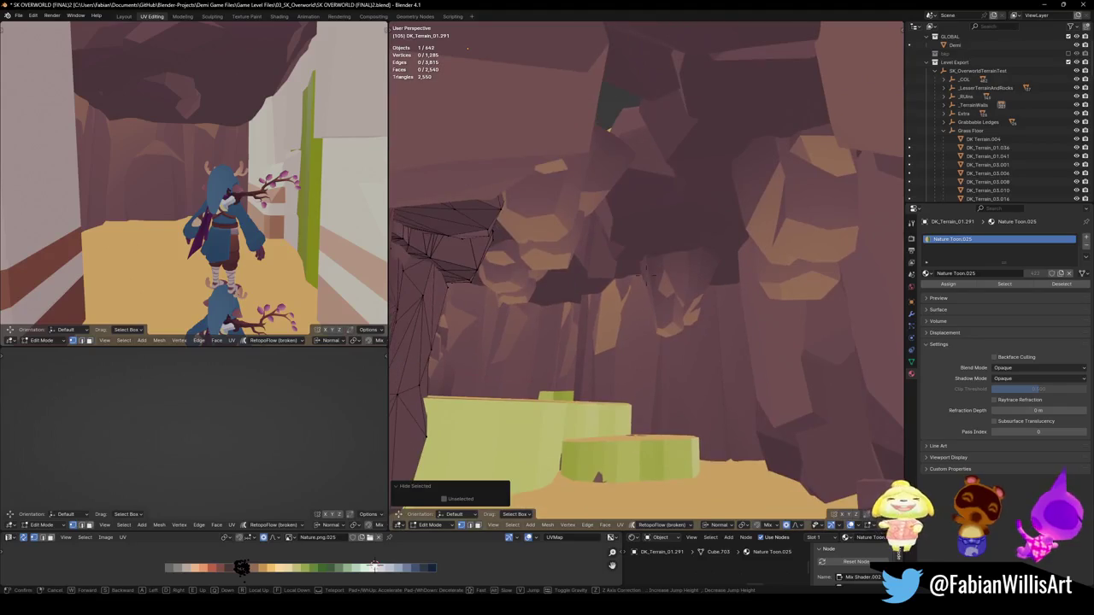
{"action": "left_click", "coordinate": [613, 220]}
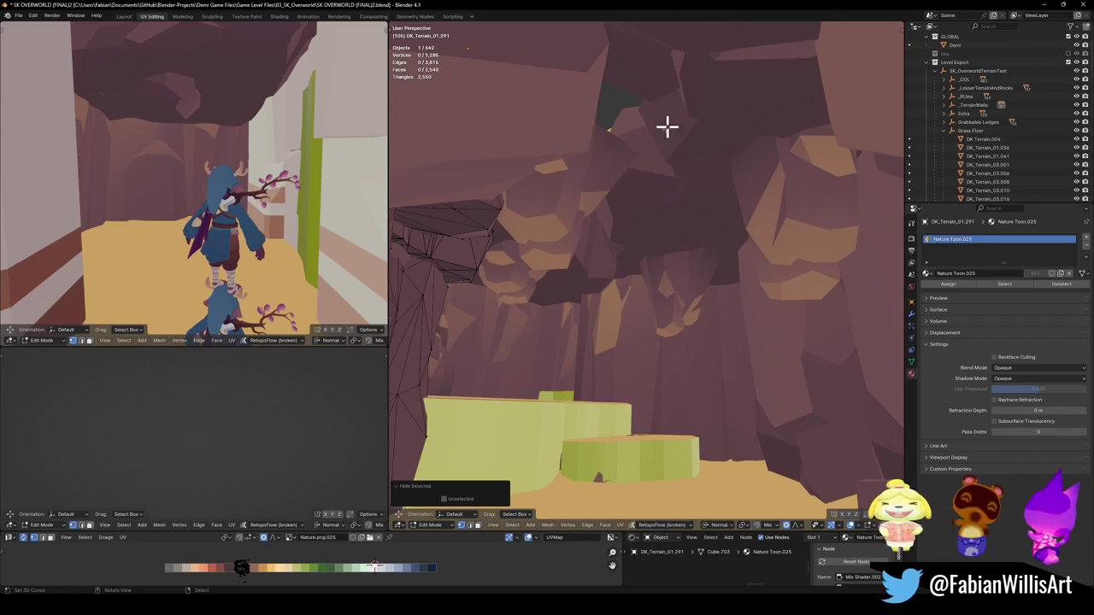
Delete the stray rock piece's vertices from DK_Terrain_01.291 and save the file.
{"action": "key", "text": "alt+h"}
{"action": "key", "text": "x"}
{"action": "left_click", "coordinate": [647, 166]}
{"action": "key", "text": "ctrl+s"}
{"action": "key", "text": "Tab"}
In DK_Terrain_01.290's Edit Mode, isolate connected rock chunks by hiding and revealing them.
{"action": "left_click", "coordinate": [634, 229]}
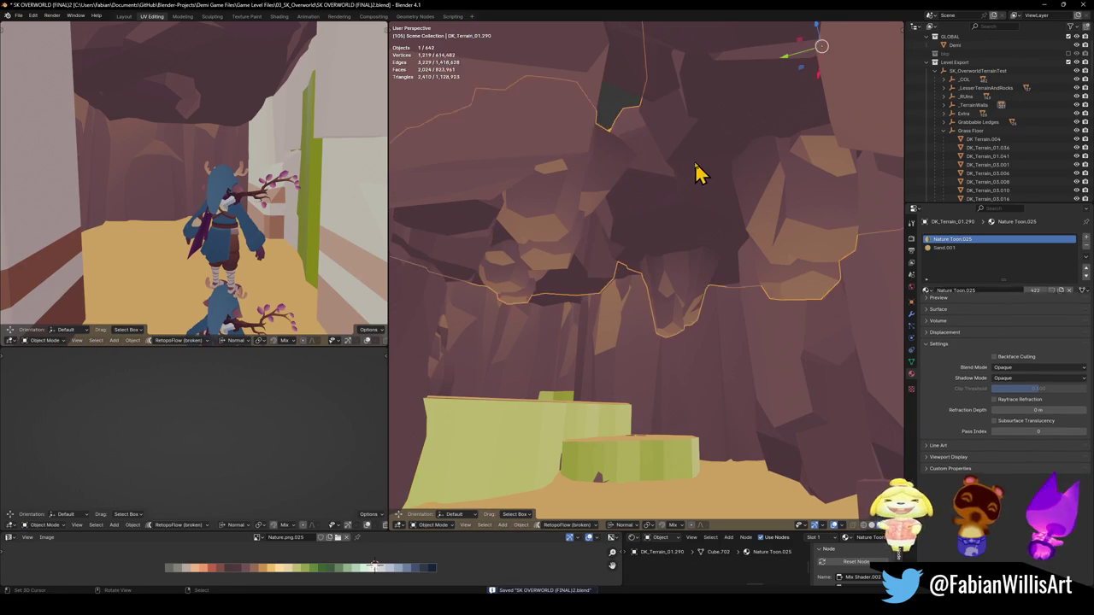
{"action": "key", "text": "Tab"}
{"action": "key", "text": "l"}
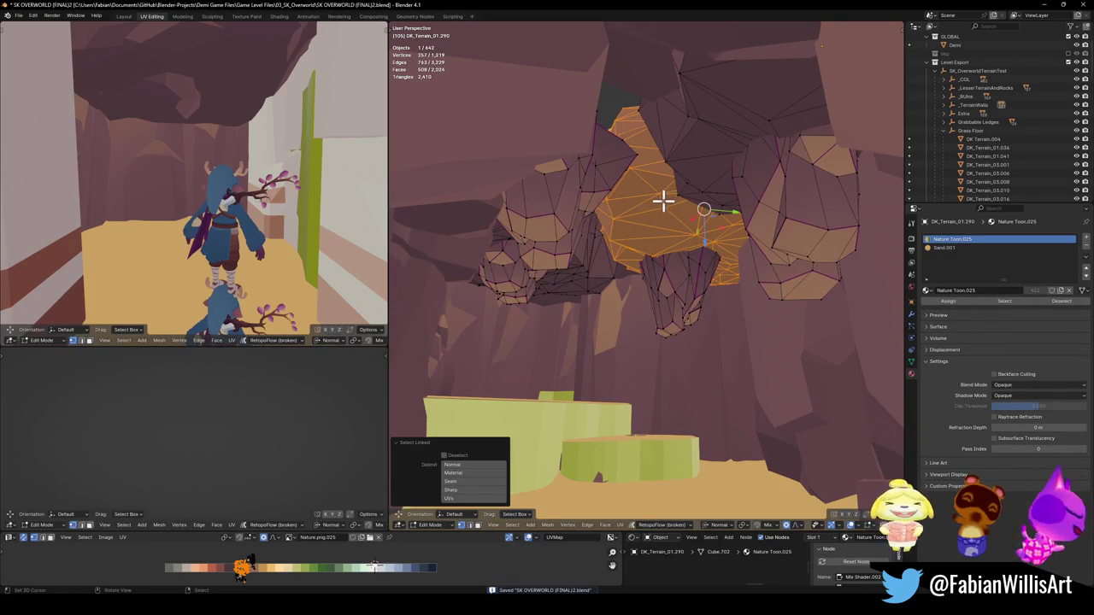
{"action": "key", "text": "h"}
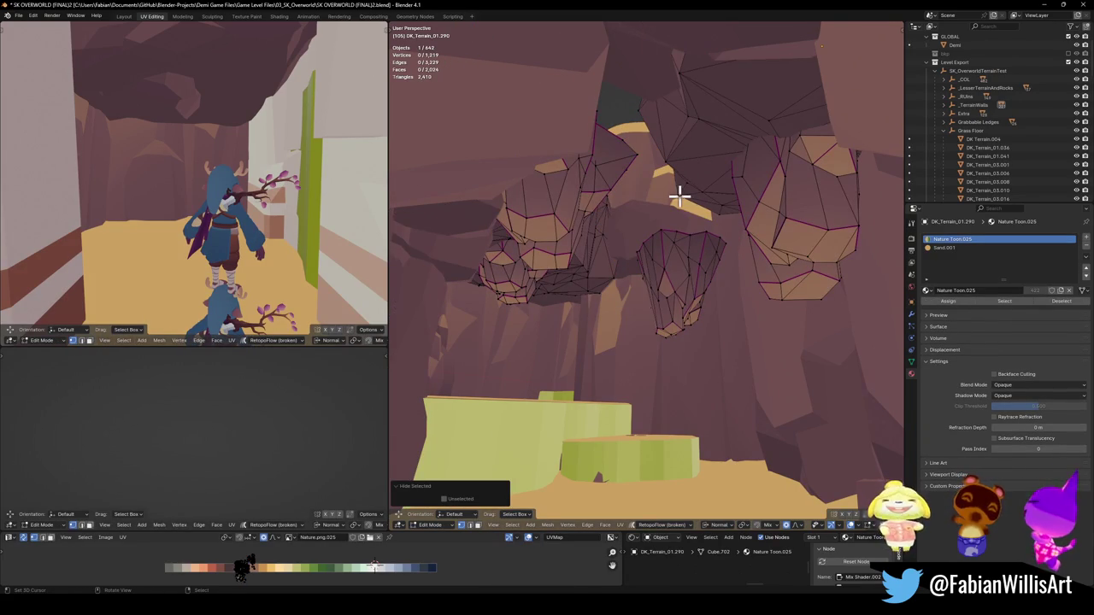
{"action": "key", "text": "alt+h"}
{"action": "key", "text": "alt+a"}
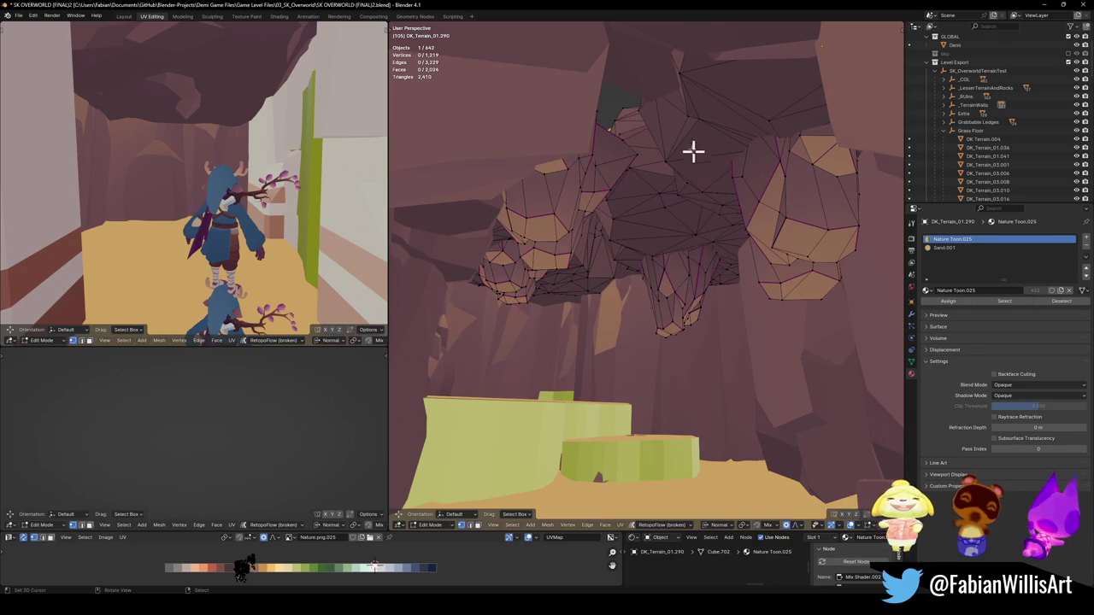
{"action": "key", "text": "l"}
{"action": "key", "text": "h"}
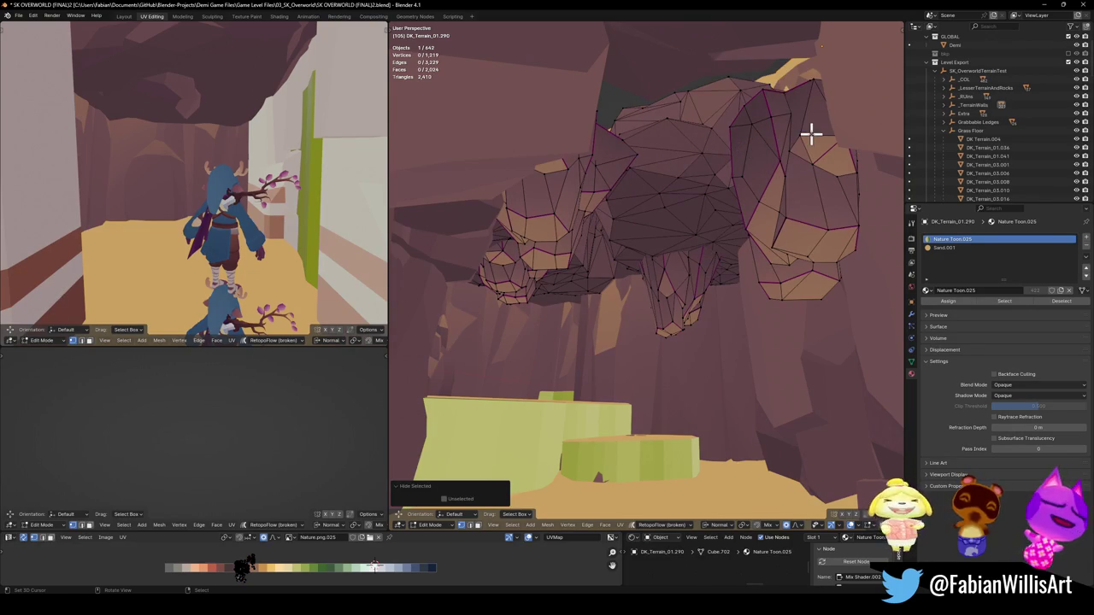
{"action": "key", "text": "alt+h"}
{"action": "key", "text": "alt+a"}
Try moving and rotating a rock underside face with proportional editing, then undo it.
{"action": "scroll", "coordinate": [649, 233], "scroll_direction": "up", "scroll_amount": 5}
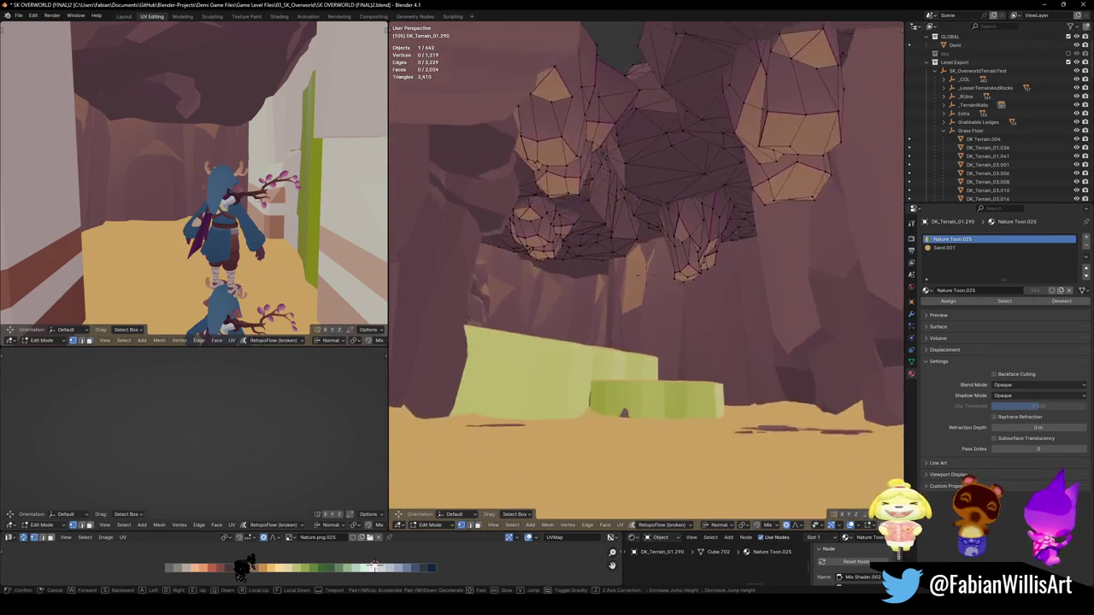
{"action": "left_click", "coordinate": [600, 189]}
{"action": "key", "text": "g"}
{"action": "scroll", "coordinate": [617, 209], "scroll_direction": "down", "scroll_amount": 6}
{"action": "left_click", "coordinate": [618, 209]}
{"action": "key", "text": "r"}
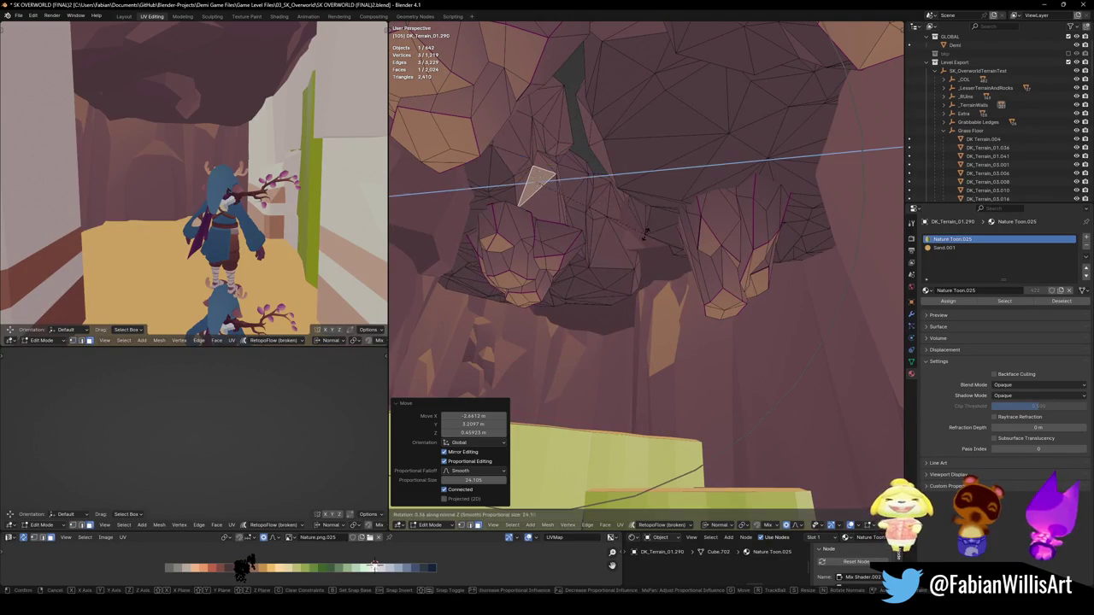
{"action": "key", "text": "z"}
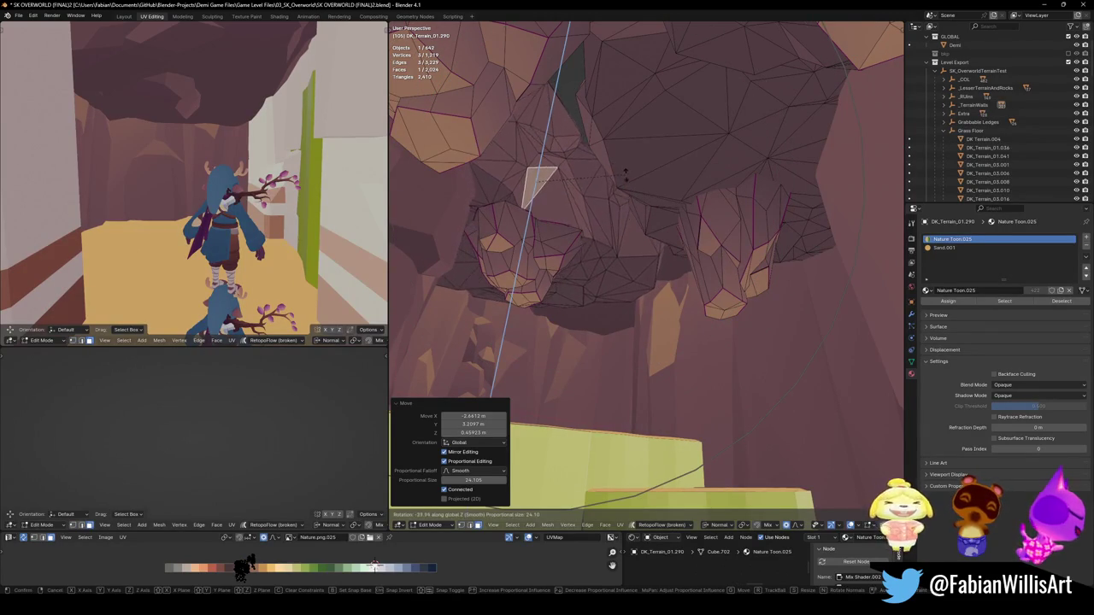
{"action": "key", "text": "Escape"}
{"action": "key", "text": "ctrl+z"}
{"action": "key", "text": "ctrl+z"}
Pull a vertex upward with soft falloff to close the gap in the overhang.
{"action": "key", "text": "g"}
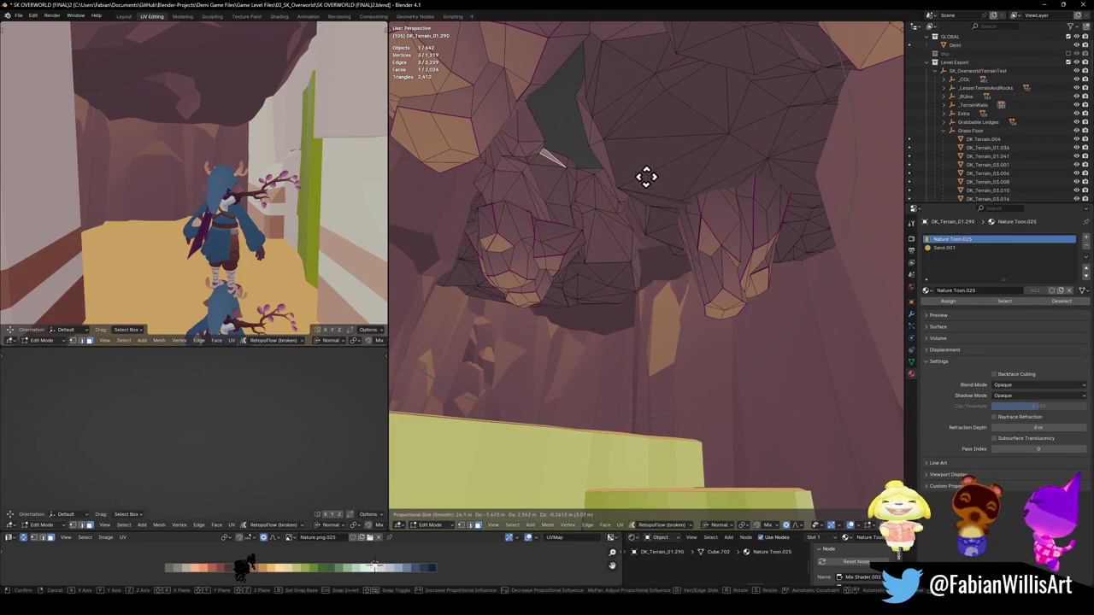
{"action": "scroll", "coordinate": [647, 177], "scroll_direction": "up", "scroll_amount": 4}
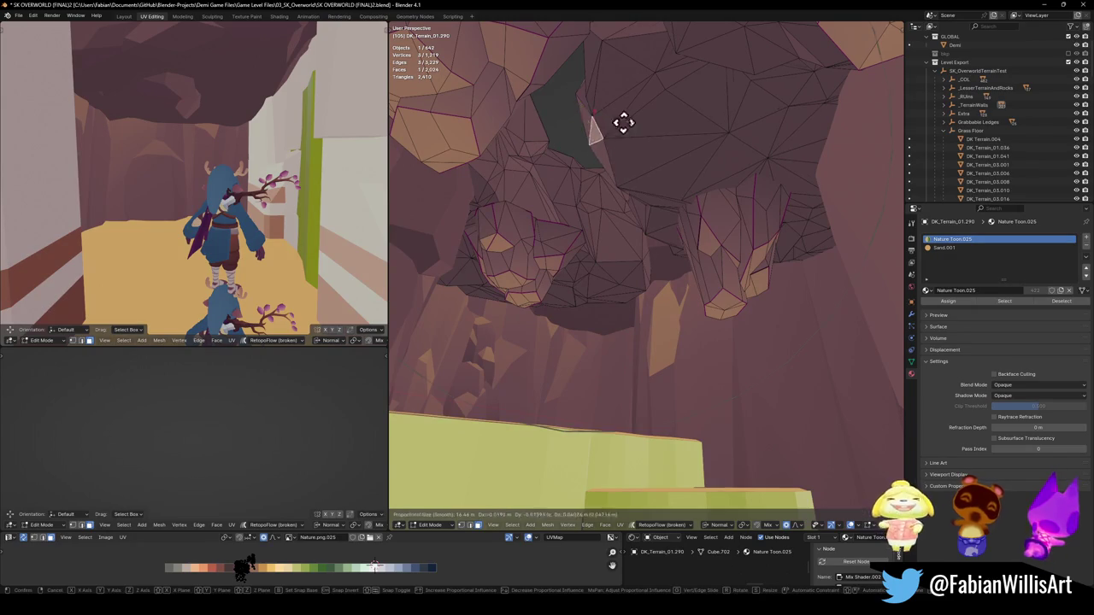
{"action": "key", "text": "Escape"}
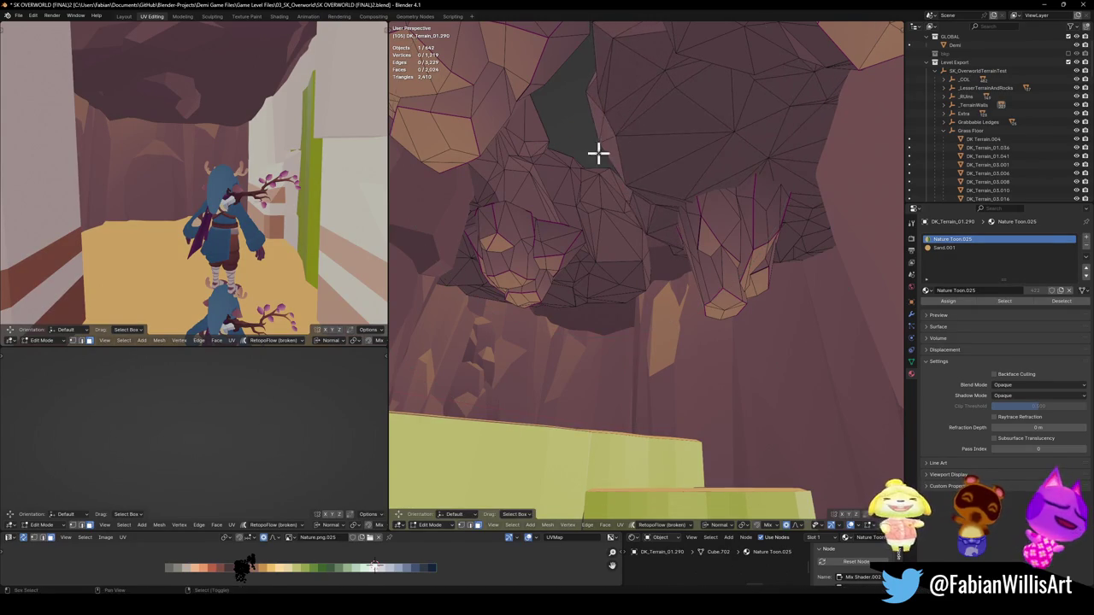
{"action": "key", "text": "shift+grave"}
{"action": "key", "text": "w"}
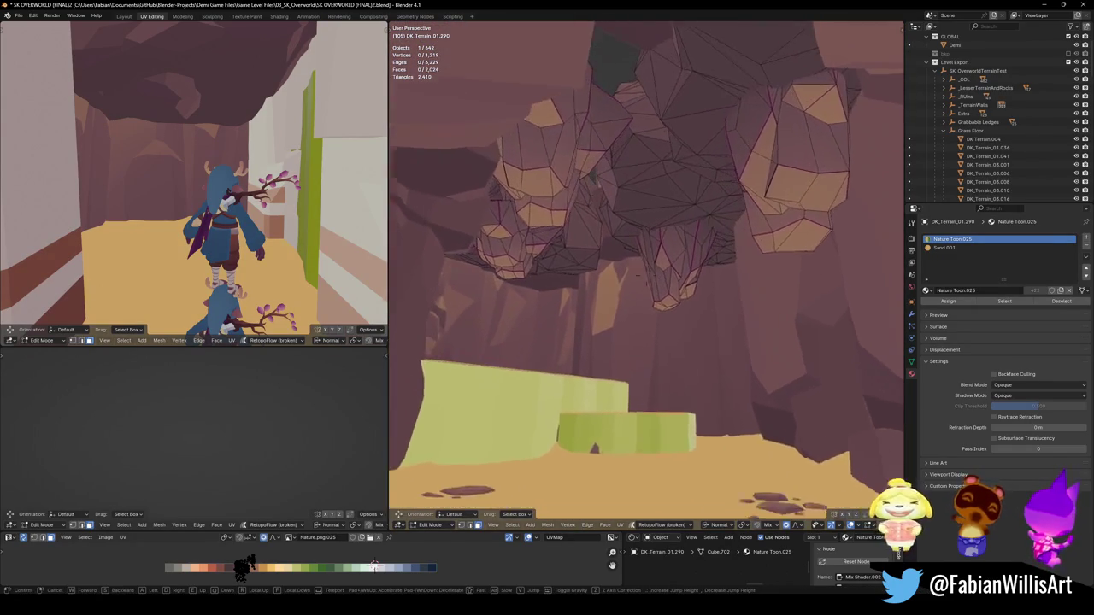
{"action": "left_click", "coordinate": [601, 77]}
{"action": "key", "text": "g"}
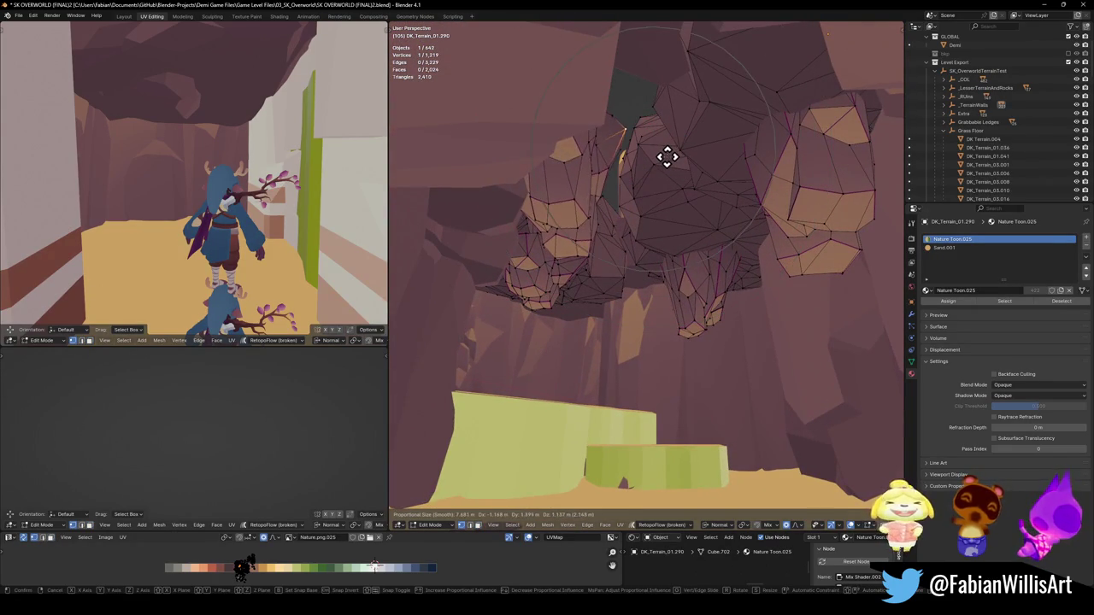
{"action": "left_click", "coordinate": [666, 151]}
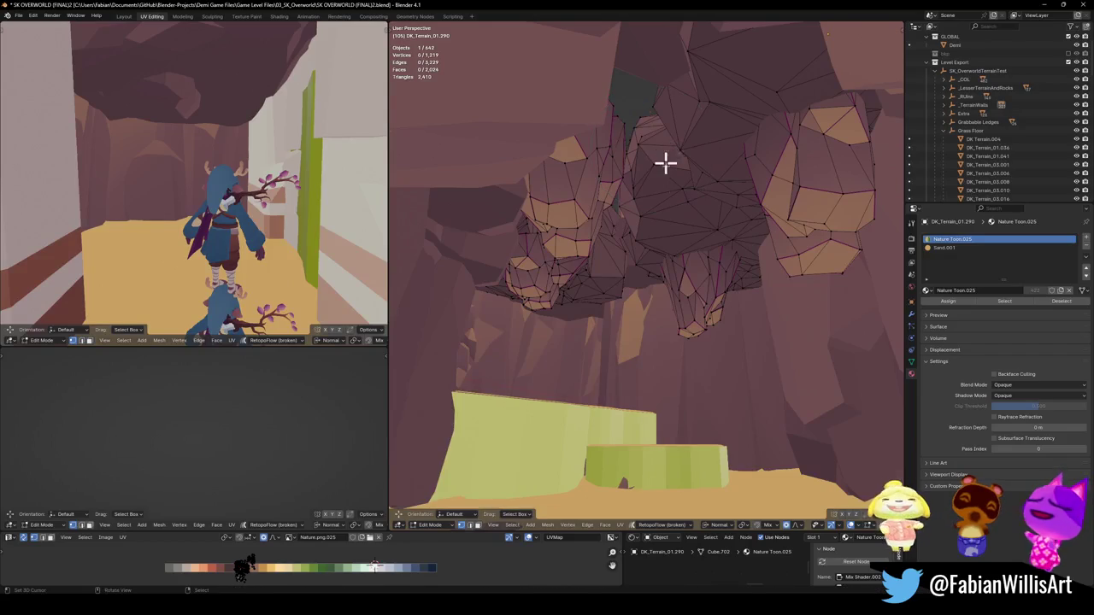
{"action": "key", "text": "alt+a"}
Fly up into the overhanging rocks and select the linked rock chunk near the arch.
{"action": "key", "text": "shift+grave"}
{"action": "key", "text": "w"}
{"action": "key", "text": "w"}
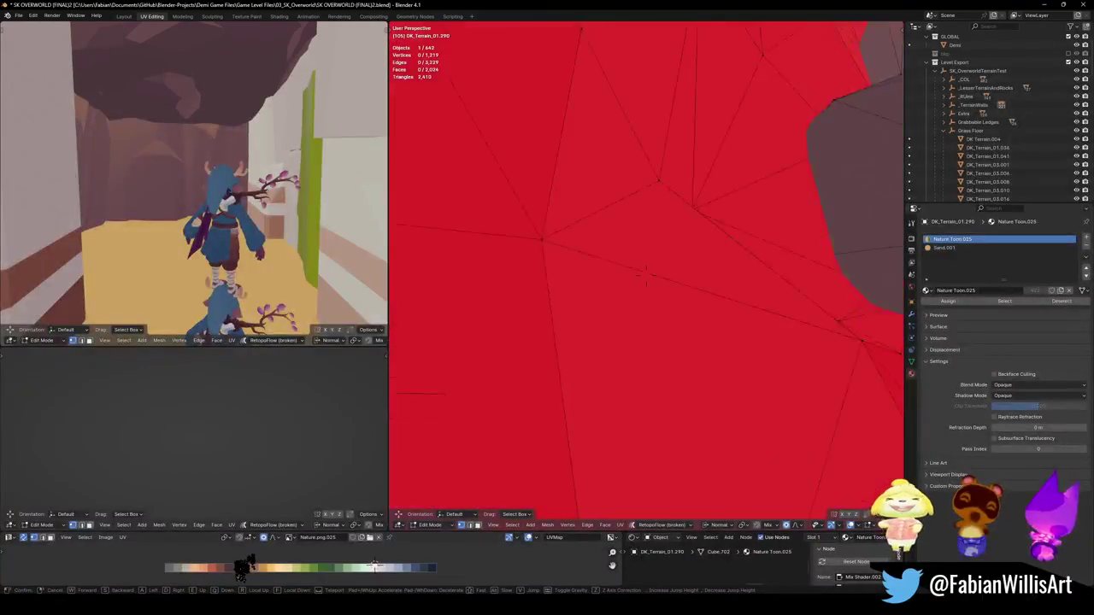
{"action": "key", "text": "w"}
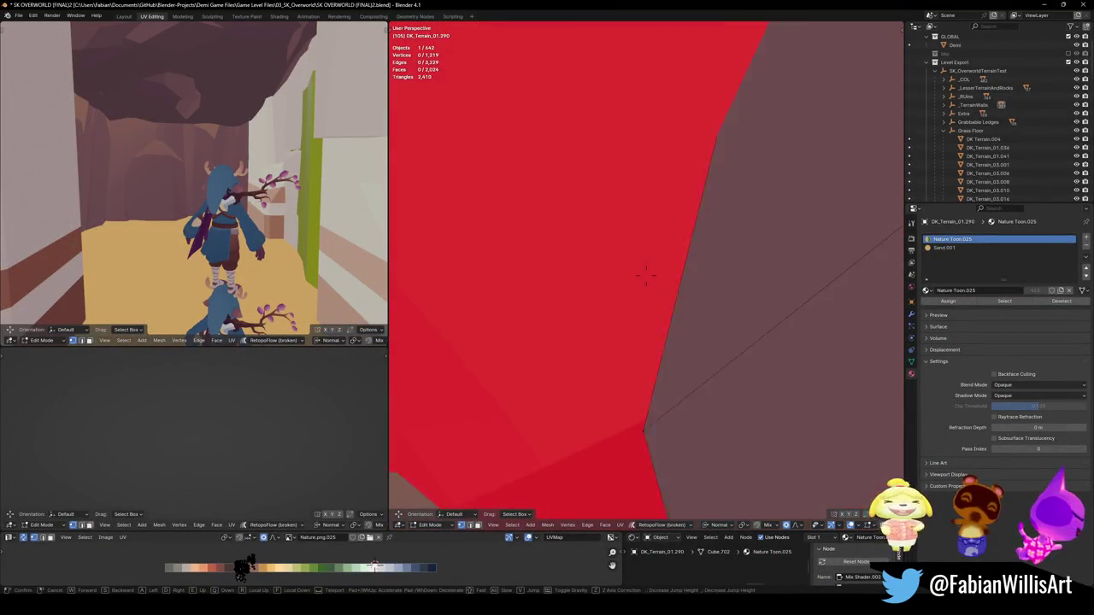
{"action": "key", "text": "w"}
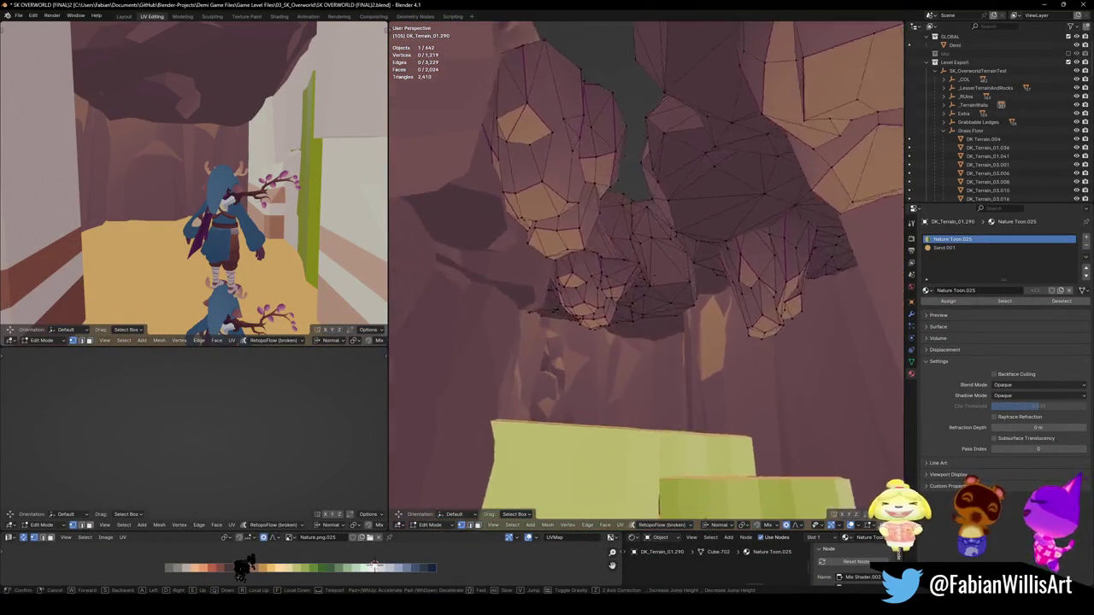
{"action": "key", "text": "w"}
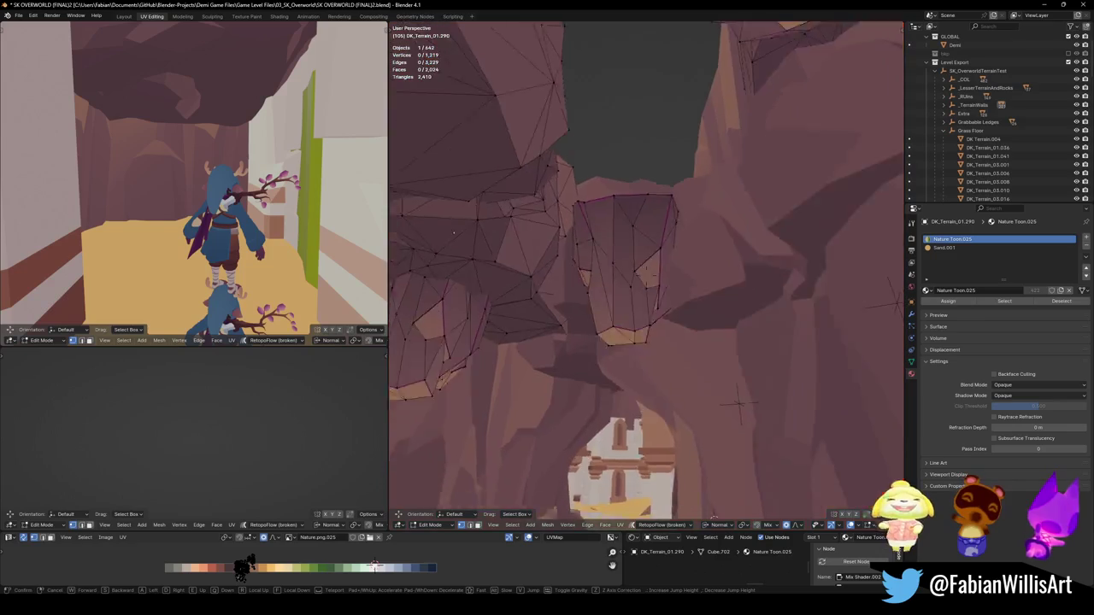
{"action": "left_click", "coordinate": [657, 229]}
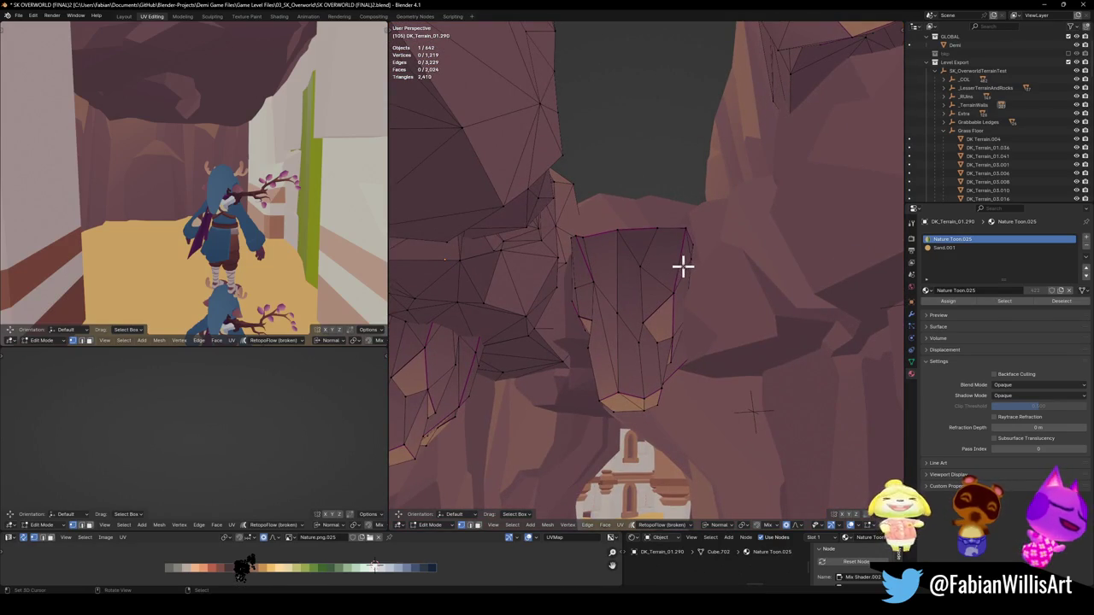
{"action": "key", "text": "l"}
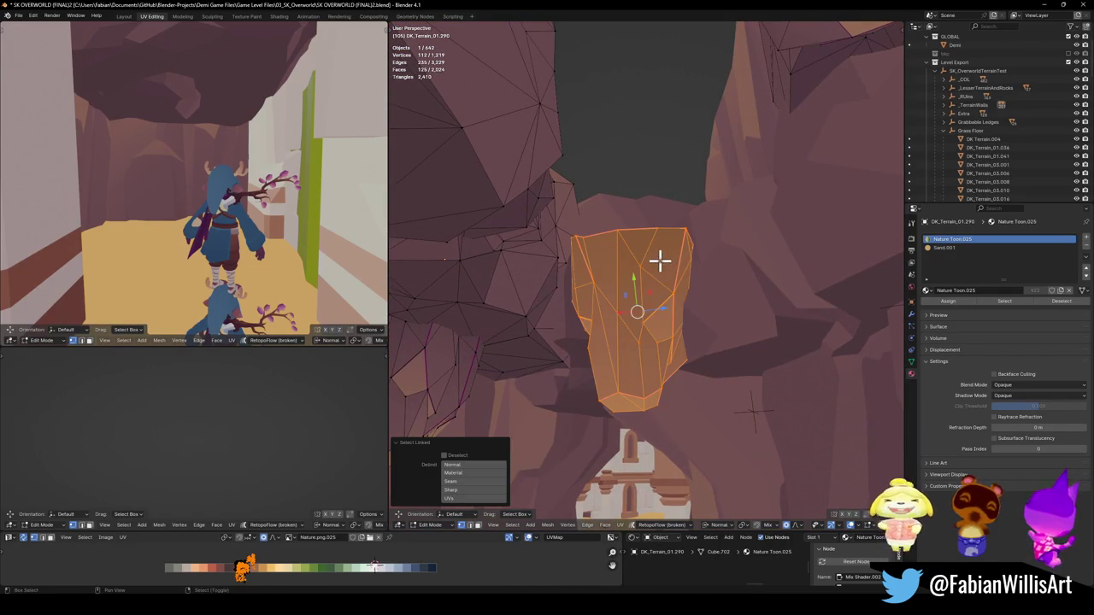
{"action": "key", "text": "shift+grave"}
{"action": "key", "text": "w"}
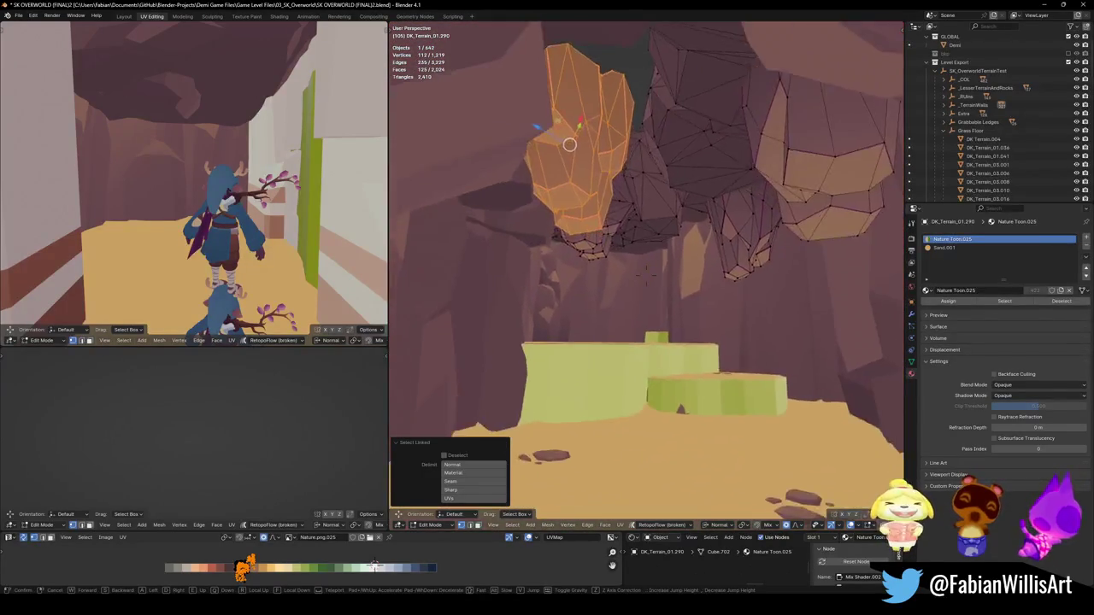
{"action": "left_click", "coordinate": [678, 265]}
Move the rock chunk near the arch with soft falloff and return to Object Mode.
{"action": "key", "text": "h"}
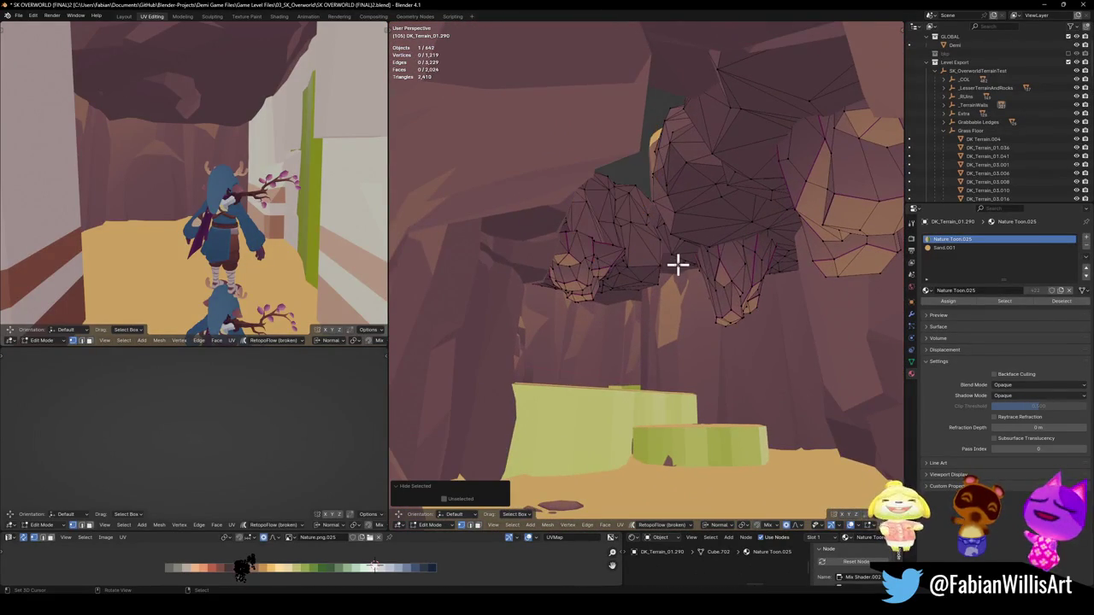
{"action": "key", "text": "alt+h"}
{"action": "key", "text": "g"}
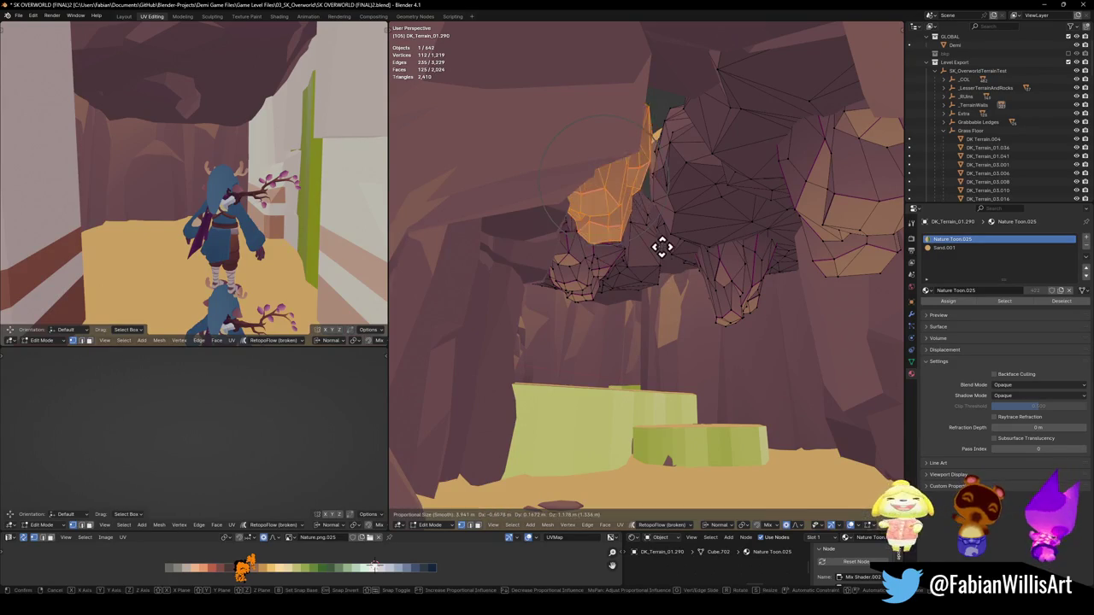
{"action": "left_click", "coordinate": [674, 251]}
{"action": "key", "text": "alt+a"}
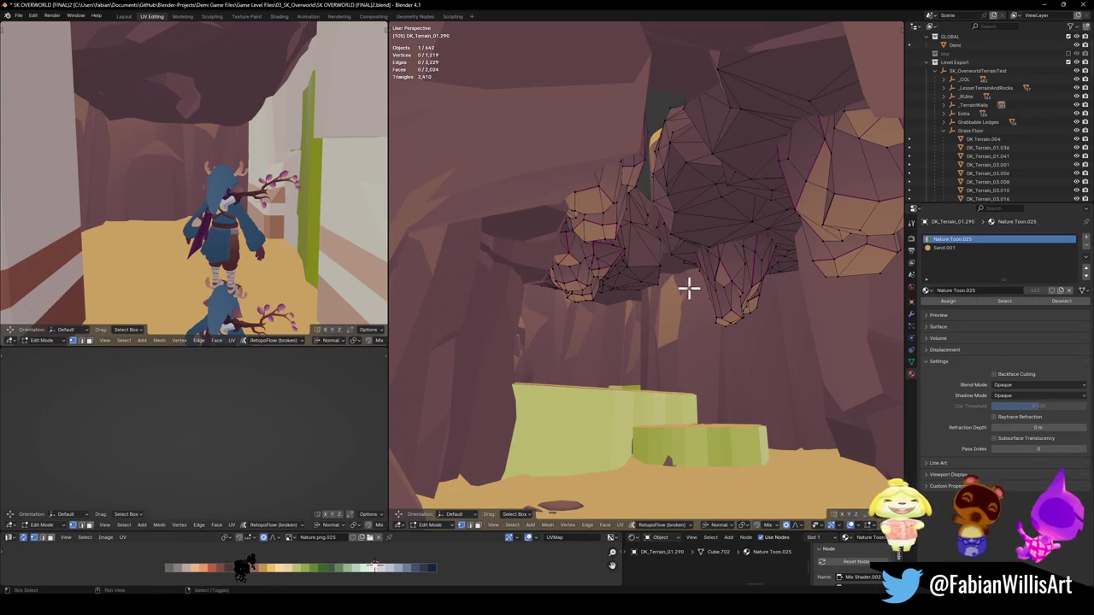
{"action": "key", "text": "Tab"}
{"action": "key", "text": "alt+a"}
{"action": "key", "text": "shift+grave"}
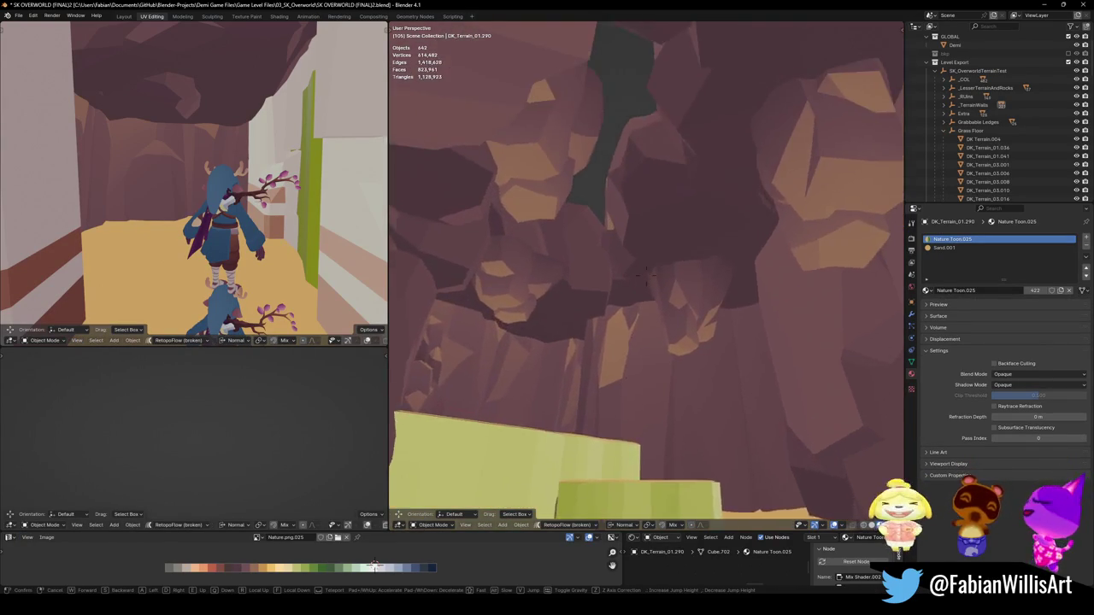
Duplicate a linked rock chunk of DK_Terrain_01.291 and place it over the dark gap.
{"action": "key", "text": "w"}
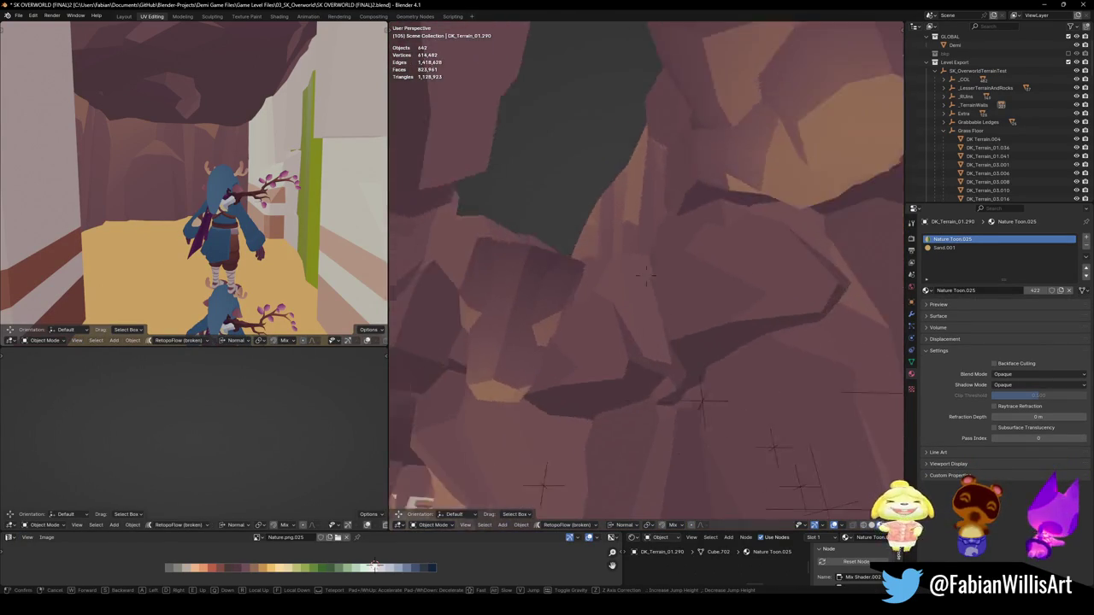
{"action": "key", "text": "Escape"}
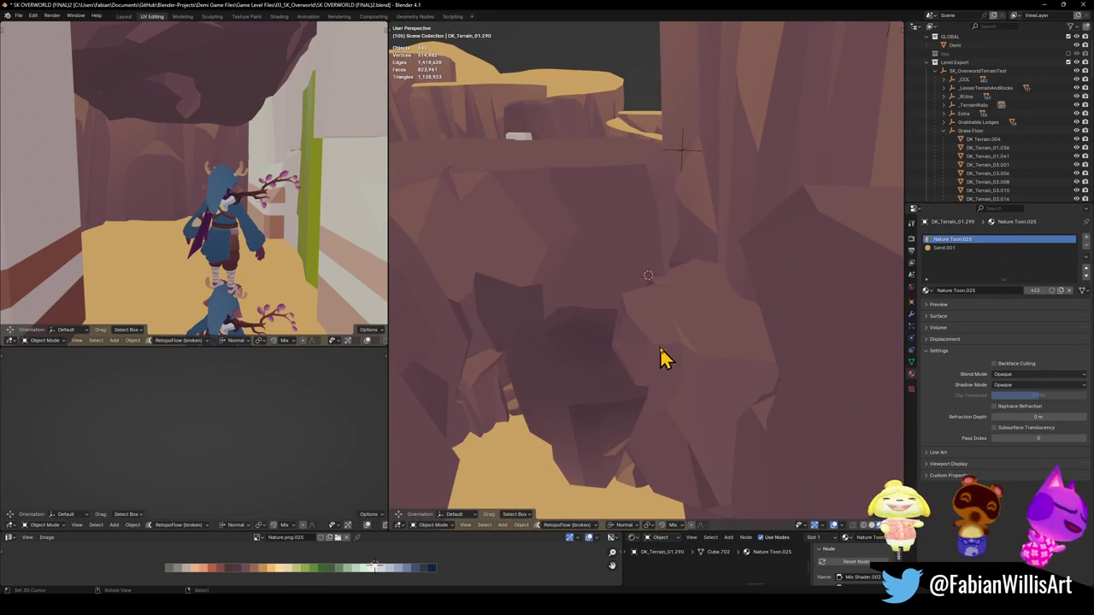
{"action": "left_click", "coordinate": [667, 355]}
{"action": "key", "text": "Tab"}
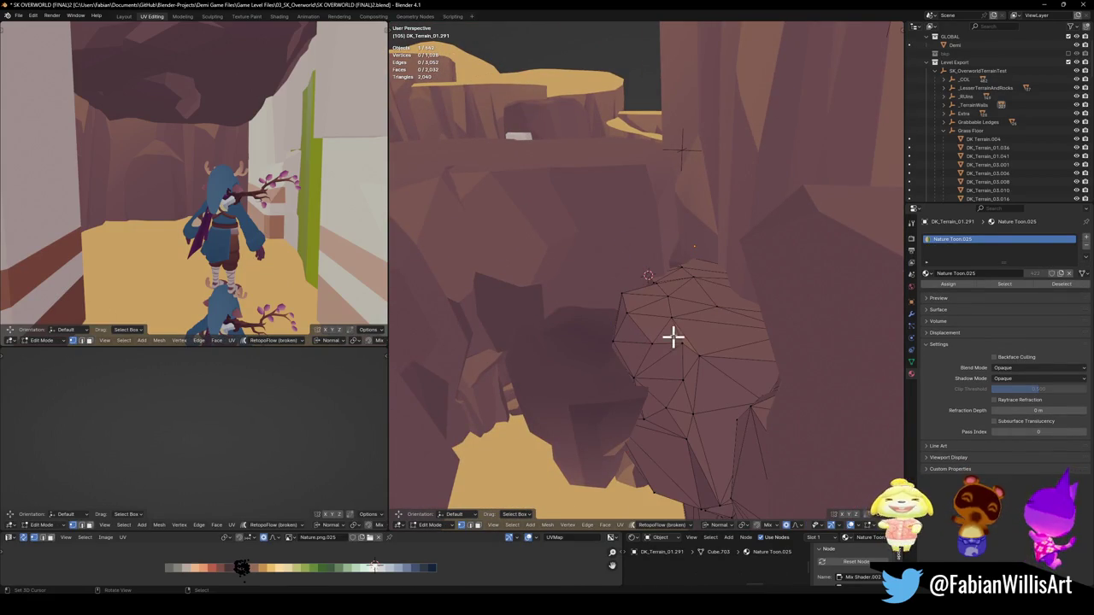
{"action": "key", "text": "l"}
{"action": "key", "text": "shift+d"}
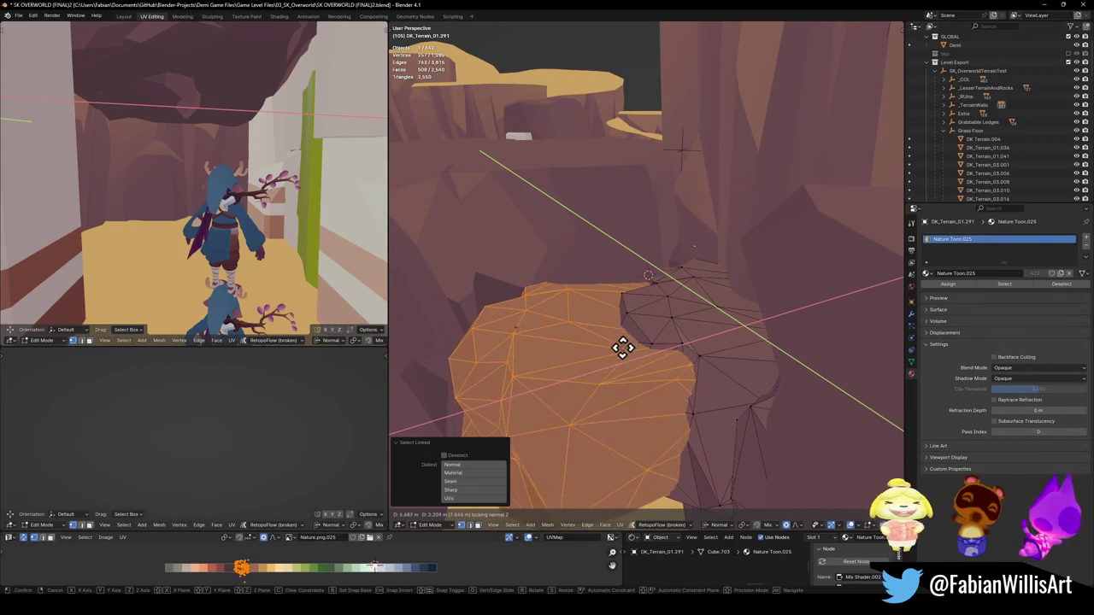
{"action": "left_click", "coordinate": [621, 350]}
Enlarge the duplicate and move it 5.231 m lower into position with soft falloff.
{"action": "key", "text": "s"}
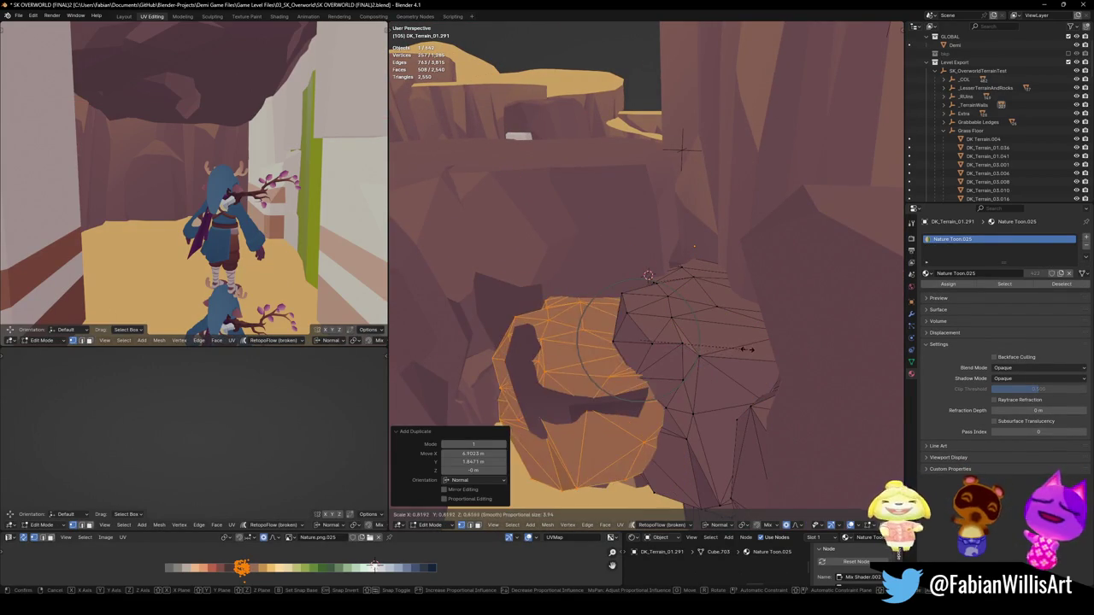
{"action": "left_click", "coordinate": [747, 342]}
{"action": "key", "text": "g"}
{"action": "key", "text": "z"}
{"action": "key", "text": "z"}
{"action": "left_click", "coordinate": [709, 276]}
{"action": "key", "text": "g"}
{"action": "key", "text": "shift+z"}
{"action": "key", "text": "shift+z"}
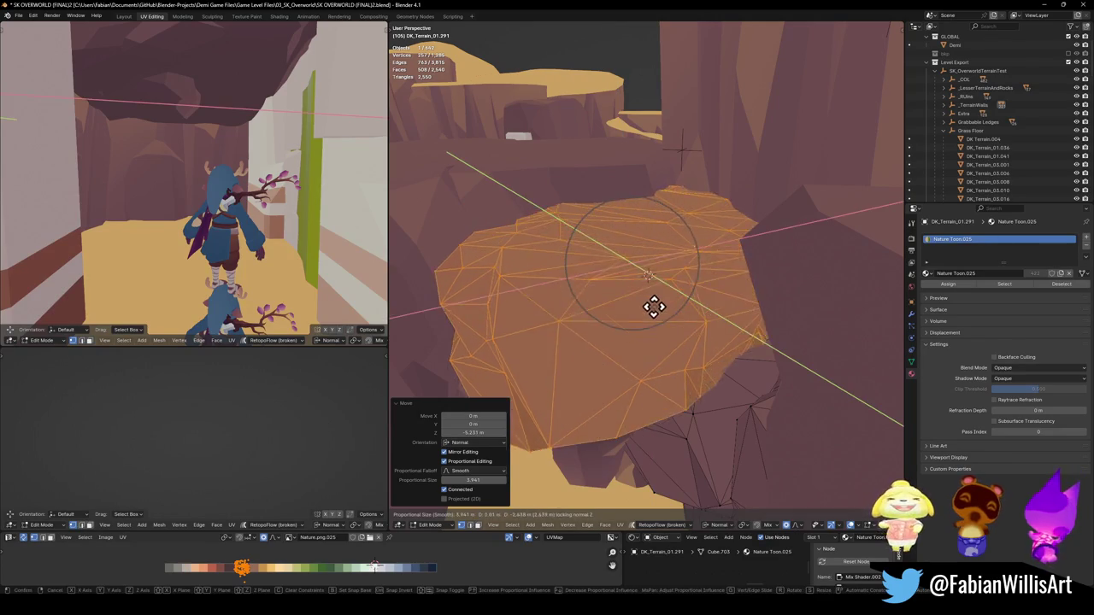
{"action": "left_click", "coordinate": [654, 298]}
{"action": "key", "text": "alt+a"}
Fly through the cave to check the patch and return to Object Mode.
{"action": "key", "text": "shift+grave"}
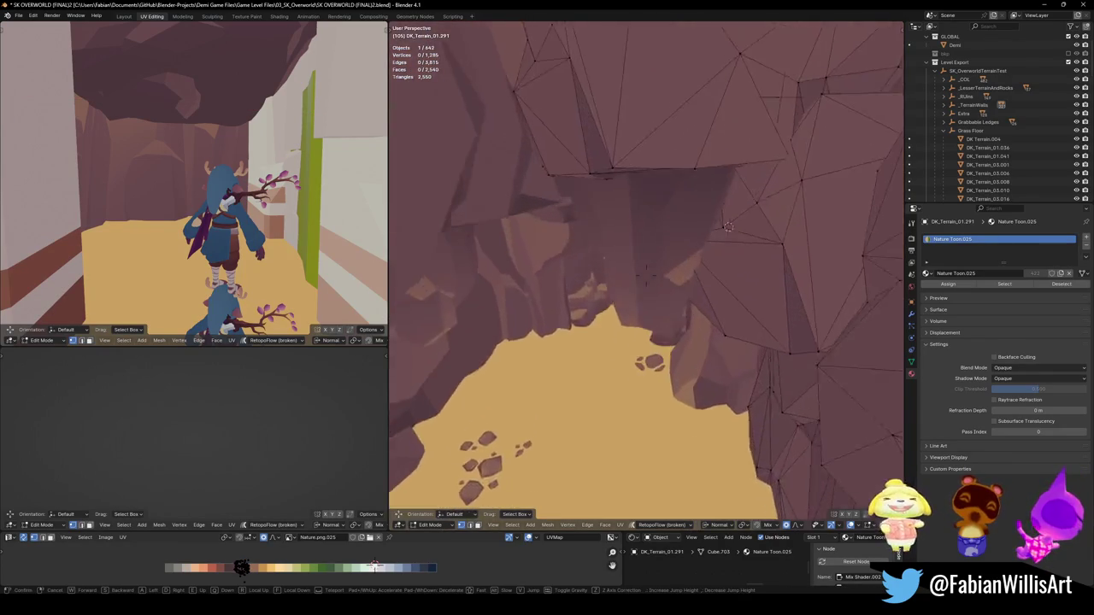
{"action": "key", "text": "s"}
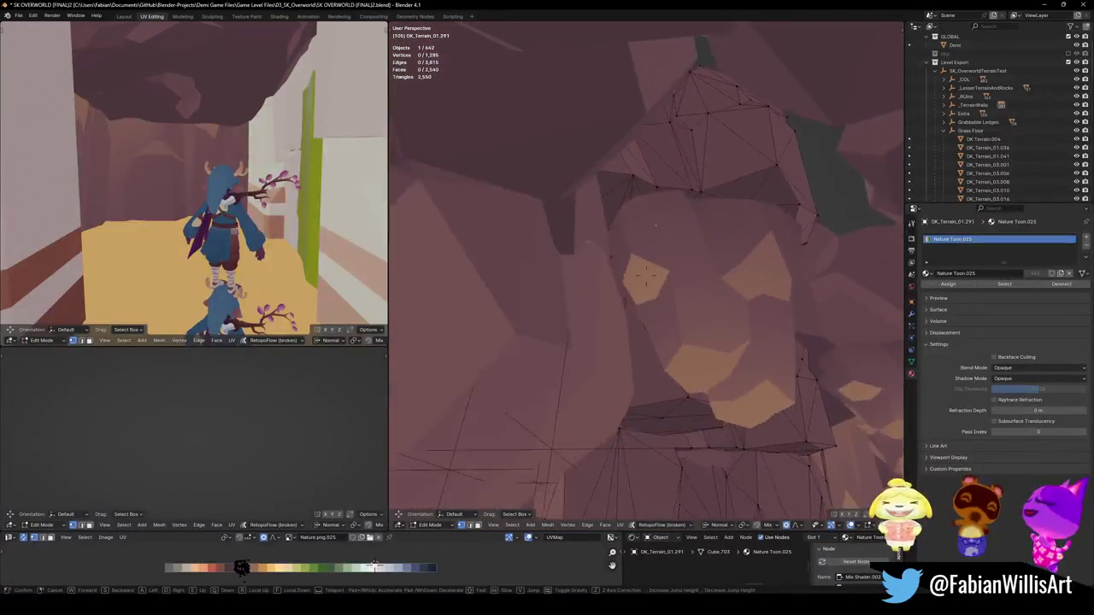
{"action": "left_click", "coordinate": [627, 288]}
{"action": "key", "text": "Tab"}
{"action": "key", "text": "shift+grave"}
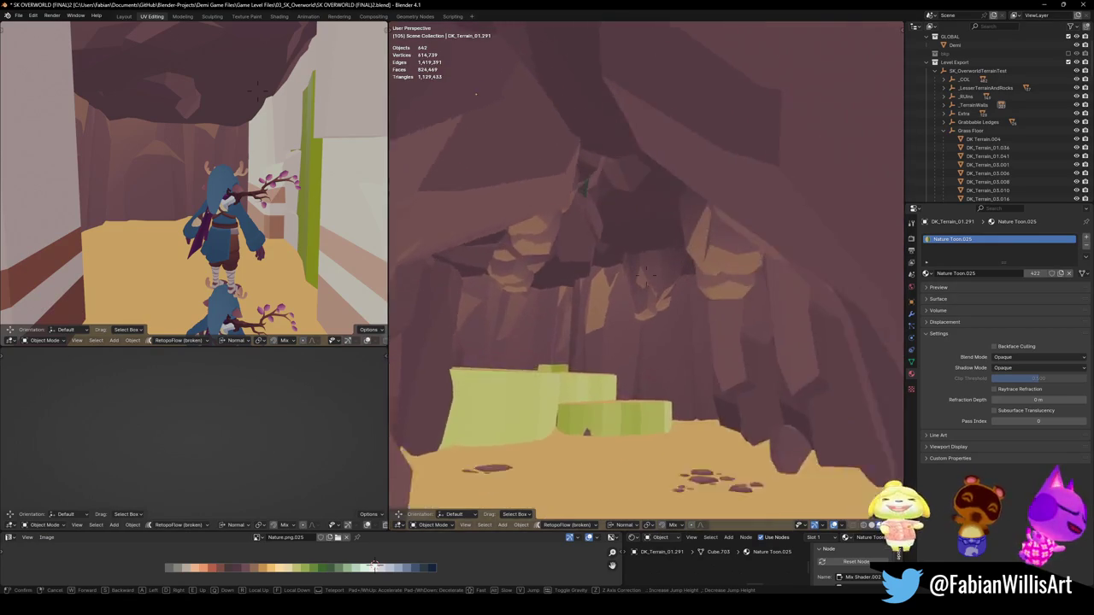
Stop looking up the wall, then reveal and re-hide the hidden objects.
{"action": "left_click", "coordinate": [634, 304]}
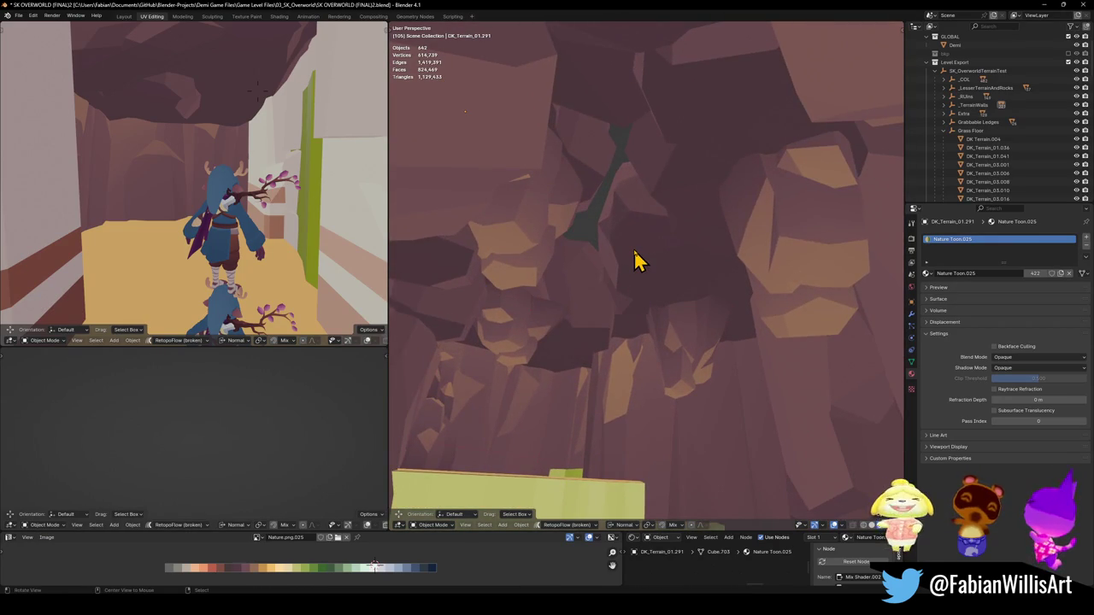
{"action": "key", "text": "alt+h"}
{"action": "key", "text": "h"}
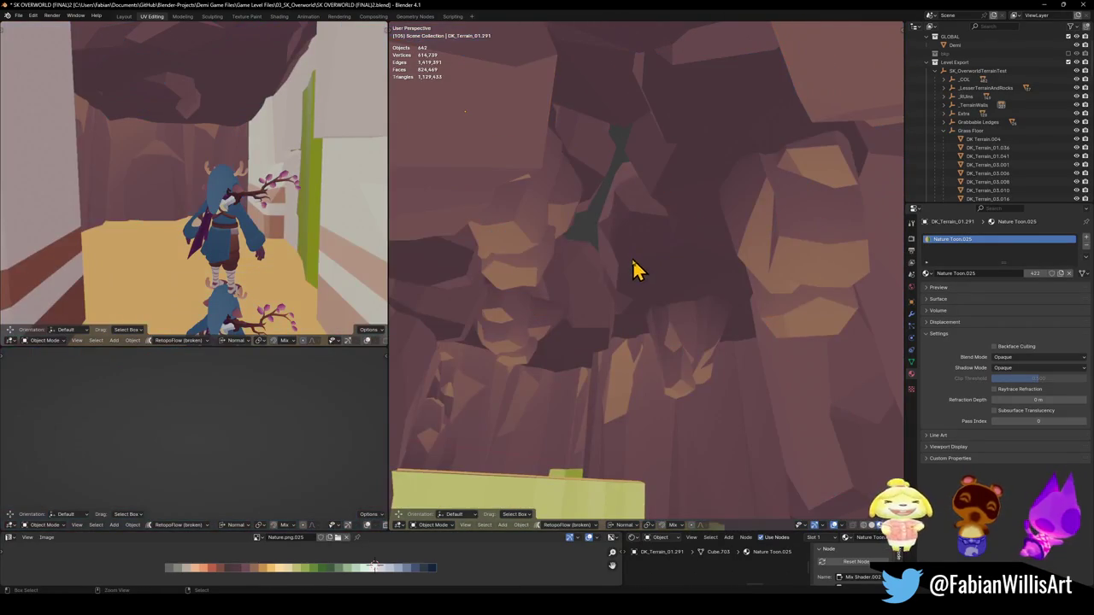
Push out a vertex of DK_Terrain_01.296 with proportional editing and save the file.
{"action": "left_click", "coordinate": [613, 123]}
{"action": "key", "text": "Tab"}
{"action": "key", "text": "g"}
{"action": "scroll", "coordinate": [556, 114], "scroll_direction": "down", "scroll_amount": 2}
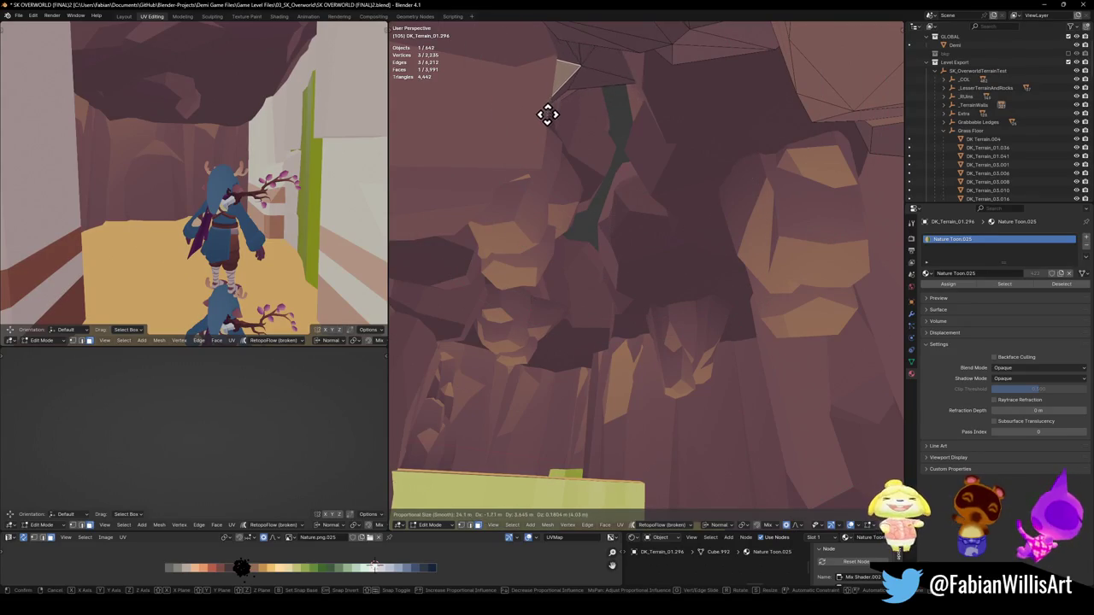
{"action": "left_click", "coordinate": [497, 115]}
{"action": "key", "text": "Tab"}
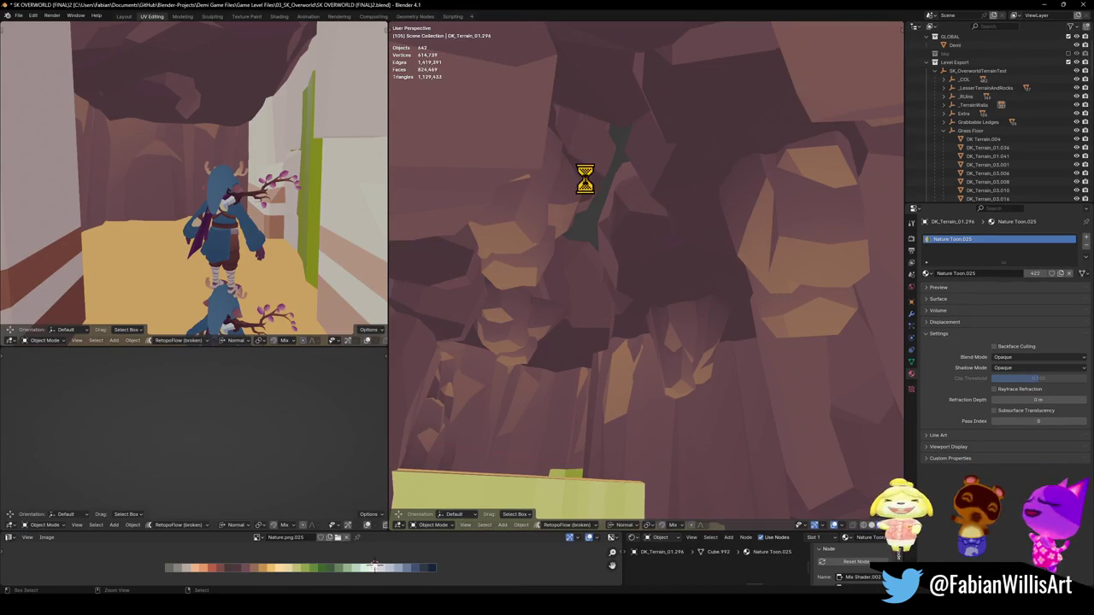
{"action": "key", "text": "ctrl+s"}
{"action": "key", "text": "shift+grave"}
{"action": "key", "text": "w"}
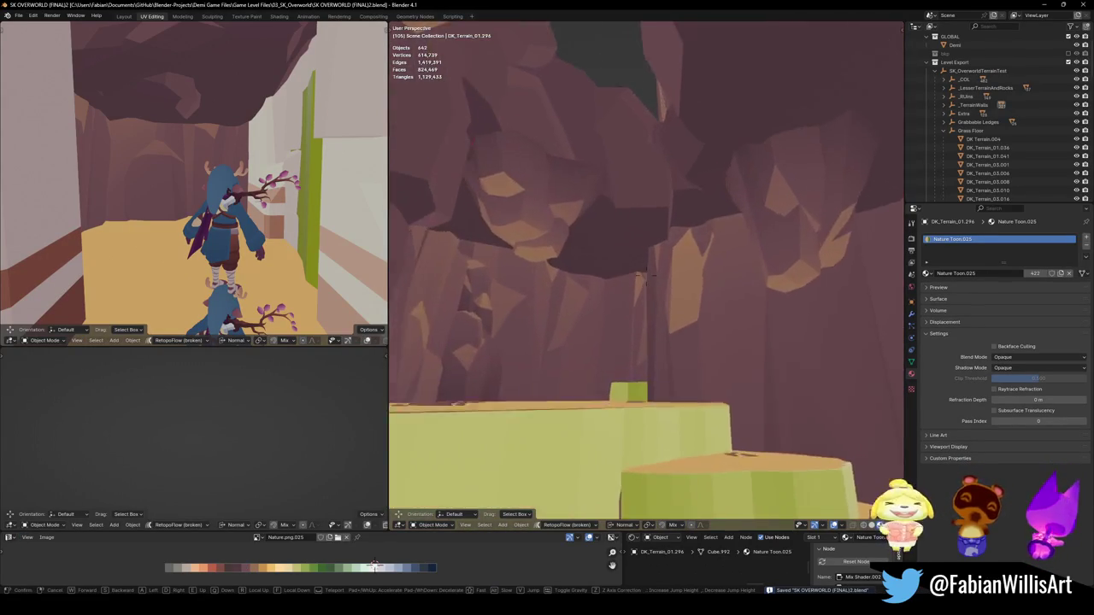
{"action": "key", "text": "s"}
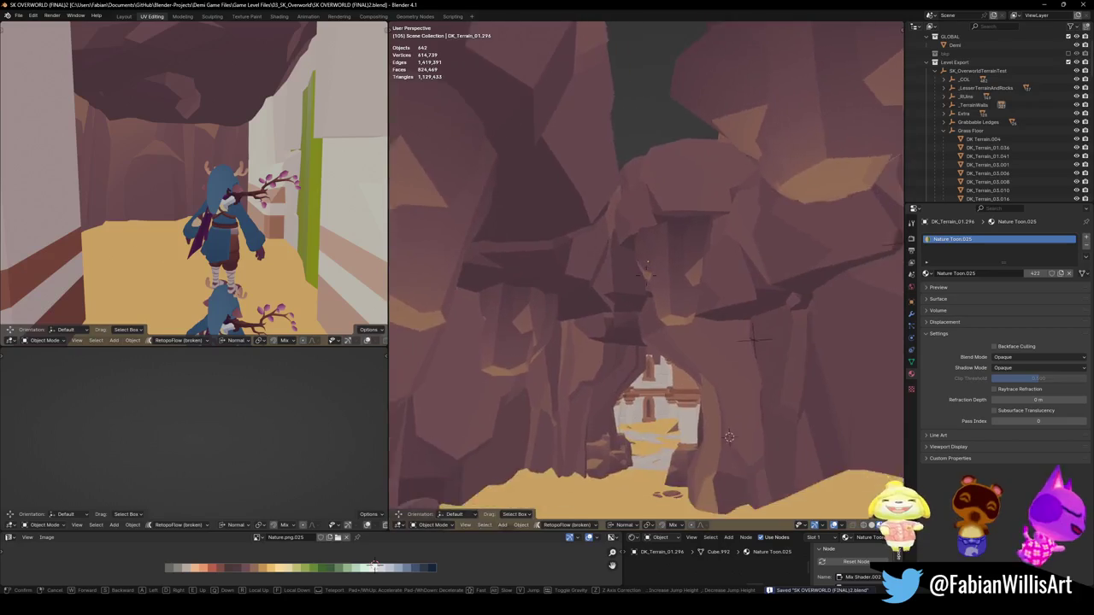
{"action": "key", "text": "w"}
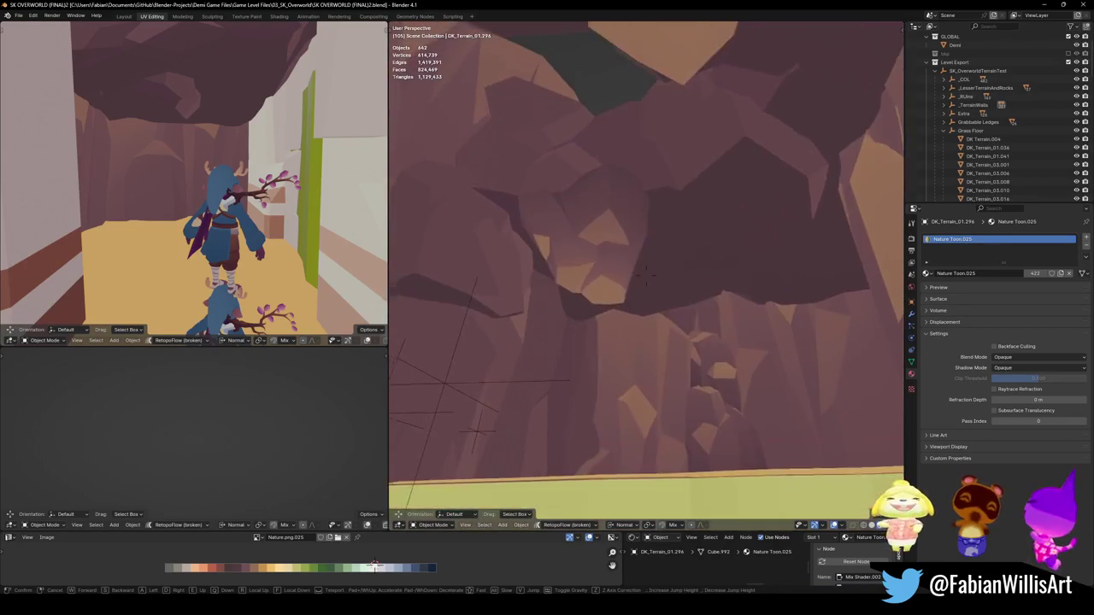
{"action": "key", "text": "w"}
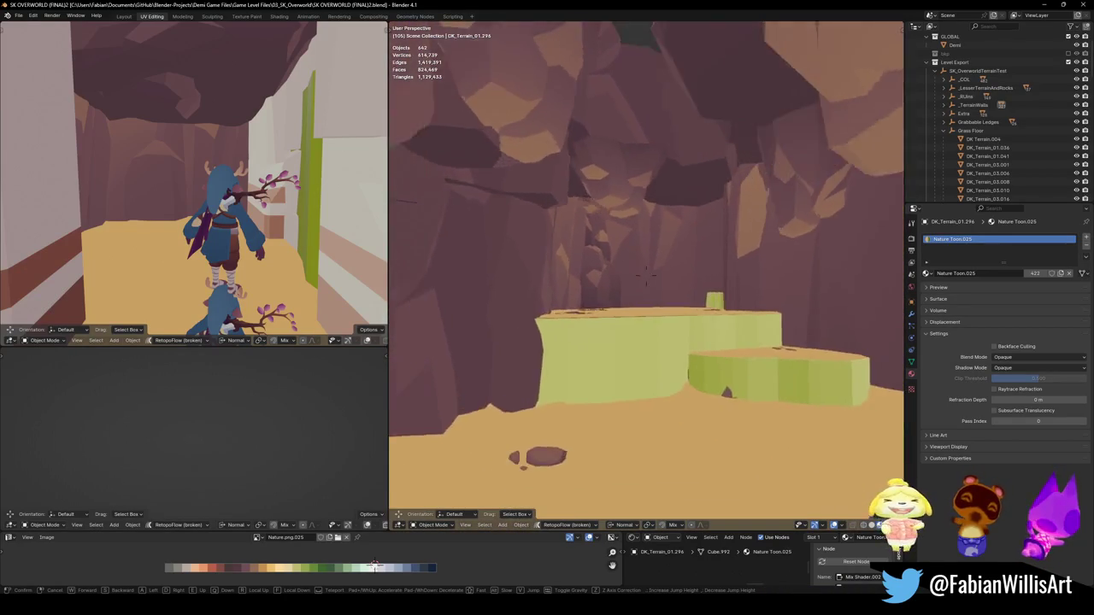
{"action": "key", "text": "w"}
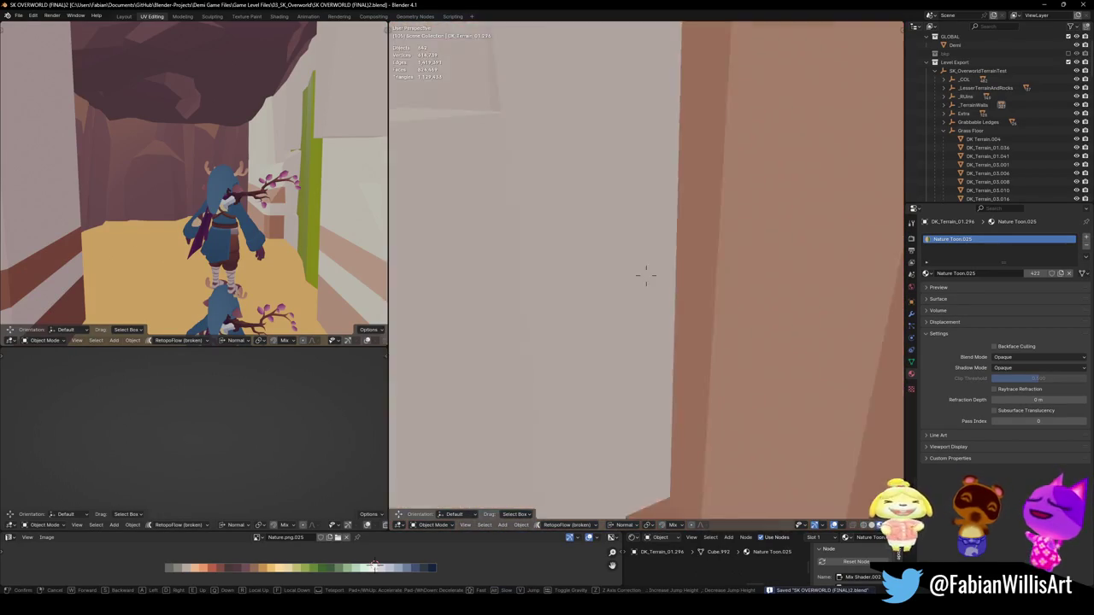
{"action": "key", "text": "ctrl+s"}
{"action": "left_click", "coordinate": [607, 221]}
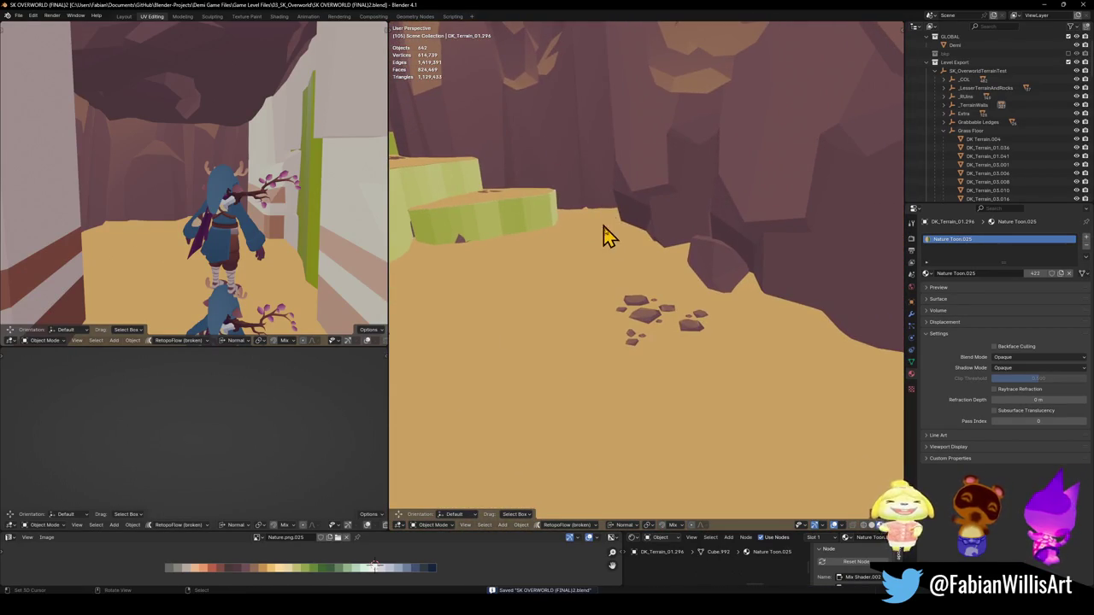
{"action": "mouse_move", "coordinate": [581, 236]}
{"action": "left_mouse_down"}
{"action": "mouse_move", "coordinate": [758, 416]}
{"action": "mouse_move", "coordinate": [887, 411]}
{"action": "mouse_move", "coordinate": [891, 371]}
{"action": "left_mouse_up"}
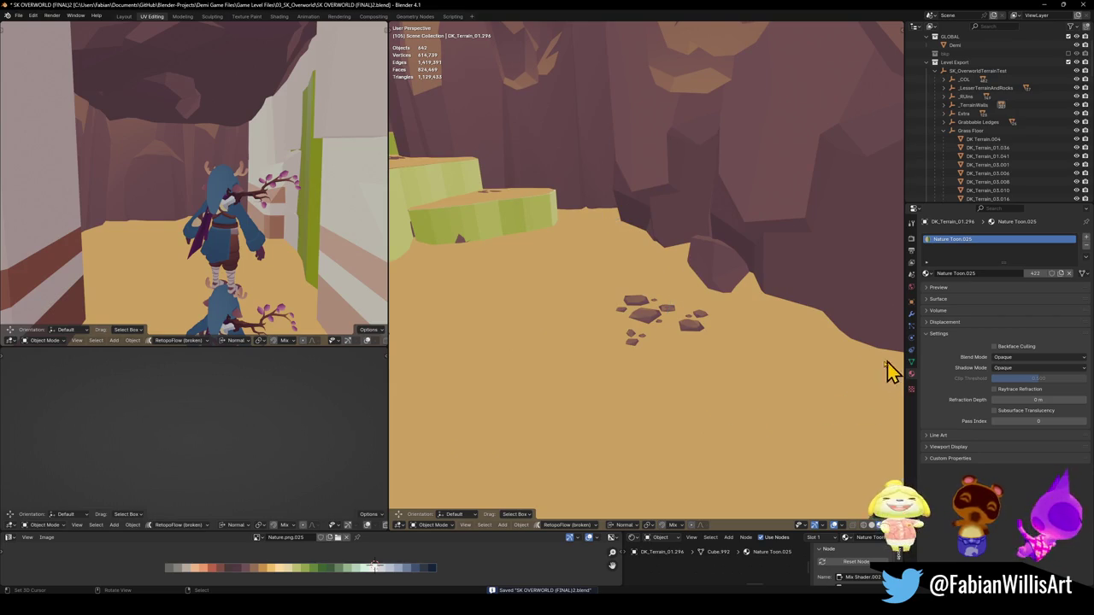
{"action": "key", "text": "shift+grave"}
{"action": "left_click", "coordinate": [654, 335]}
{"action": "key", "text": "shift+grave"}
{"action": "key", "text": "Escape"}
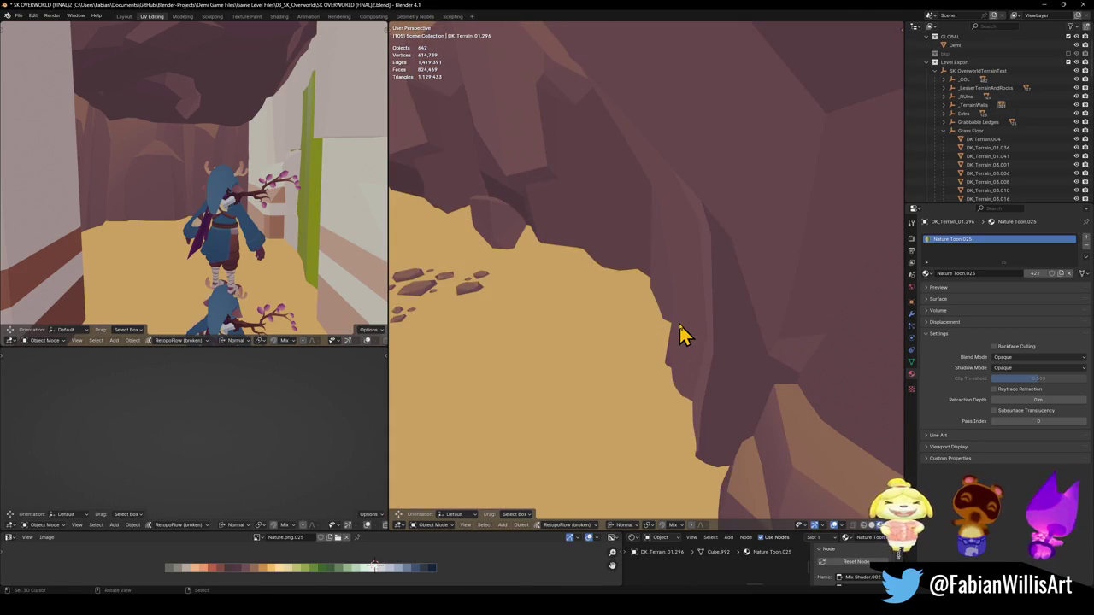
{"action": "key", "text": "shift+grave"}
{"action": "left_click", "coordinate": [681, 335]}
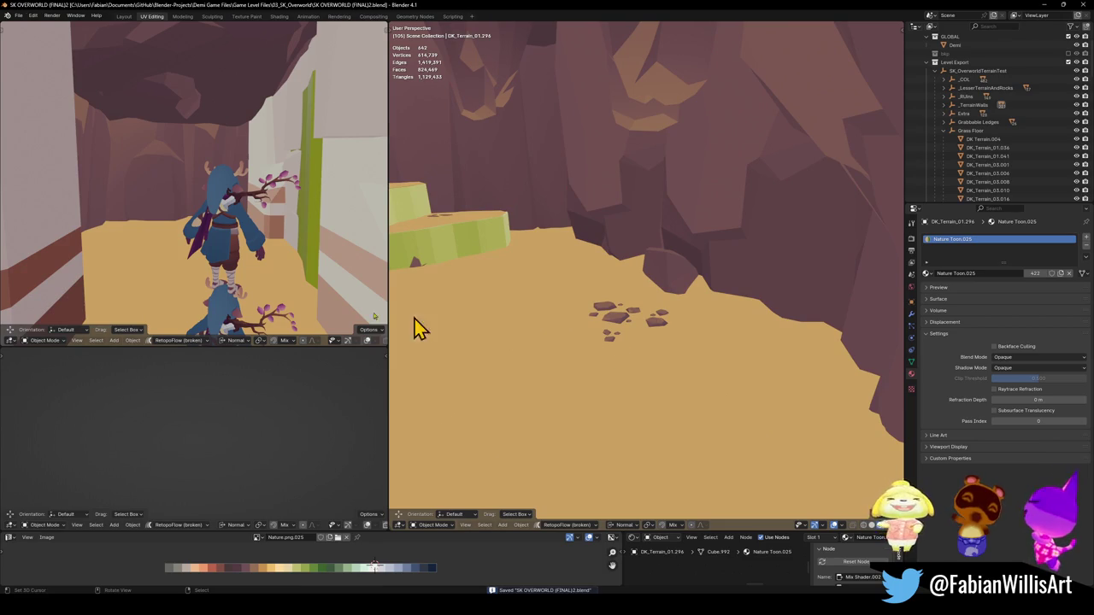
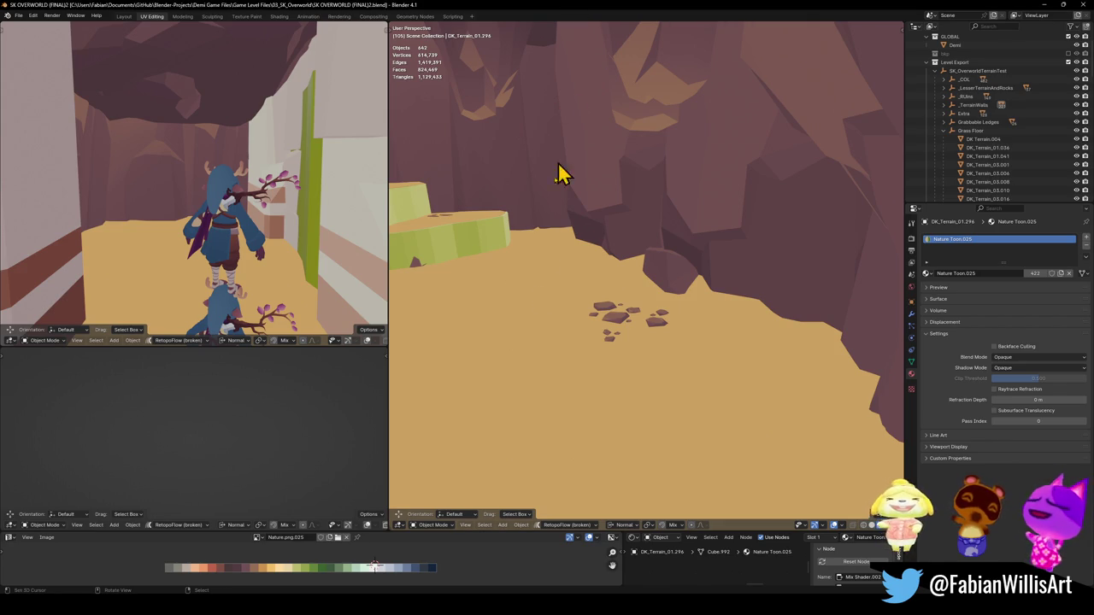
Walk the view up to the floor rocks and enter Edit Mode on the sand plane Plane.101.
{"action": "key", "text": "shift+grave"}
{"action": "left_click", "coordinate": [646, 272]}
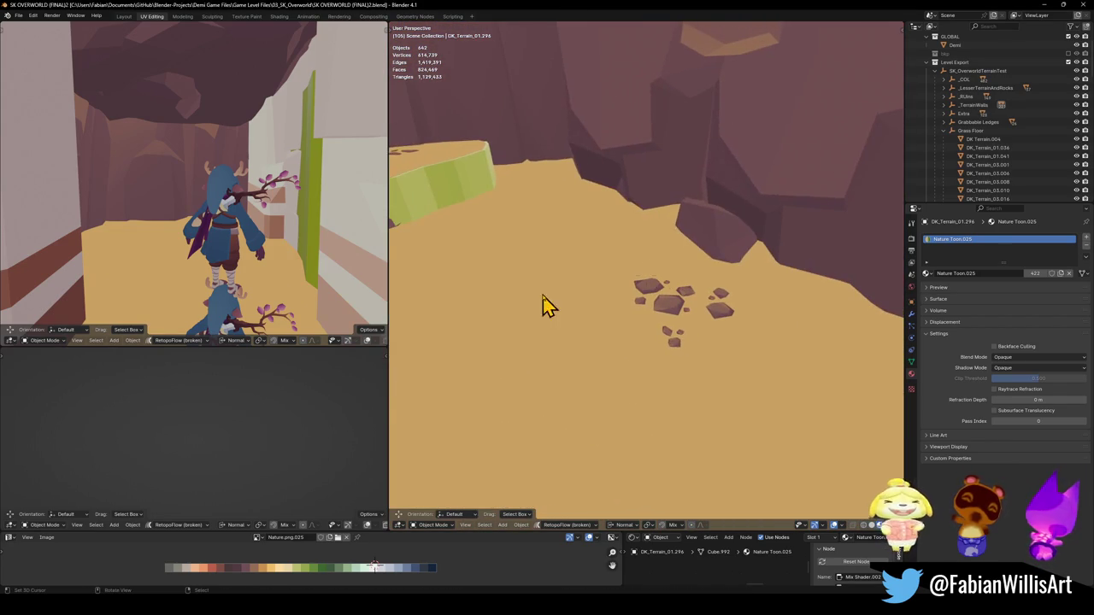
{"action": "left_click", "coordinate": [659, 238]}
{"action": "key", "text": "Tab"}
{"action": "mouse_move", "coordinate": [659, 238]}
{"action": "left_mouse_down"}
{"action": "mouse_move", "coordinate": [615, 264]}
{"action": "mouse_move", "coordinate": [623, 288]}
{"action": "mouse_move", "coordinate": [586, 256]}
{"action": "mouse_move", "coordinate": [609, 272]}
{"action": "left_mouse_up"}
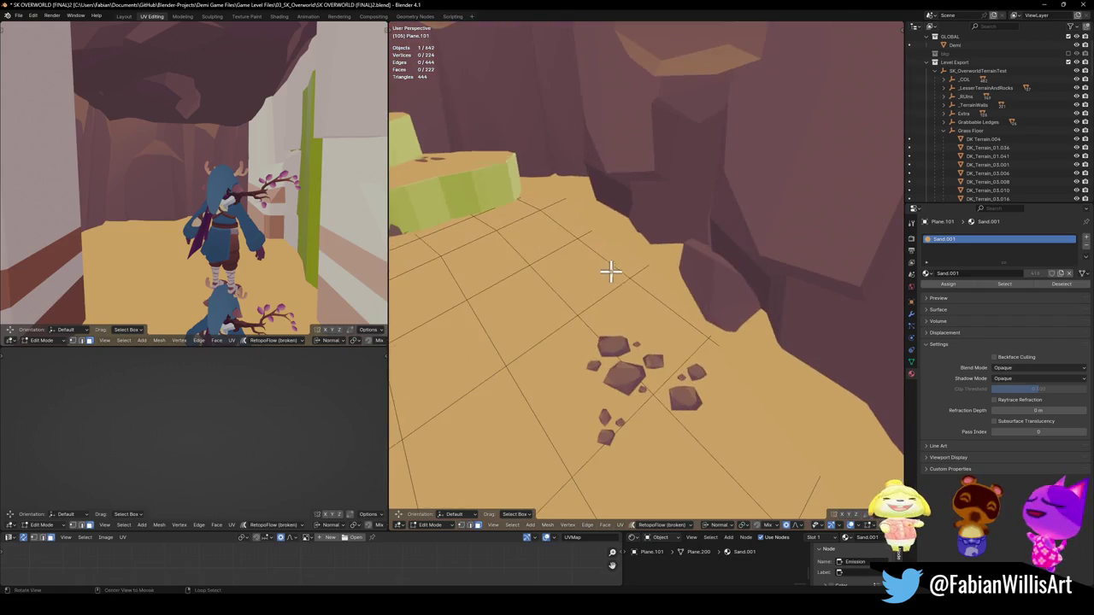
{"action": "mouse_move", "coordinate": [699, 355]}
{"action": "left_mouse_down"}
{"action": "mouse_move", "coordinate": [681, 385]}
{"action": "mouse_move", "coordinate": [710, 379]}
{"action": "left_mouse_up"}
Shift-select a strip of floor faces from beside the rocks toward the back.
{"action": "left_click", "coordinate": [711, 378]}
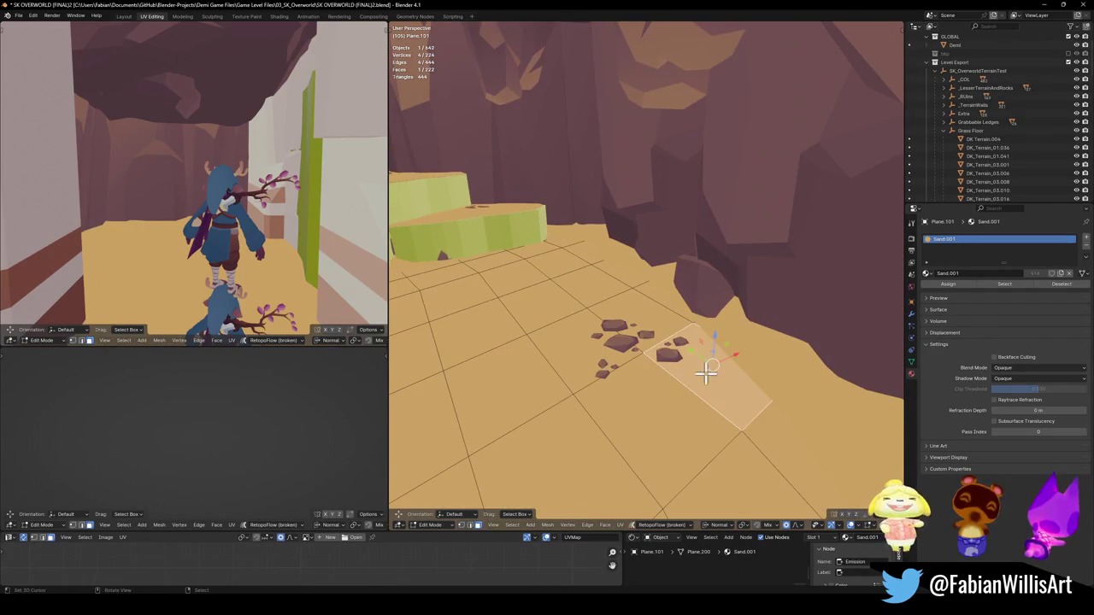
{"action": "left_click", "coordinate": [639, 323], "text": "shift"}
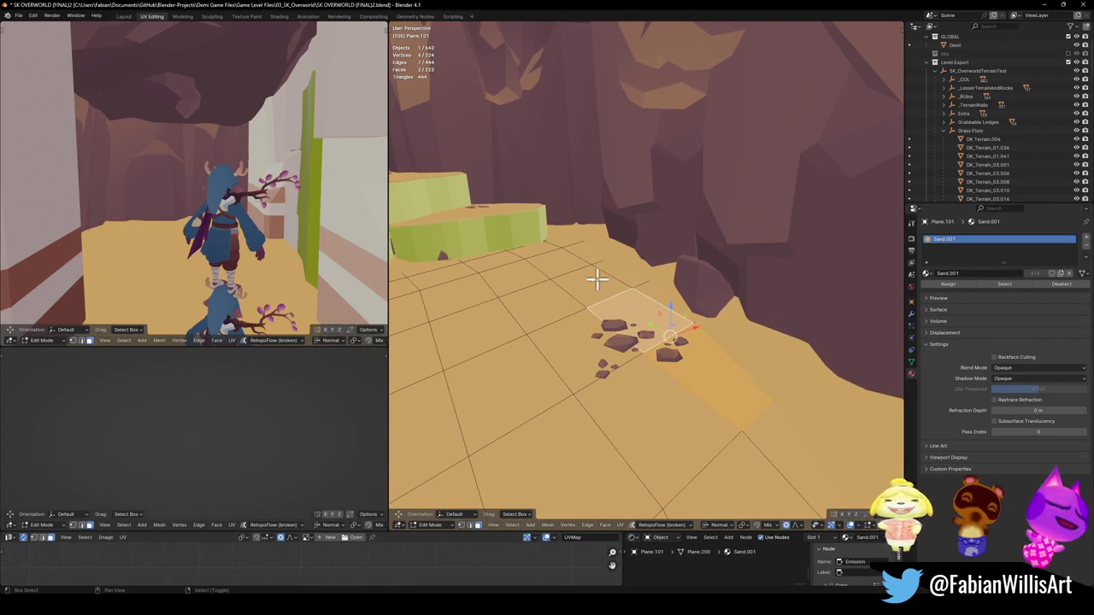
{"action": "left_click", "coordinate": [655, 293], "text": "shift"}
{"action": "left_click", "coordinate": [635, 274], "text": "shift"}
{"action": "left_click", "coordinate": [572, 244], "text": "shift"}
{"action": "left_click", "coordinate": [569, 274], "text": "shift"}
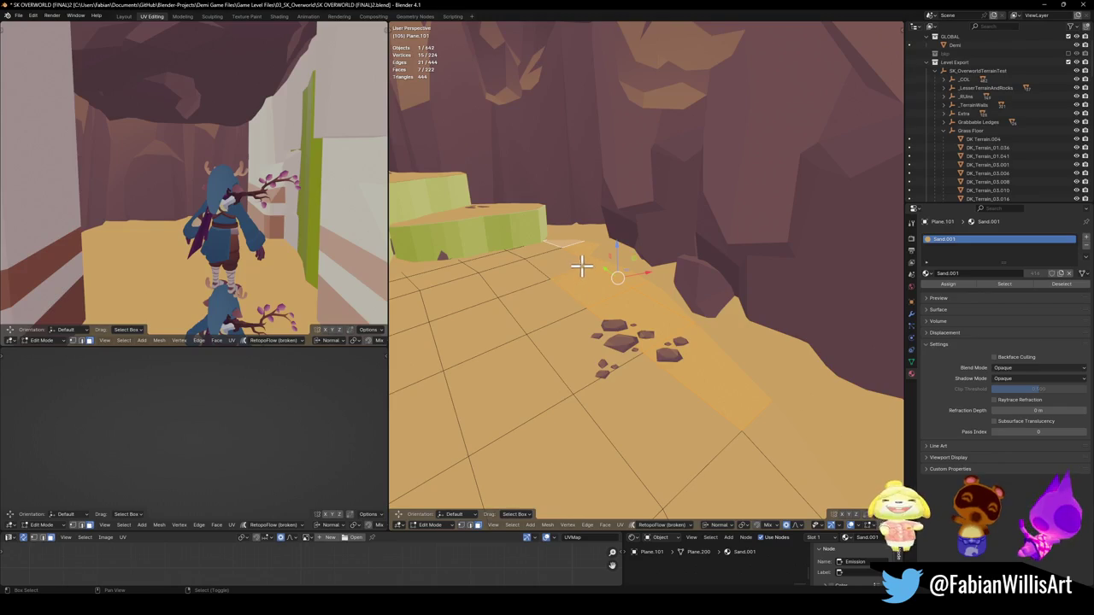
{"action": "left_click", "coordinate": [582, 267], "text": "shift"}
{"action": "left_click", "coordinate": [770, 434], "text": "shift"}
{"action": "left_click_drag", "start_coordinate": [771, 434], "coordinate": [663, 317]}
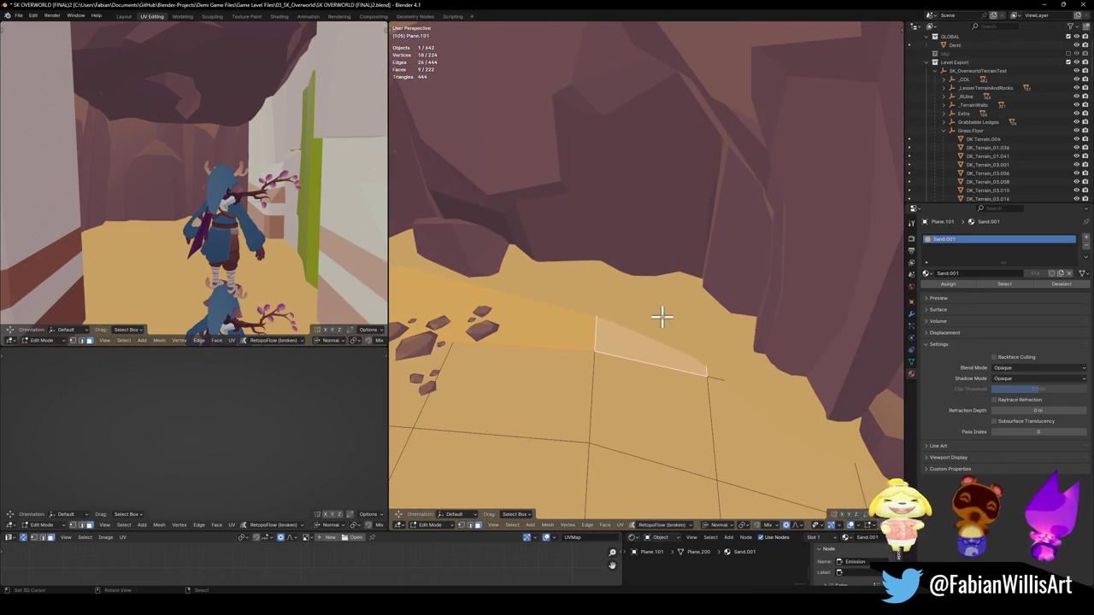
Walk along the cave floor path and add more faces to the selected strip.
{"action": "key", "text": "shift+grave"}
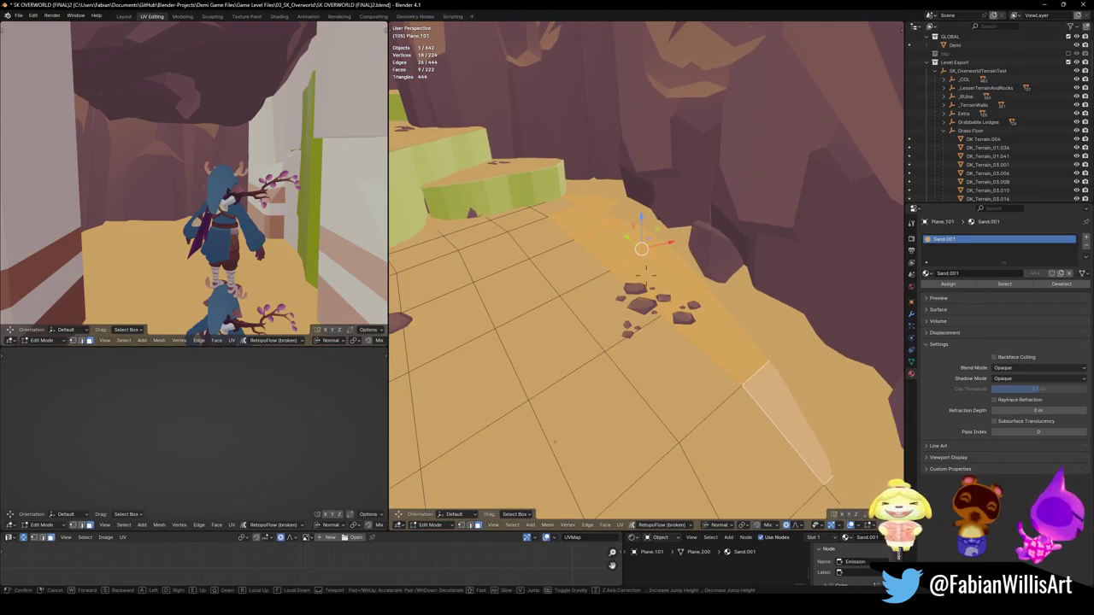
{"action": "left_click", "coordinate": [625, 332]}
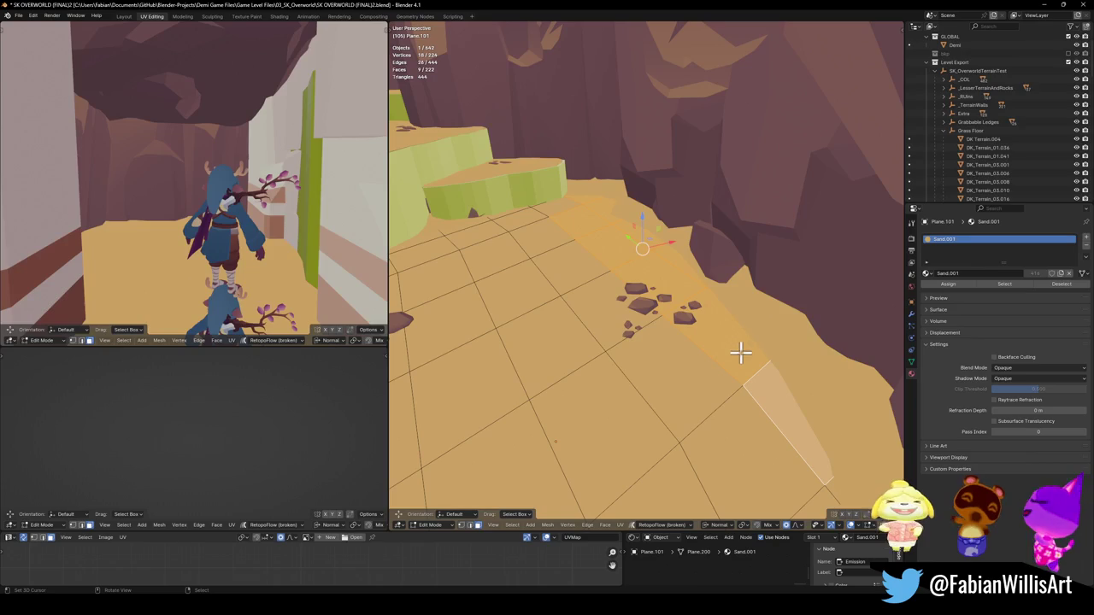
{"action": "key", "text": "shift+grave"}
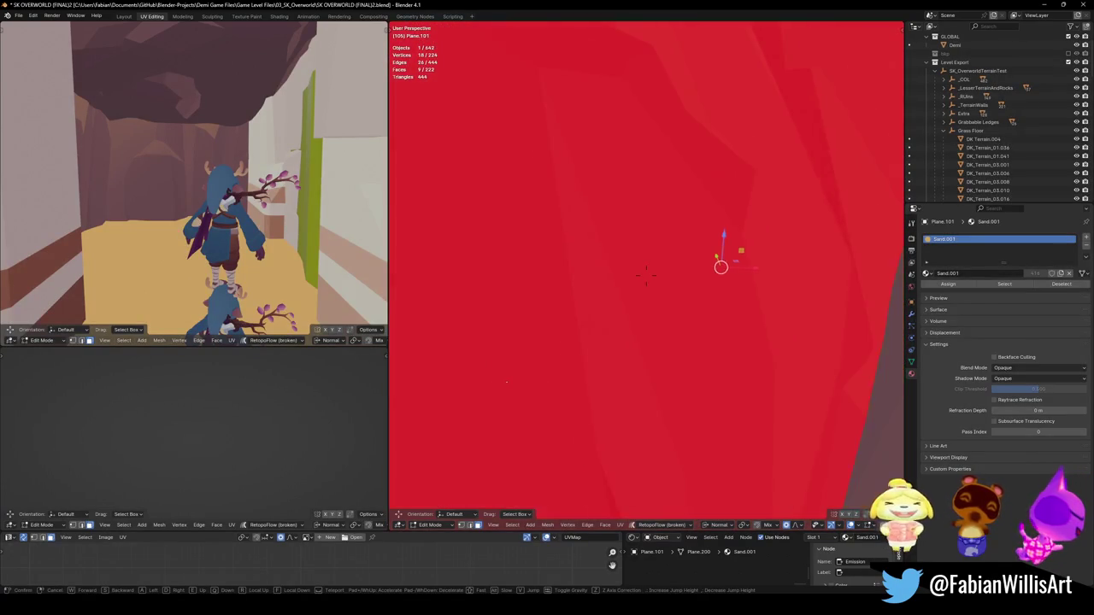
{"action": "left_click", "coordinate": [724, 366]}
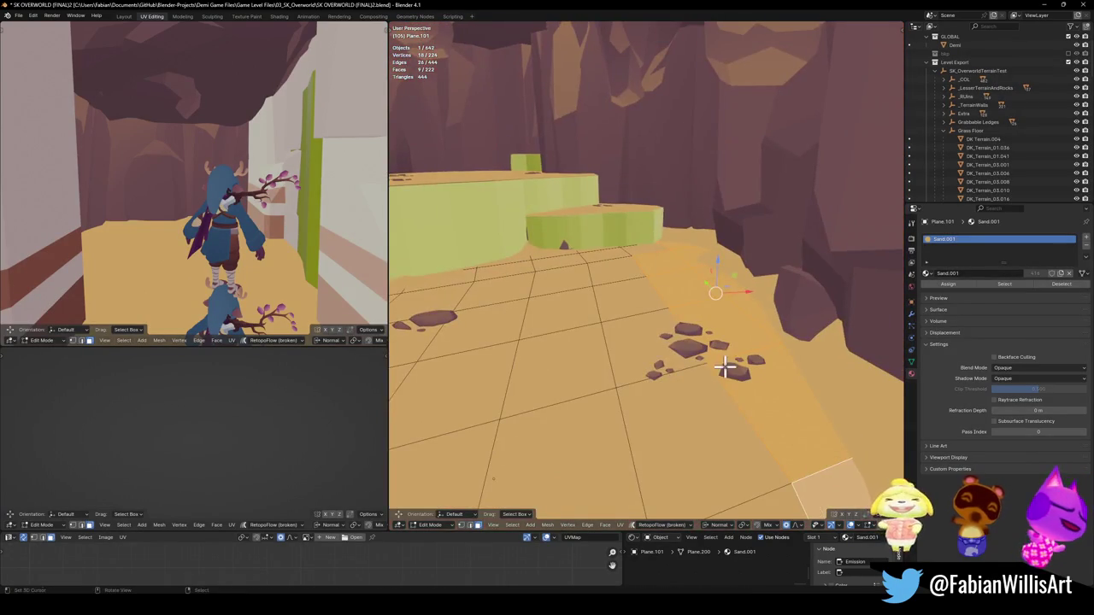
{"action": "left_click", "coordinate": [660, 318], "text": "shift"}
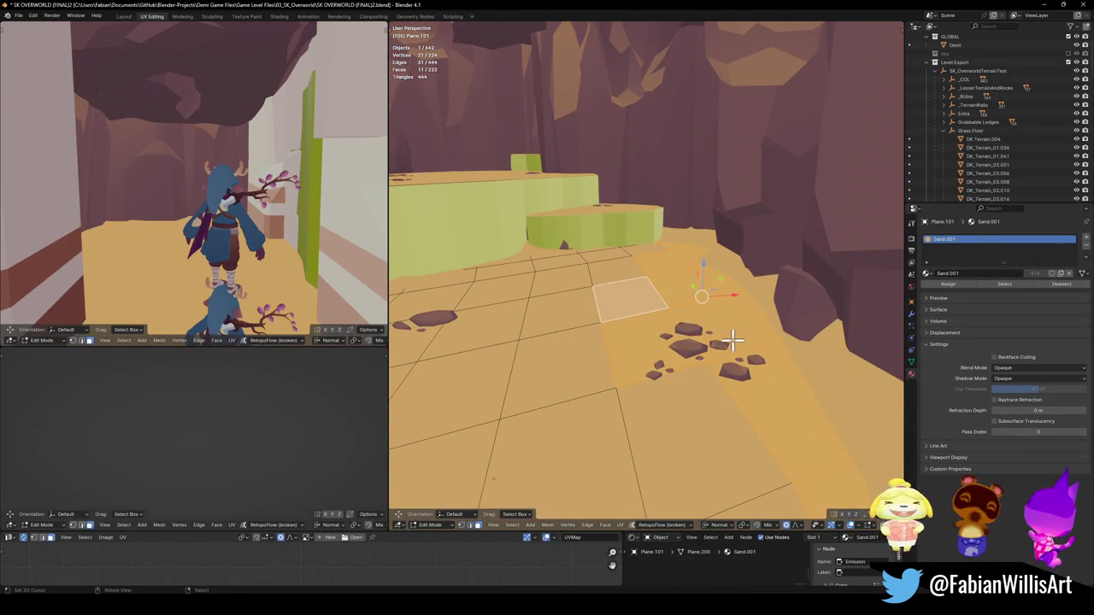
Extrude the strip downward, scale it to 0.830, and isolate the sand plane in Local View.
{"action": "key", "text": "e"}
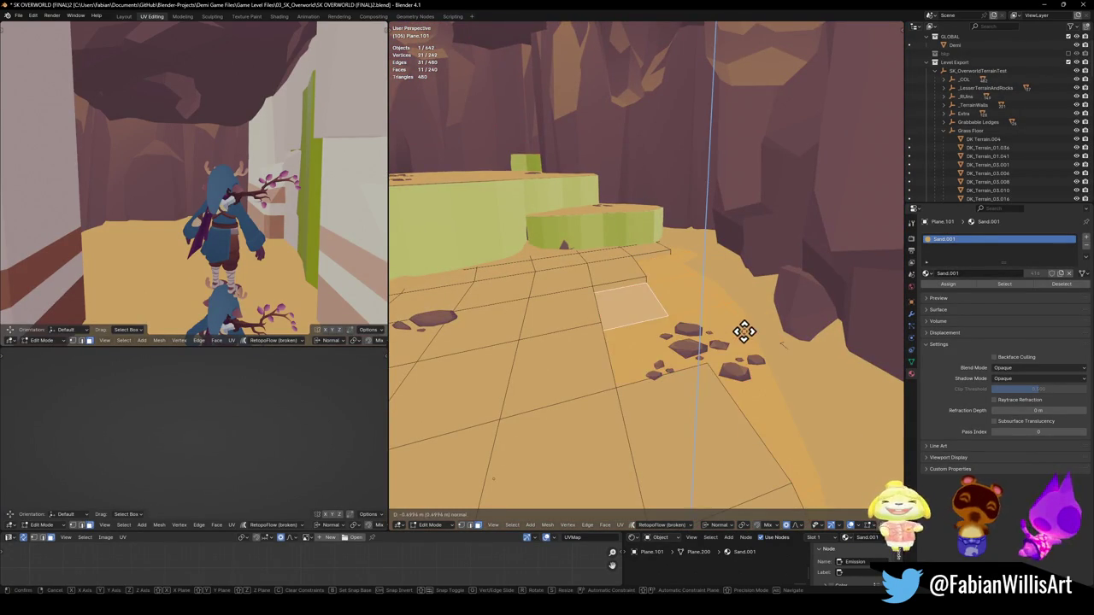
{"action": "left_click", "coordinate": [745, 330]}
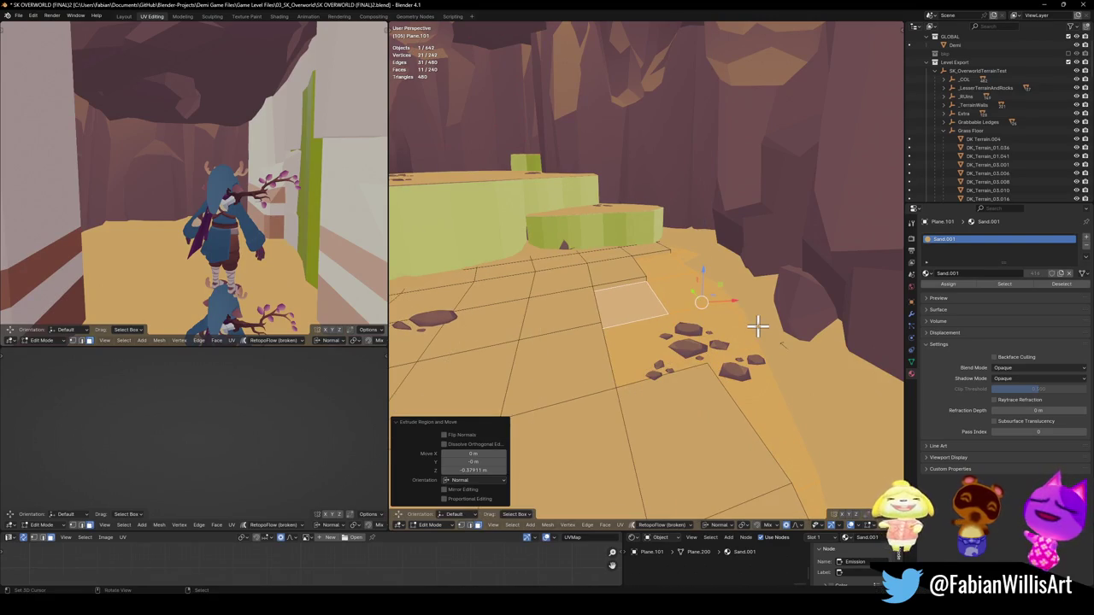
{"action": "key", "text": "s"}
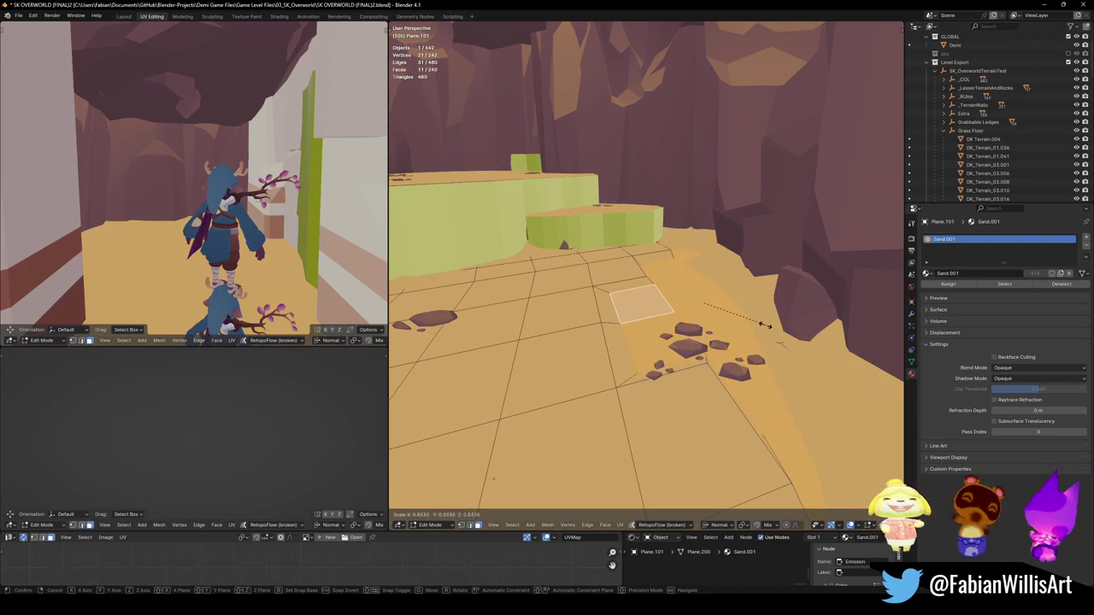
{"action": "left_click", "coordinate": [766, 323]}
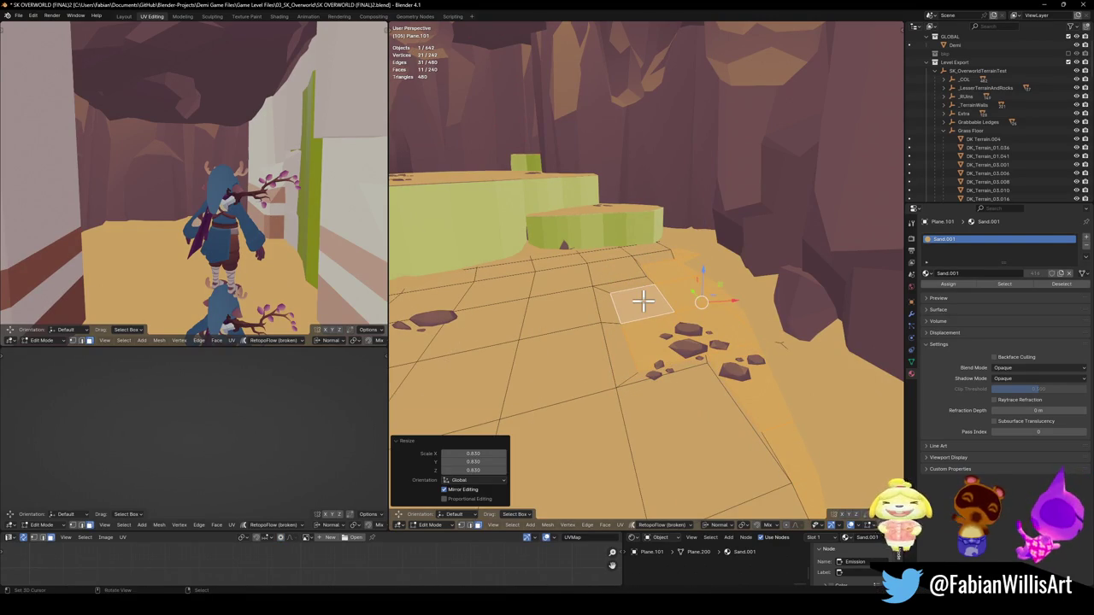
{"action": "key", "text": "KP_Divide"}
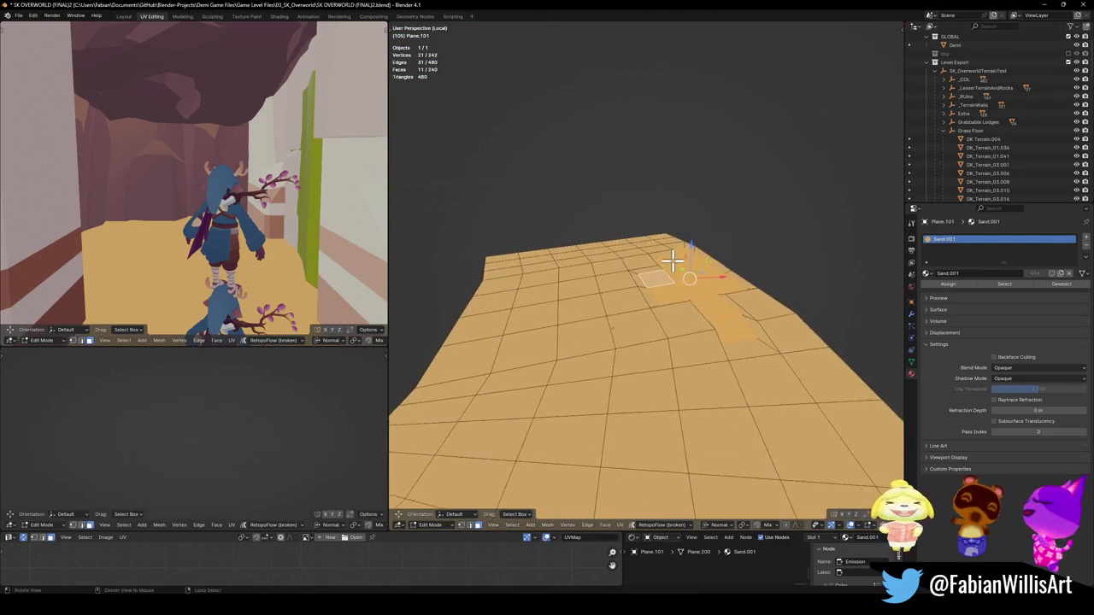
Move the two selected vertices near the path edge within the horizontal plane.
{"action": "scroll", "coordinate": [675, 261], "scroll_direction": "up", "scroll_amount": 3}
{"action": "key", "text": "alt+a"}
{"action": "key", "text": "g"}
{"action": "key", "text": "shift+z"}
{"action": "left_click", "coordinate": [645, 316]}
{"action": "key", "text": "alt+a"}
{"action": "mouse_move", "coordinate": [726, 317]}
{"action": "left_mouse_down"}
{"action": "mouse_move", "coordinate": [727, 293]}
{"action": "mouse_move", "coordinate": [642, 259]}
{"action": "mouse_move", "coordinate": [725, 283]}
{"action": "mouse_move", "coordinate": [647, 182]}
{"action": "mouse_move", "coordinate": [693, 291]}
{"action": "mouse_move", "coordinate": [659, 273]}
{"action": "mouse_move", "coordinate": [693, 283]}
{"action": "mouse_move", "coordinate": [645, 280]}
{"action": "mouse_move", "coordinate": [727, 229]}
{"action": "left_mouse_up"}
Select a shortest-path strip of faces across the sand plane.
{"action": "key", "text": "alt+a"}
{"action": "left_click", "coordinate": [647, 183]}
{"action": "left_click", "coordinate": [728, 229], "text": "ctrl"}
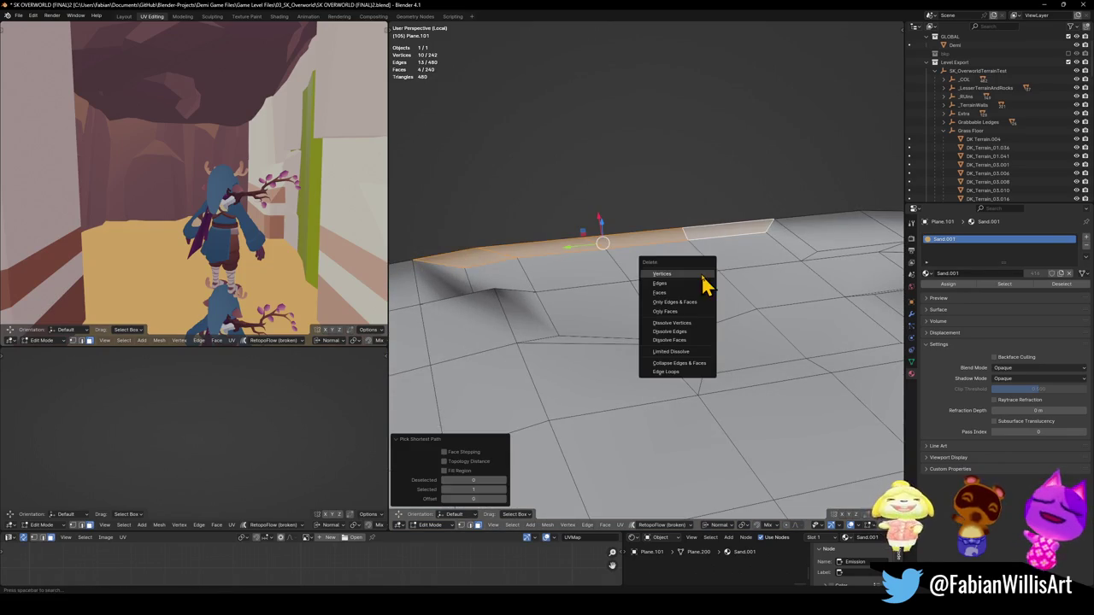
{"action": "left_click_drag", "start_coordinate": [606, 262], "coordinate": [701, 259]}
Slide a single vertex, then move it about -0.47 m in X and -2.70 m in Y.
{"action": "left_click", "coordinate": [718, 325]}
{"action": "mouse_move", "coordinate": [726, 347]}
{"action": "left_mouse_down"}
{"action": "mouse_move", "coordinate": [750, 321]}
{"action": "mouse_move", "coordinate": [708, 317]}
{"action": "mouse_move", "coordinate": [723, 300]}
{"action": "left_mouse_up"}
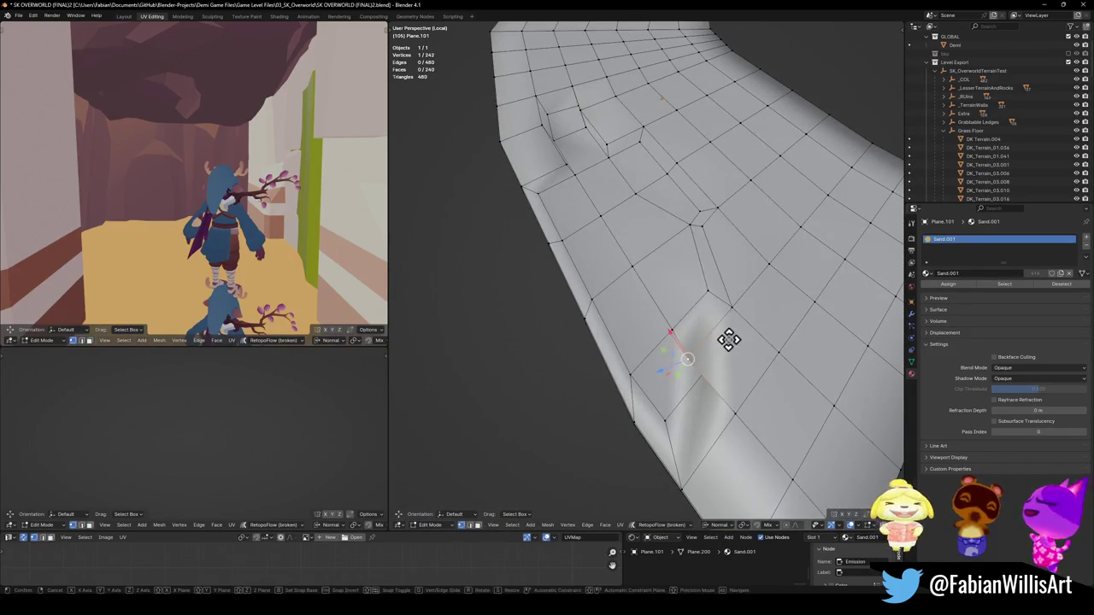
{"action": "key", "text": "g"}
{"action": "key", "text": "g"}
{"action": "right_click", "coordinate": [753, 323]}
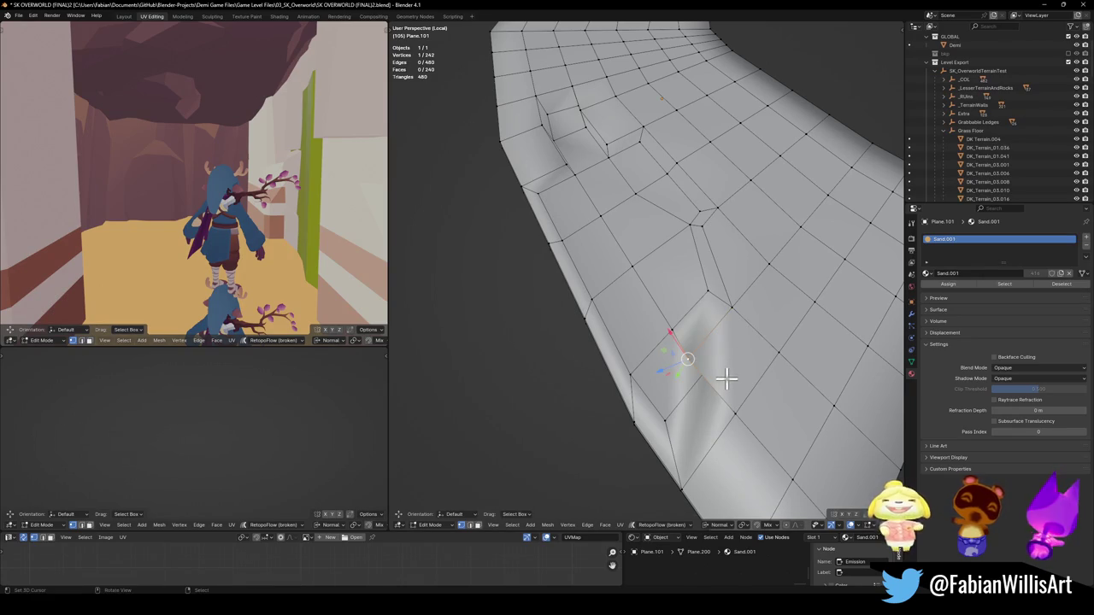
{"action": "key", "text": "g"}
{"action": "key", "text": "shift+z"}
{"action": "left_click", "coordinate": [762, 356]}
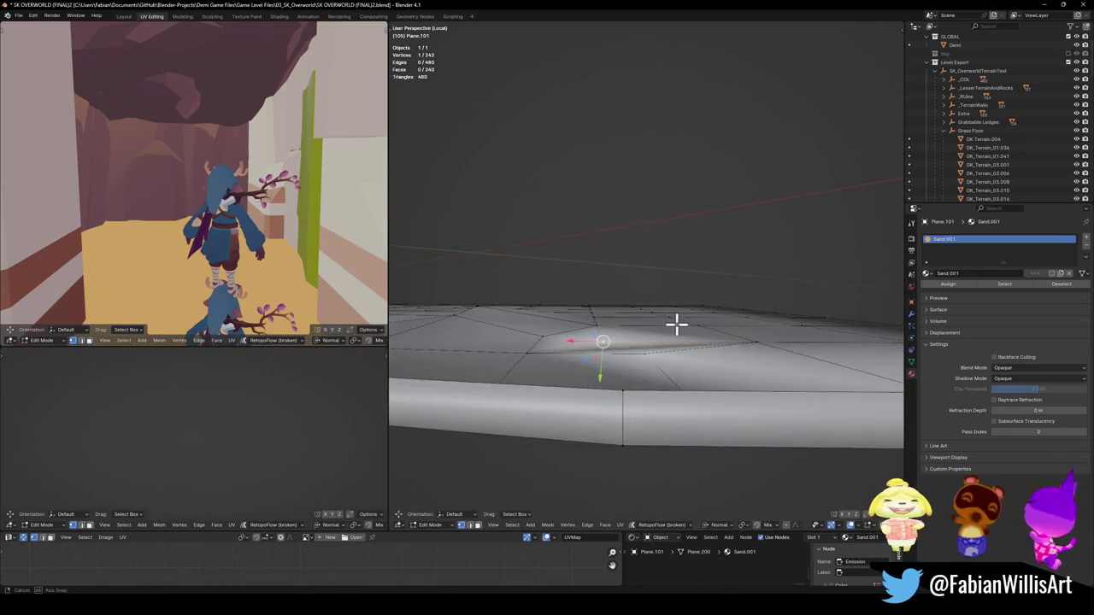
Move the selected vertex to a new spot within the horizontal plane.
{"action": "key", "text": "g"}
{"action": "key", "text": "shift+z"}
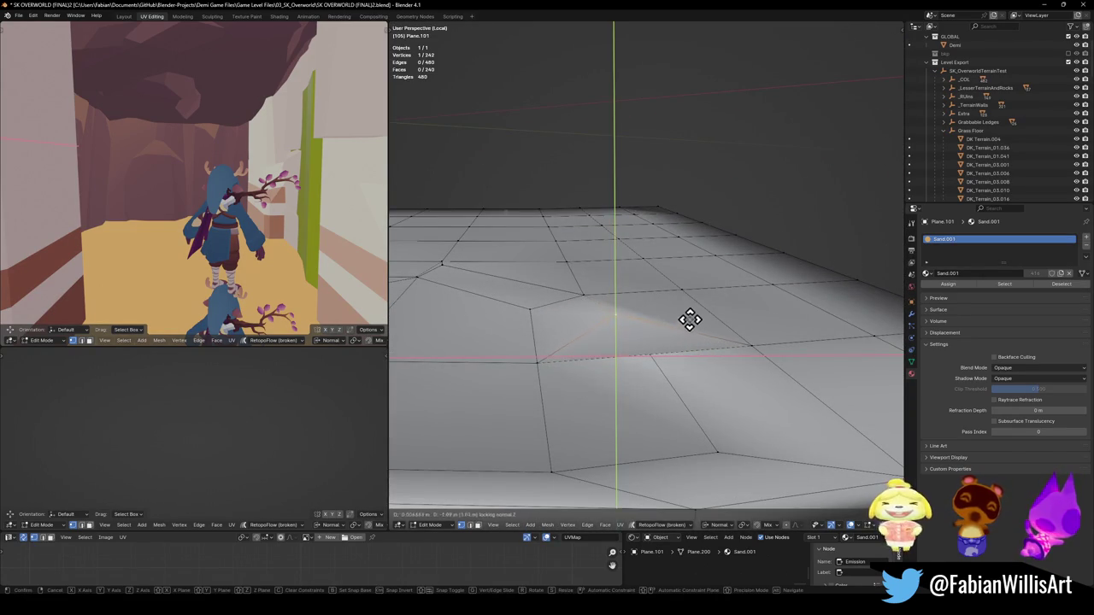
{"action": "left_click", "coordinate": [691, 320]}
{"action": "key", "text": "alt+a"}
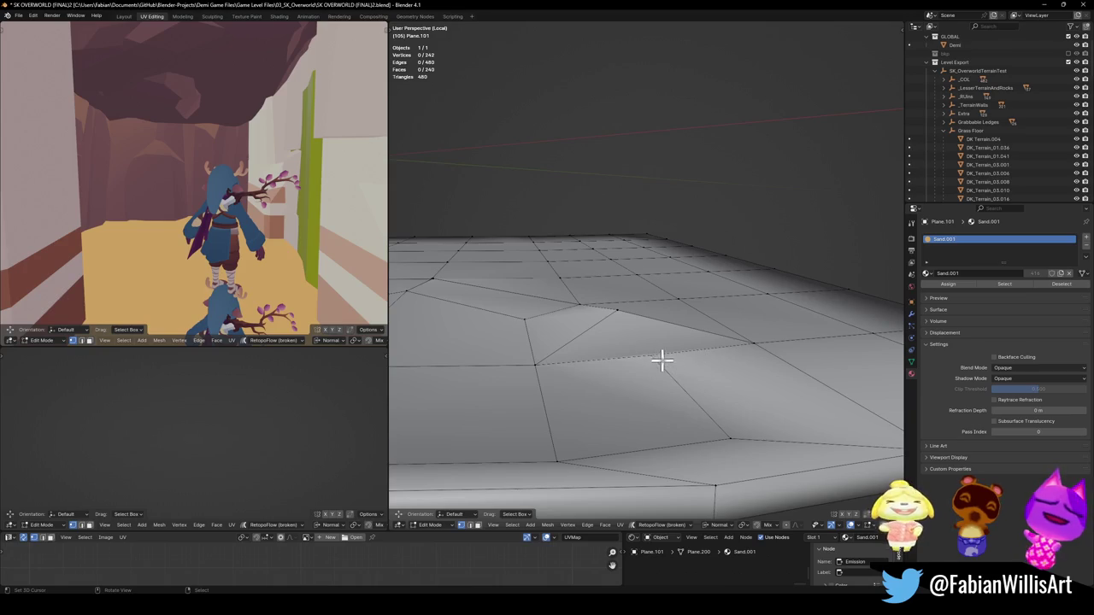
Try sliding another vertex along its edges, undoing the unsatisfactory slides.
{"action": "left_click", "coordinate": [672, 341]}
{"action": "key", "text": "g"}
{"action": "key", "text": "g"}
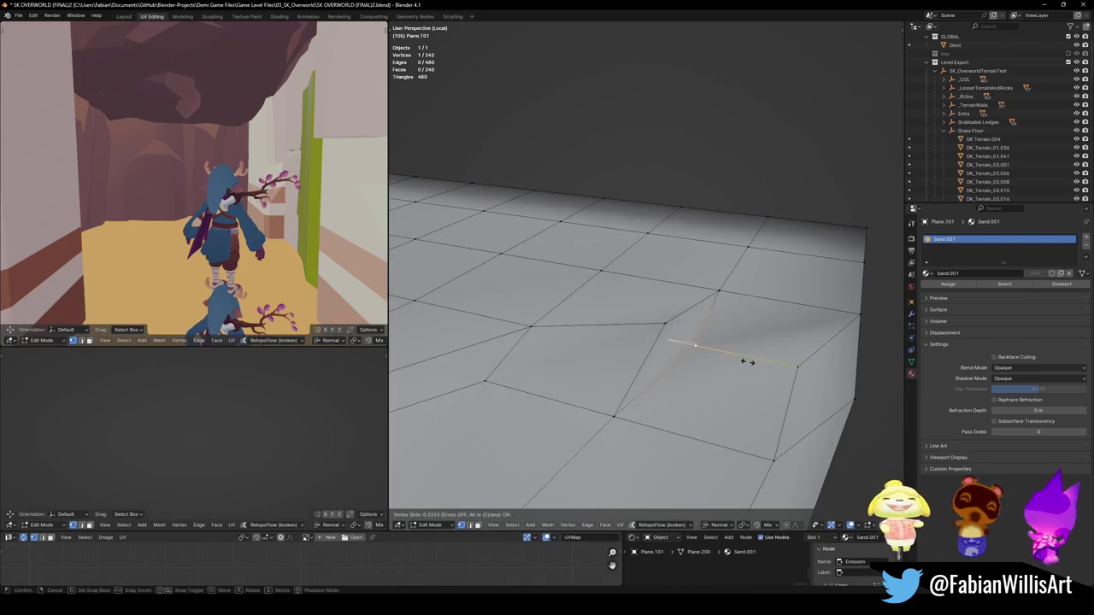
{"action": "left_click", "coordinate": [748, 361]}
{"action": "key", "text": "alt+a"}
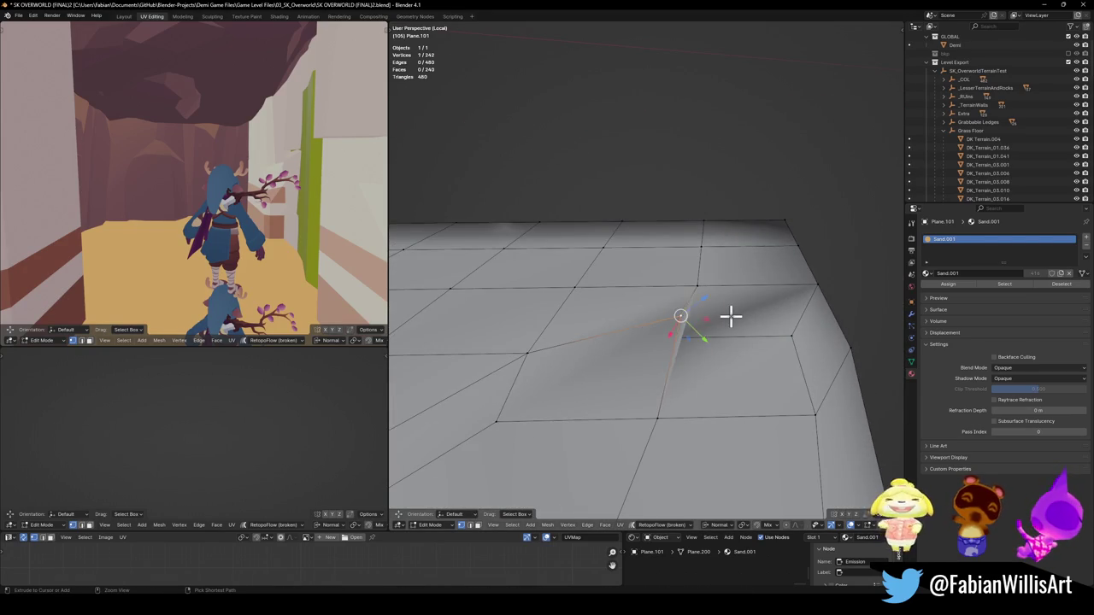
{"action": "key", "text": "ctrl+z"}
{"action": "key", "text": "ctrl+z"}
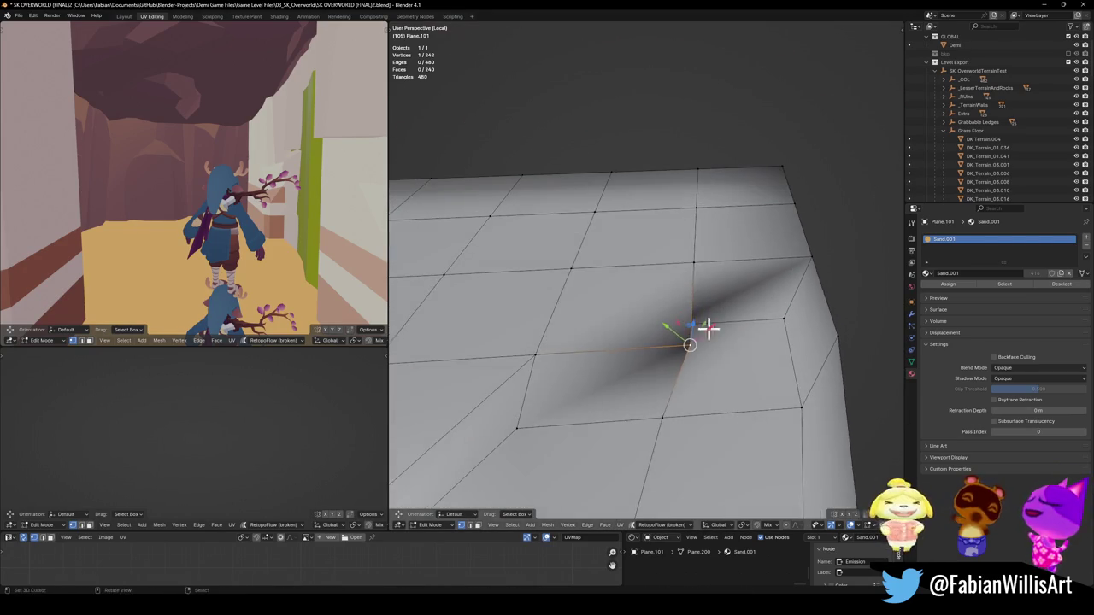
{"action": "key", "text": "g"}
{"action": "key", "text": "g"}
{"action": "left_click", "coordinate": [693, 325]}
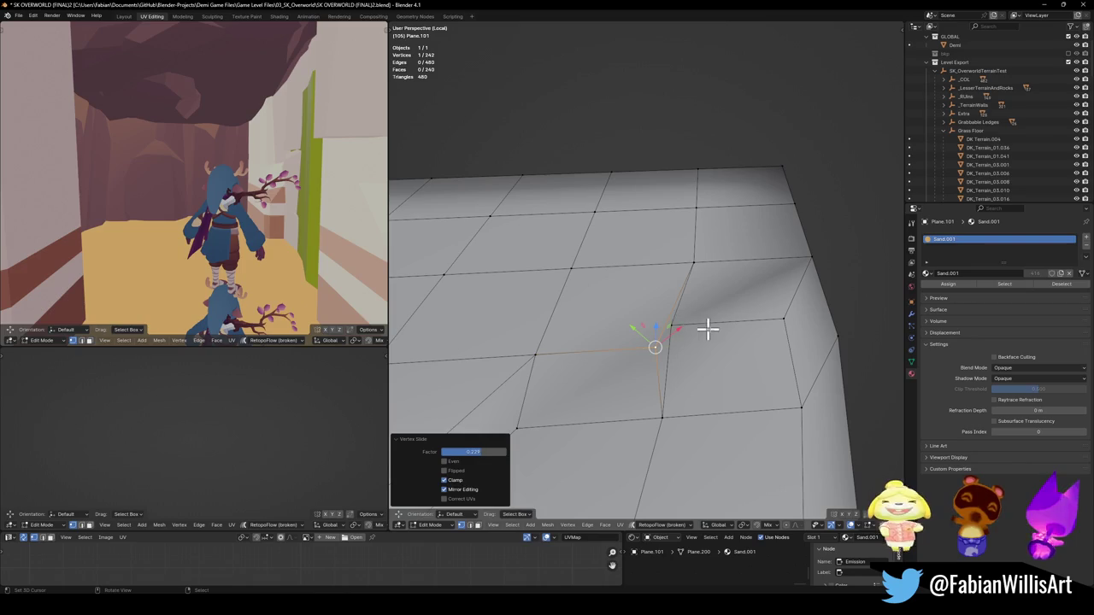
{"action": "key", "text": "alt+a"}
{"action": "key", "text": "ctrl+z"}
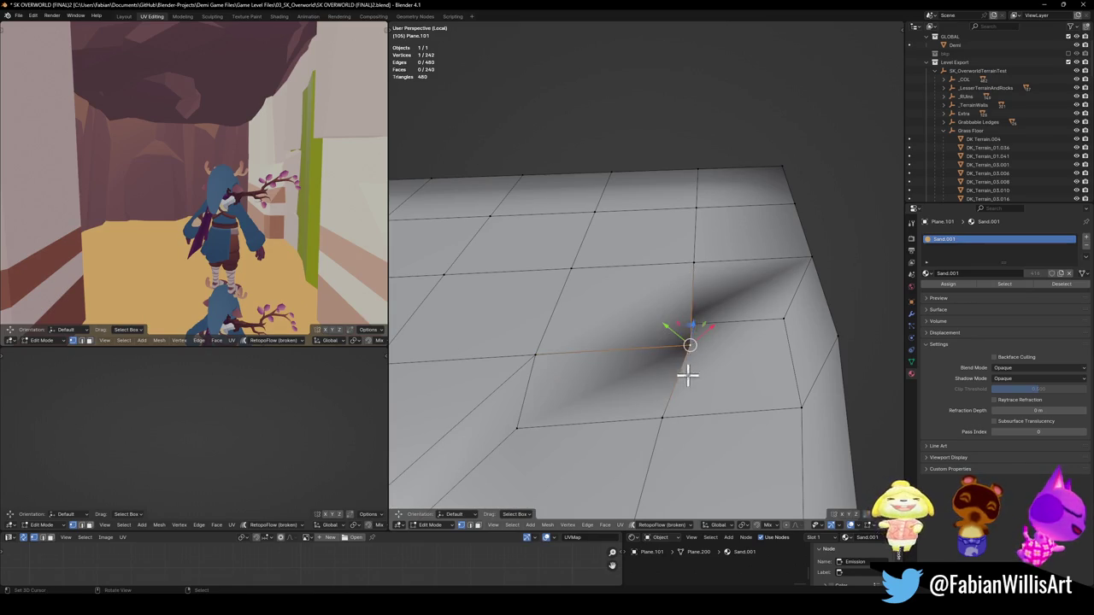
Move the vertex horizontally to form a fold in the sand surface.
{"action": "key", "text": "g"}
{"action": "key", "text": "shift+z"}
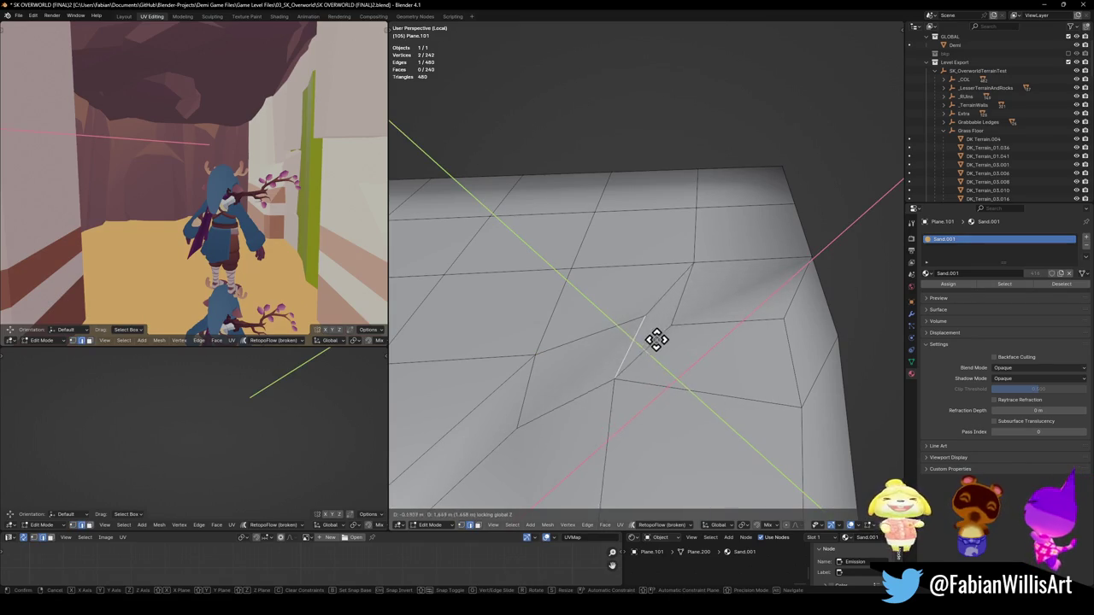
{"action": "left_click", "coordinate": [663, 332]}
{"action": "key", "text": "alt+a"}
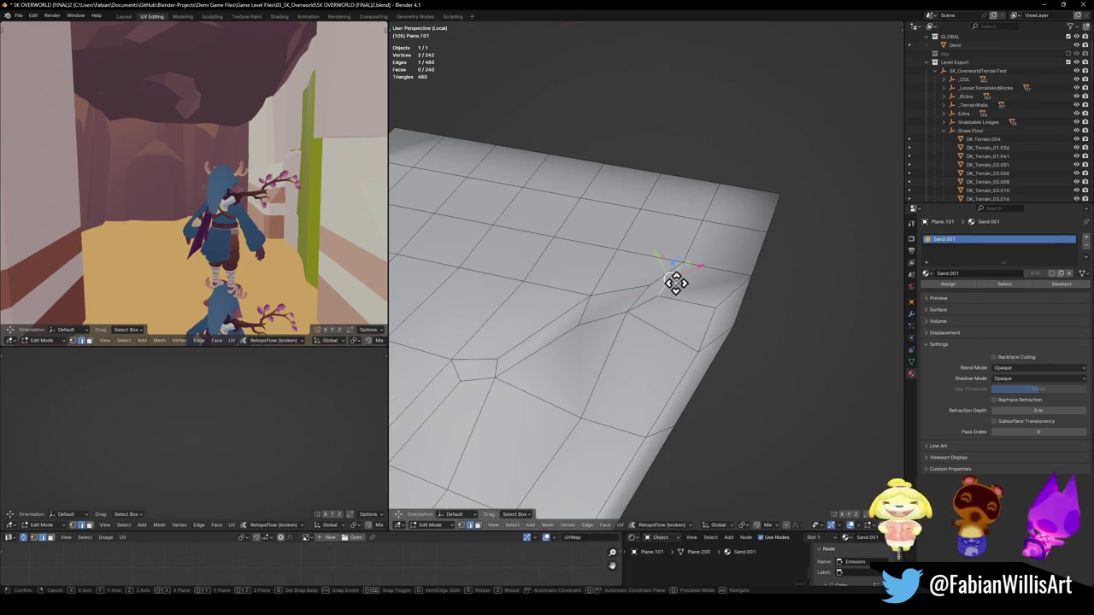
{"action": "left_click", "coordinate": [684, 296]}
{"action": "key", "text": "alt+a"}
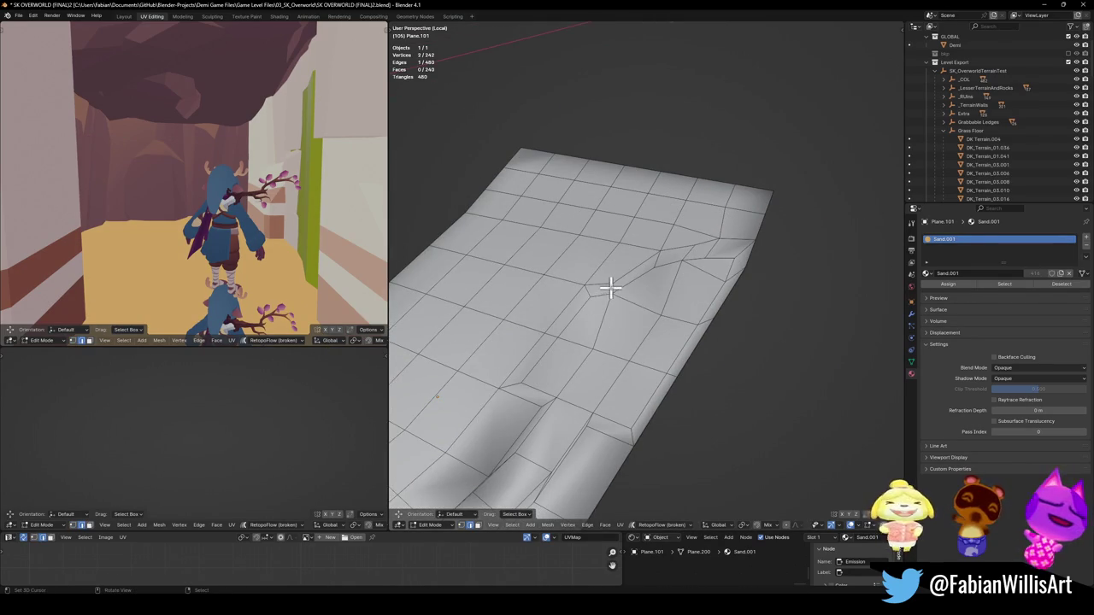
Move an edge across the plane within the horizontal plane.
{"action": "left_click", "coordinate": [609, 289]}
{"action": "key", "text": "g"}
{"action": "key", "text": "shift+z"}
{"action": "left_click", "coordinate": [651, 277]}
{"action": "key", "text": "alt+a"}
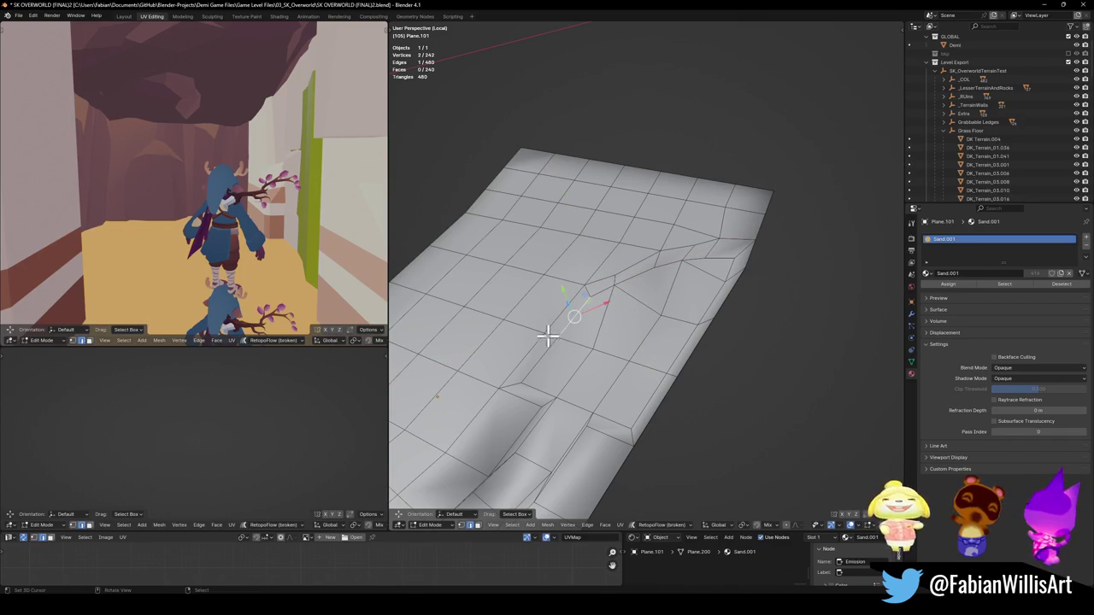
Move a second edge to extend the diagonal ridge across the mesh.
{"action": "key", "text": "g"}
{"action": "key", "text": "shift+z"}
{"action": "left_click", "coordinate": [589, 323]}
{"action": "key", "text": "g"}
{"action": "key", "text": "shift+z"}
{"action": "left_click", "coordinate": [561, 371]}
{"action": "key", "text": "alt+a"}
{"action": "scroll", "coordinate": [624, 361], "scroll_direction": "up", "scroll_amount": 5}
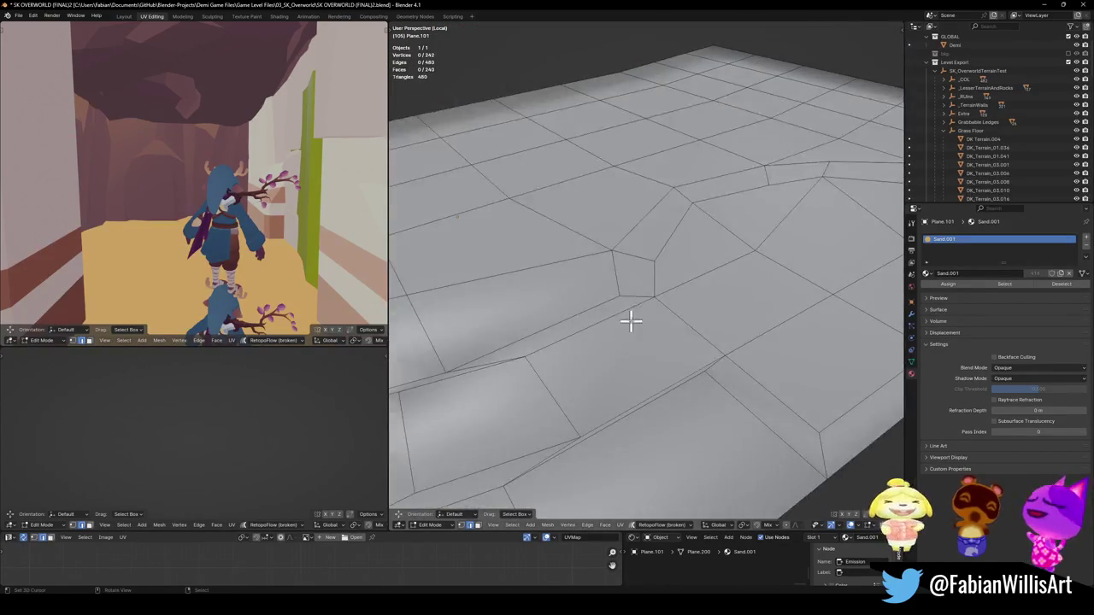
Shift two sand-mesh edges sideways with G Shift+Z, keeping them level on the ground plane.
{"action": "key", "text": "g"}
{"action": "key", "text": "shift+z"}
{"action": "left_click", "coordinate": [601, 315]}
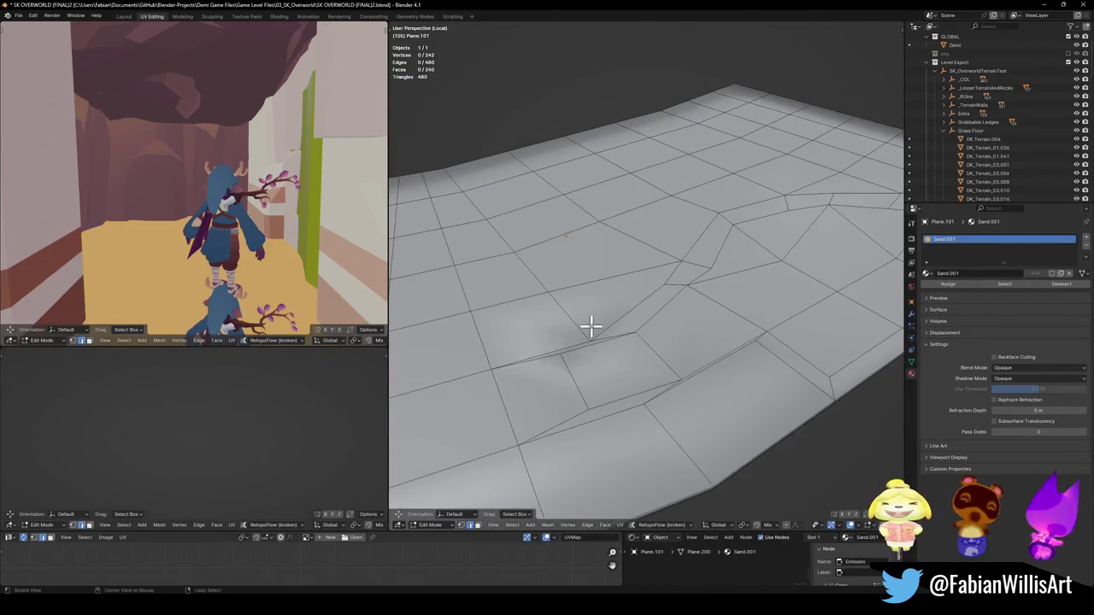
{"action": "scroll", "coordinate": [673, 309], "scroll_direction": "up", "scroll_amount": 3}
{"action": "key", "text": "alt+a"}
{"action": "left_click", "coordinate": [680, 295]}
{"action": "key", "text": "g"}
{"action": "key", "text": "shift+z"}
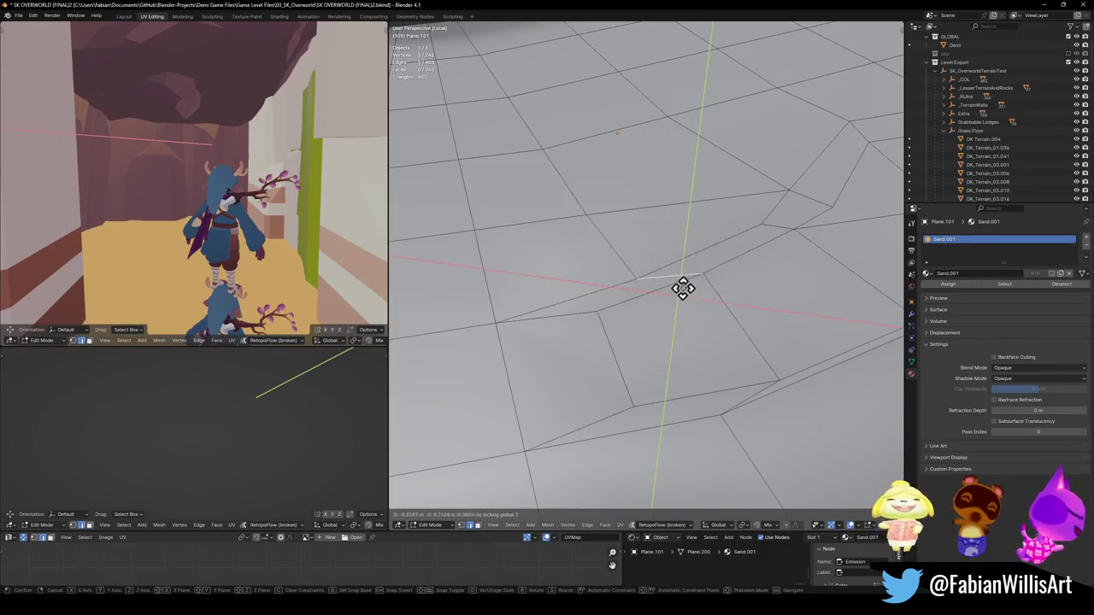
{"action": "left_click", "coordinate": [684, 281]}
{"action": "key", "text": "alt+a"}
{"action": "scroll", "coordinate": [640, 281], "scroll_direction": "up", "scroll_amount": 3}
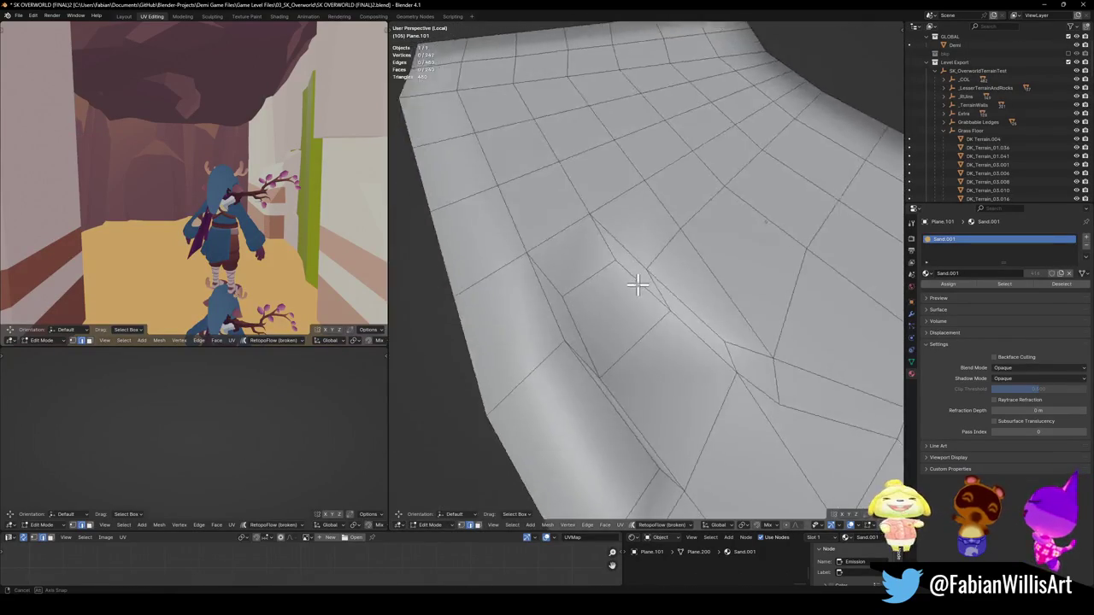
{"action": "scroll", "coordinate": [566, 288], "scroll_direction": "down", "scroll_amount": 3}
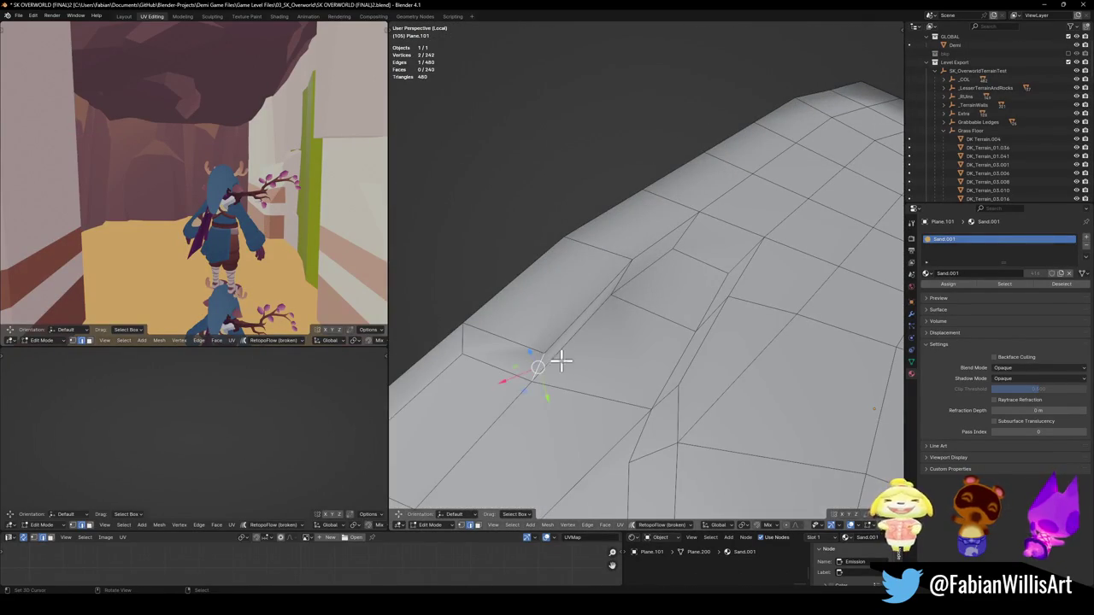
Reposition three more sand-mesh edges within the ground plane to reshape the outline.
{"action": "key", "text": "g"}
{"action": "key", "text": "shift+z"}
{"action": "left_click", "coordinate": [566, 322]}
{"action": "key", "text": "alt+a"}
{"action": "key", "text": "g"}
{"action": "key", "text": "shift+z"}
{"action": "left_click", "coordinate": [667, 253]}
{"action": "key", "text": "g"}
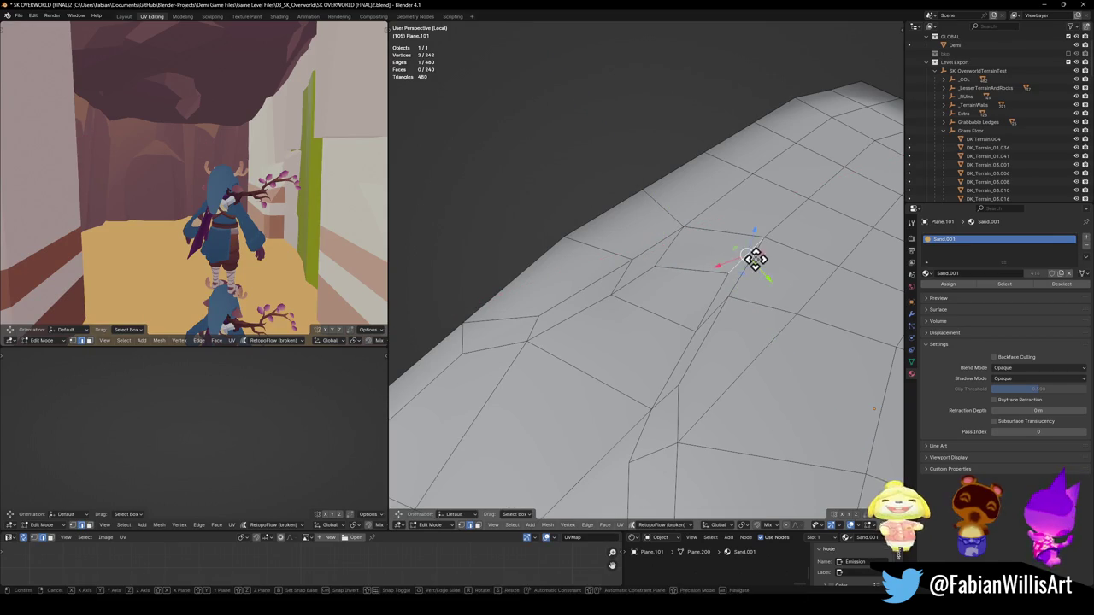
{"action": "key", "text": "shift+z"}
{"action": "left_click", "coordinate": [713, 285]}
{"action": "key", "text": "alt+a"}
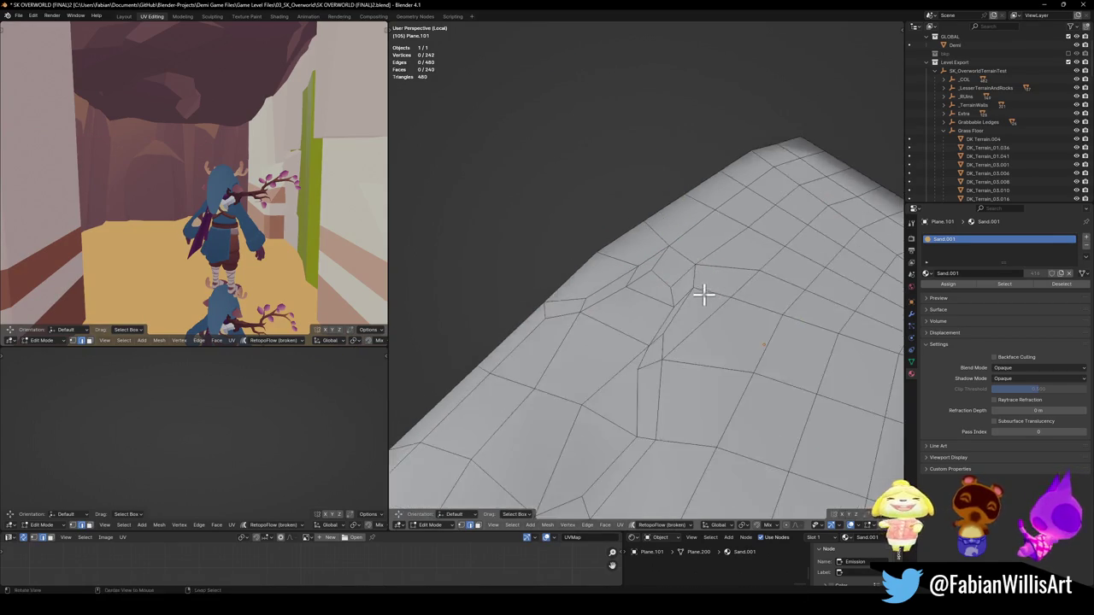
Move another edge and a corner vertex of the sand mesh along the ground plane.
{"action": "left_click", "coordinate": [613, 323]}
{"action": "key", "text": "g"}
{"action": "key", "text": "shift+z"}
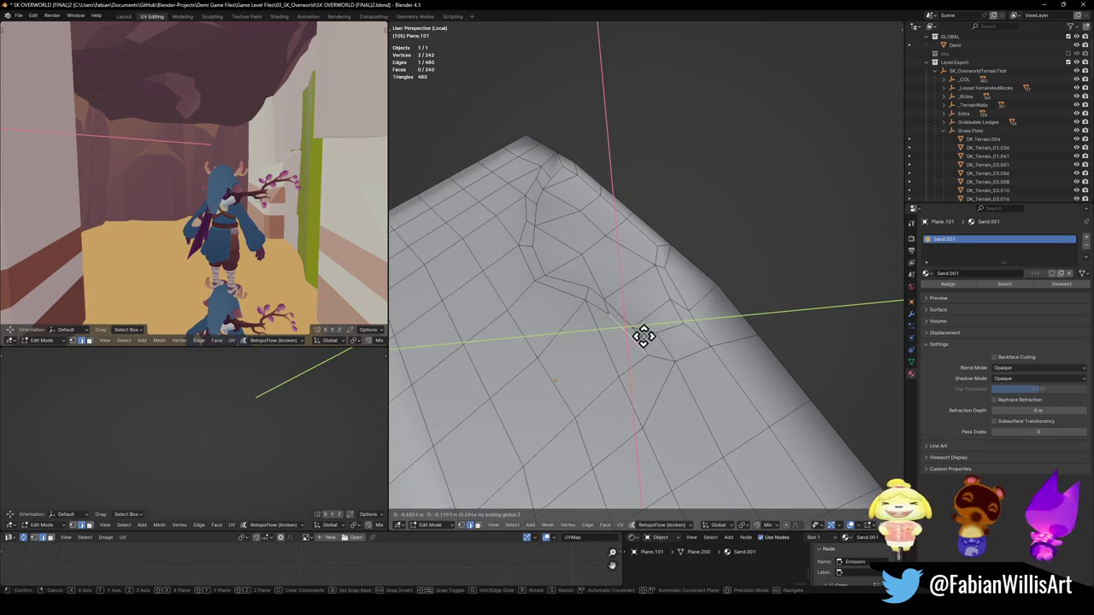
{"action": "left_click", "coordinate": [643, 336]}
{"action": "key", "text": "alt+a"}
{"action": "left_click_drag", "start_coordinate": [626, 273], "coordinate": [677, 345]}
{"action": "left_click", "coordinate": [713, 342]}
{"action": "key", "text": "g"}
{"action": "key", "text": "shift+z"}
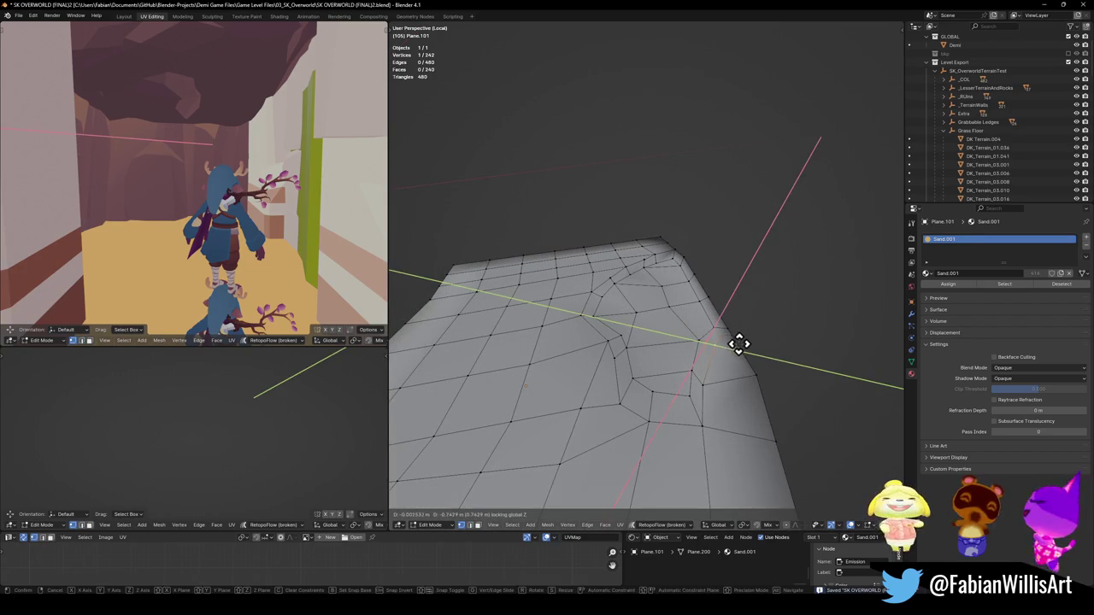
{"action": "left_click", "coordinate": [735, 342]}
Slide an edge near the mesh corner with G G, then save the blend file.
{"action": "mouse_move", "coordinate": [618, 298]}
{"action": "left_mouse_down"}
{"action": "mouse_move", "coordinate": [627, 308]}
{"action": "mouse_move", "coordinate": [593, 305]}
{"action": "left_mouse_up"}
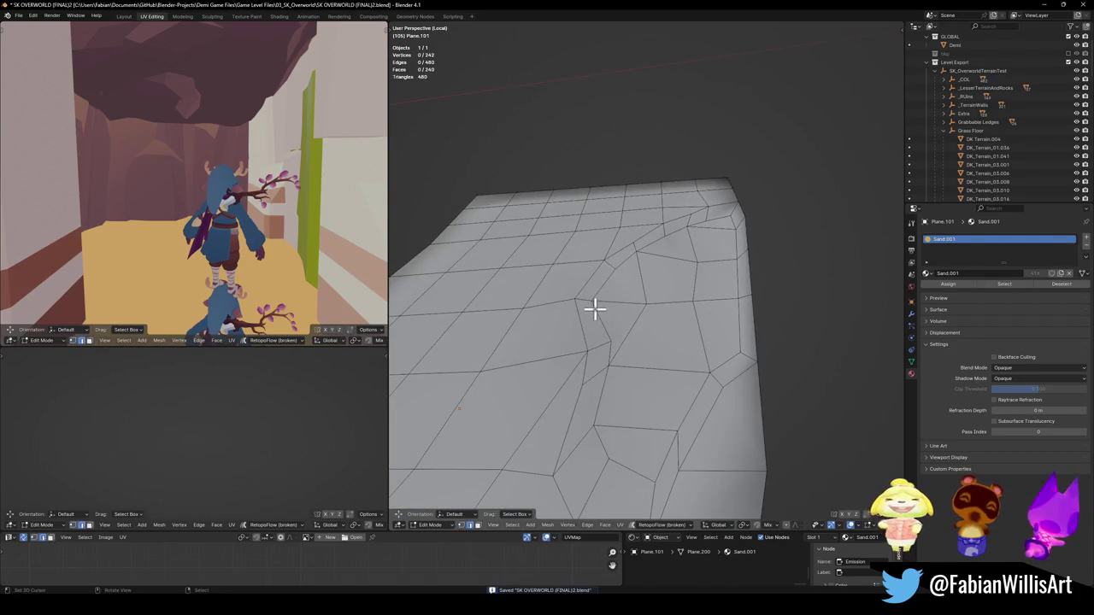
{"action": "left_click", "coordinate": [596, 308], "text": "shift"}
{"action": "key", "text": "g"}
{"action": "key", "text": "g"}
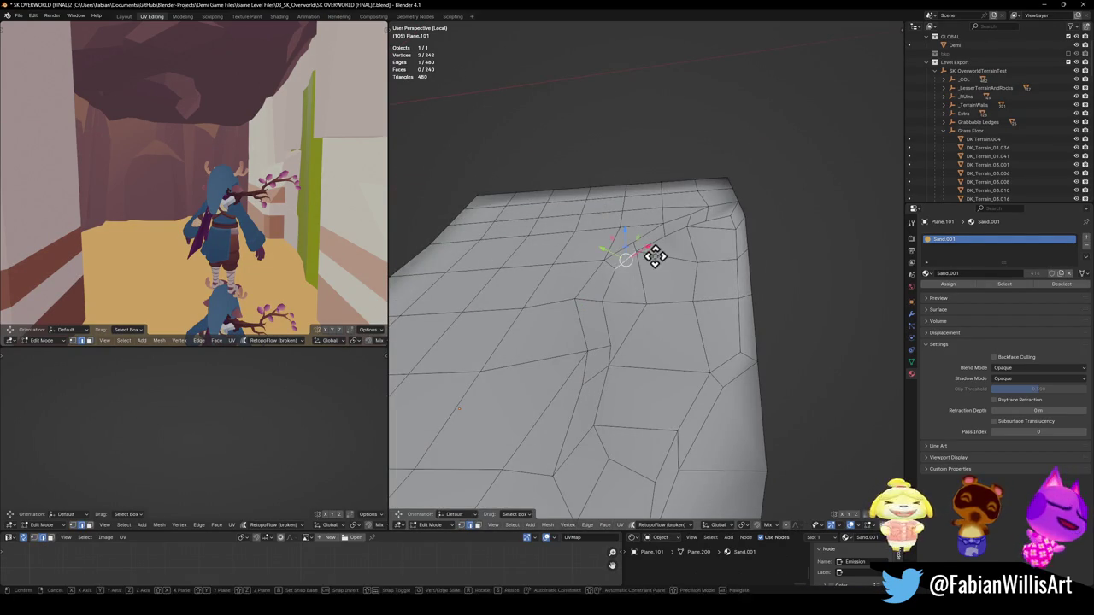
{"action": "left_click", "coordinate": [658, 259]}
{"action": "left_click", "coordinate": [684, 231]}
{"action": "left_click_drag", "start_coordinate": [609, 306], "coordinate": [635, 268]}
{"action": "key", "text": "ctrl+s"}
Select a shortest-path run of sand faces plus two more and move them vertically.
{"action": "left_click_drag", "start_coordinate": [632, 344], "coordinate": [674, 427]}
{"action": "left_click", "coordinate": [596, 296], "text": "ctrl"}
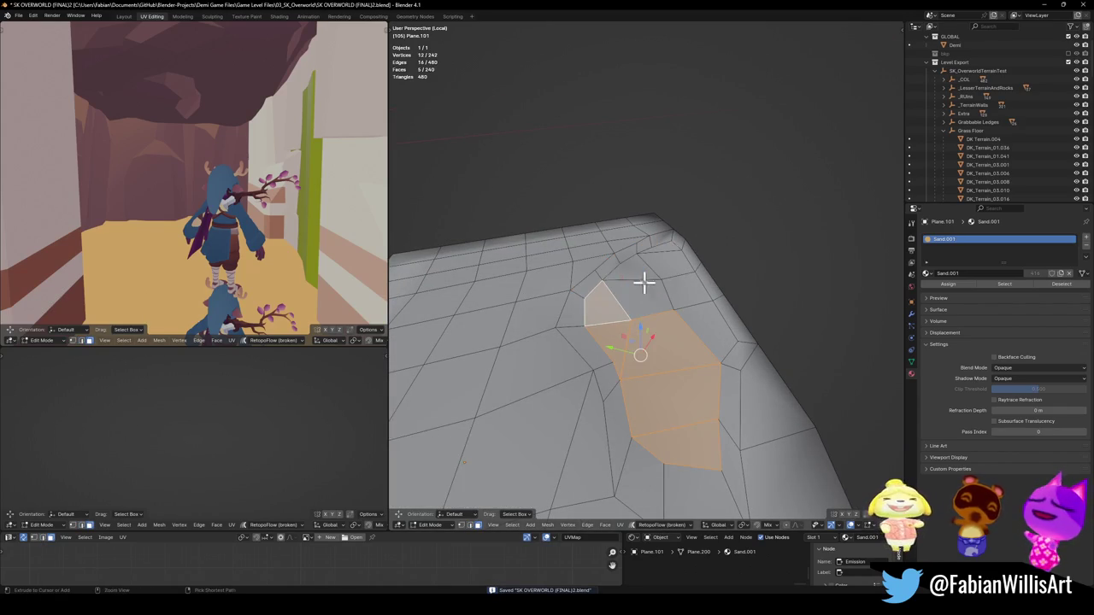
{"action": "left_click", "coordinate": [669, 273], "text": "ctrl"}
{"action": "left_click", "coordinate": [708, 335], "text": "ctrl"}
{"action": "mouse_move", "coordinate": [721, 342]}
{"action": "left_mouse_down"}
{"action": "mouse_move", "coordinate": [679, 302]}
{"action": "mouse_move", "coordinate": [691, 344]}
{"action": "mouse_move", "coordinate": [659, 349]}
{"action": "mouse_move", "coordinate": [674, 356]}
{"action": "left_mouse_up"}
{"action": "key", "text": "g"}
{"action": "key", "text": "z"}
{"action": "left_click", "coordinate": [694, 332]}
Adjust a sand-mesh vertex, then set its height along Z.
{"action": "mouse_move", "coordinate": [578, 333]}
{"action": "left_mouse_down"}
{"action": "mouse_move", "coordinate": [655, 311]}
{"action": "mouse_move", "coordinate": [648, 318]}
{"action": "mouse_move", "coordinate": [659, 274]}
{"action": "mouse_move", "coordinate": [698, 285]}
{"action": "mouse_move", "coordinate": [657, 282]}
{"action": "mouse_move", "coordinate": [724, 296]}
{"action": "mouse_move", "coordinate": [689, 310]}
{"action": "mouse_move", "coordinate": [695, 351]}
{"action": "mouse_move", "coordinate": [681, 366]}
{"action": "mouse_move", "coordinate": [657, 321]}
{"action": "left_mouse_up"}
{"action": "key", "text": "g"}
{"action": "left_click", "coordinate": [676, 279]}
{"action": "key", "text": "g"}
{"action": "key", "text": "z"}
{"action": "left_click", "coordinate": [692, 273]}
Select a strip of sand faces and flatten it level with S Z 0.
{"action": "left_click", "coordinate": [680, 367]}
{"action": "left_click", "coordinate": [577, 297], "text": "ctrl"}
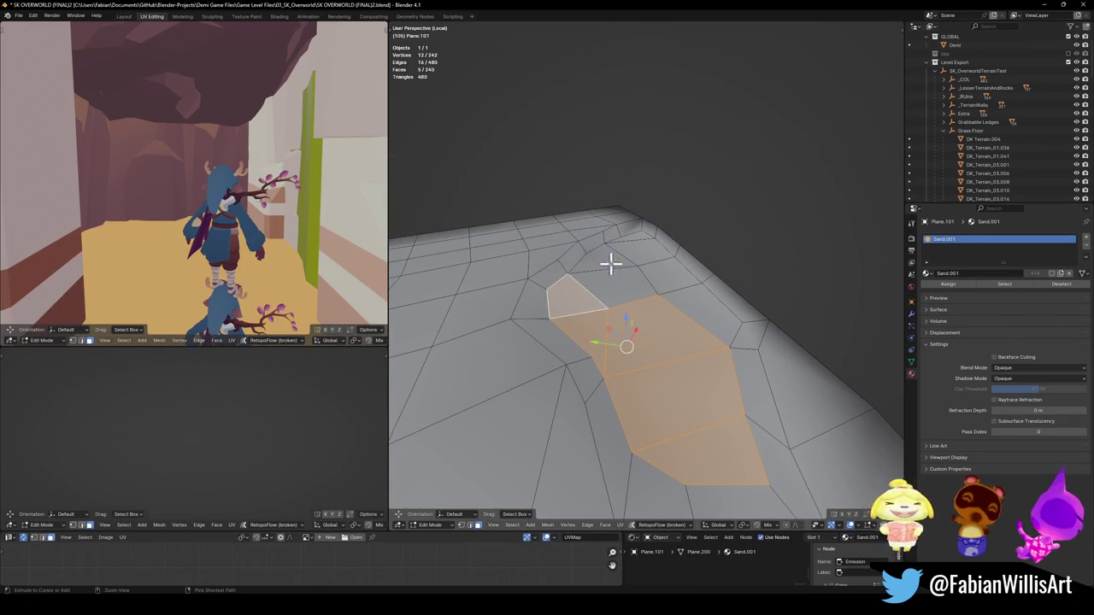
{"action": "left_click", "coordinate": [637, 244], "text": "ctrl"}
{"action": "left_click", "coordinate": [684, 306], "text": "ctrl"}
{"action": "key", "text": "s"}
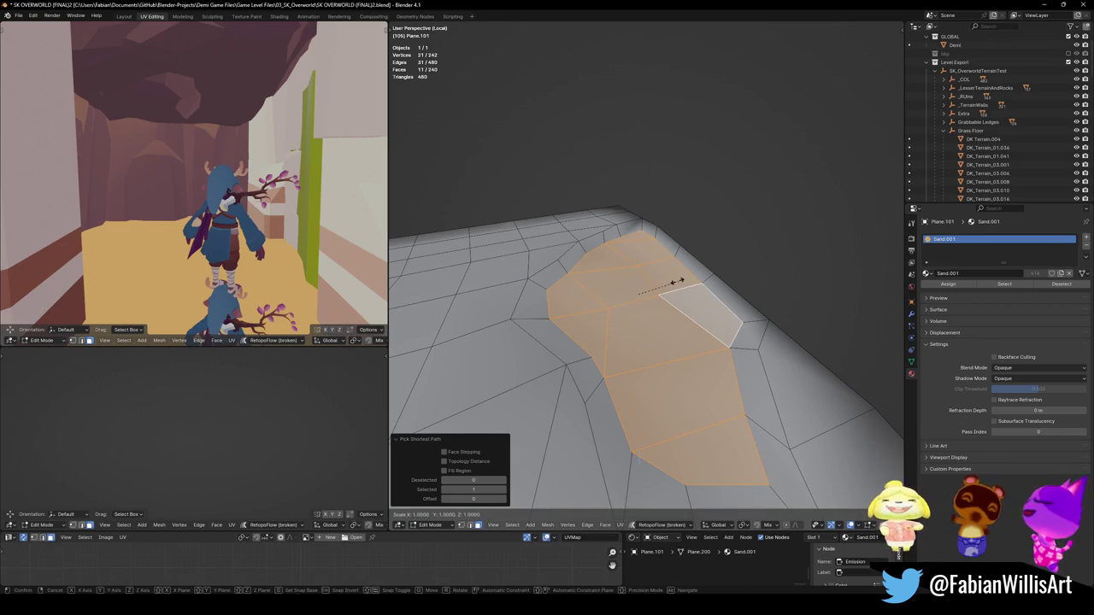
{"action": "left_click", "coordinate": [632, 296]}
{"action": "key", "text": "Return"}
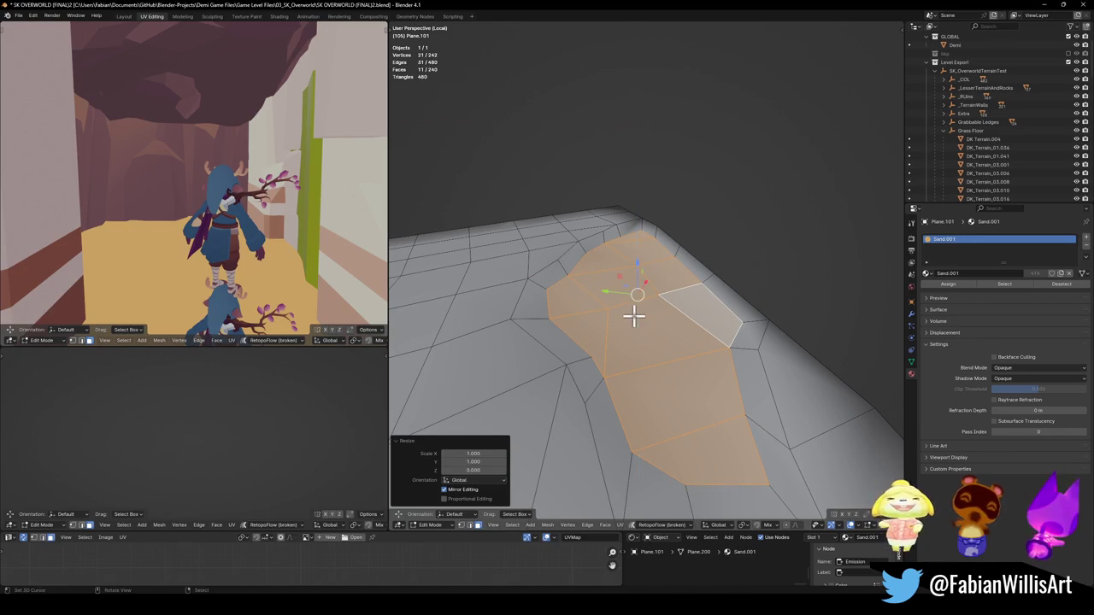
{"action": "mouse_move", "coordinate": [639, 316]}
{"action": "left_mouse_down"}
{"action": "mouse_move", "coordinate": [640, 285]}
{"action": "mouse_move", "coordinate": [628, 296]}
{"action": "mouse_move", "coordinate": [794, 296]}
{"action": "mouse_move", "coordinate": [664, 298]}
{"action": "mouse_move", "coordinate": [675, 289]}
{"action": "mouse_move", "coordinate": [621, 273]}
{"action": "mouse_move", "coordinate": [603, 305]}
{"action": "mouse_move", "coordinate": [620, 294]}
{"action": "left_mouse_up"}
Save the blend file and leave Local view to show the whole cave scene.
{"action": "key", "text": "Tab"}
{"action": "key", "text": "ctrl+s"}
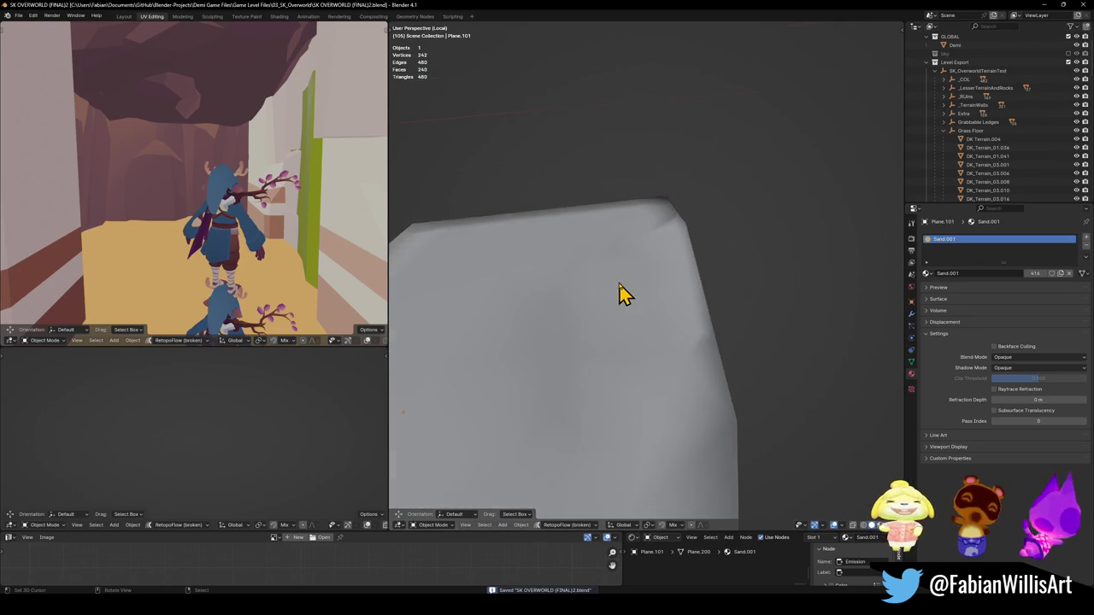
{"action": "key", "text": "Tab"}
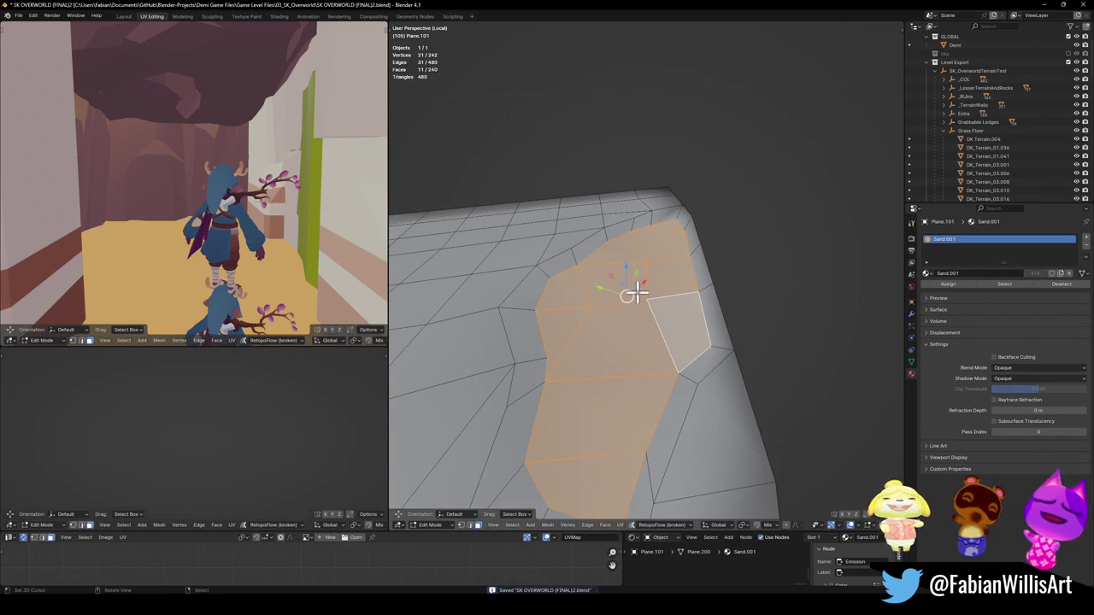
{"action": "key", "text": "KP_Divide"}
Select the rubble rocks in Object Mode and begin moving them along the ground plane.
{"action": "mouse_move", "coordinate": [630, 291]}
{"action": "left_mouse_down"}
{"action": "mouse_move", "coordinate": [682, 288]}
{"action": "mouse_move", "coordinate": [684, 359]}
{"action": "left_mouse_up"}
{"action": "key", "text": "Tab"}
{"action": "left_click", "coordinate": [712, 359]}
{"action": "key", "text": "g"}
{"action": "key", "text": "shift+z"}
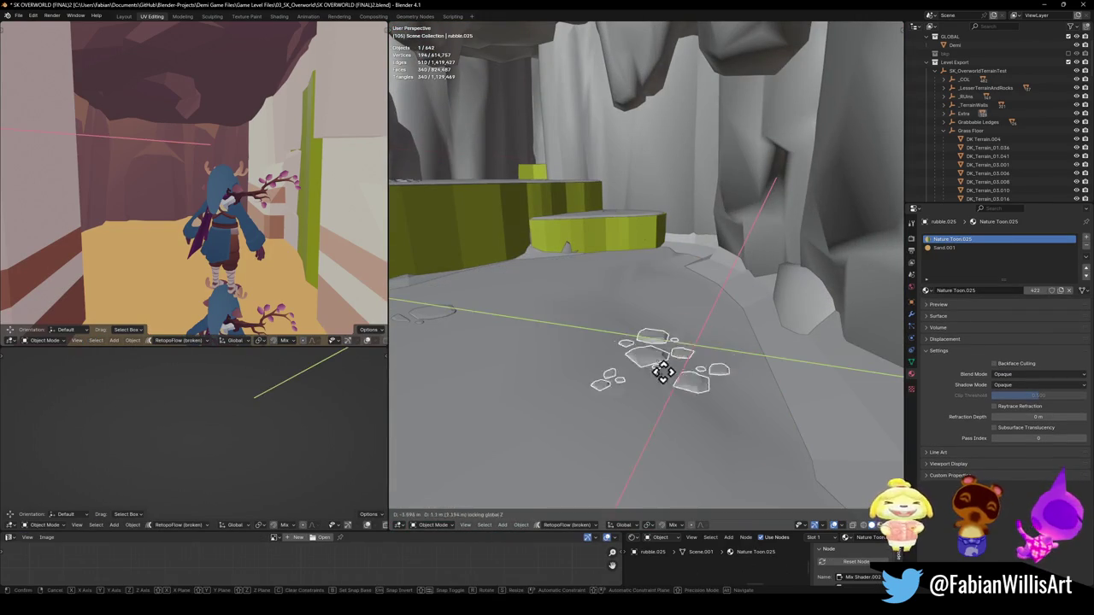
Set the rubble rocks in their new spot and select the cave floor plane.
{"action": "left_click", "coordinate": [632, 418]}
{"action": "scroll", "coordinate": [672, 371], "scroll_direction": "up", "scroll_amount": 5}
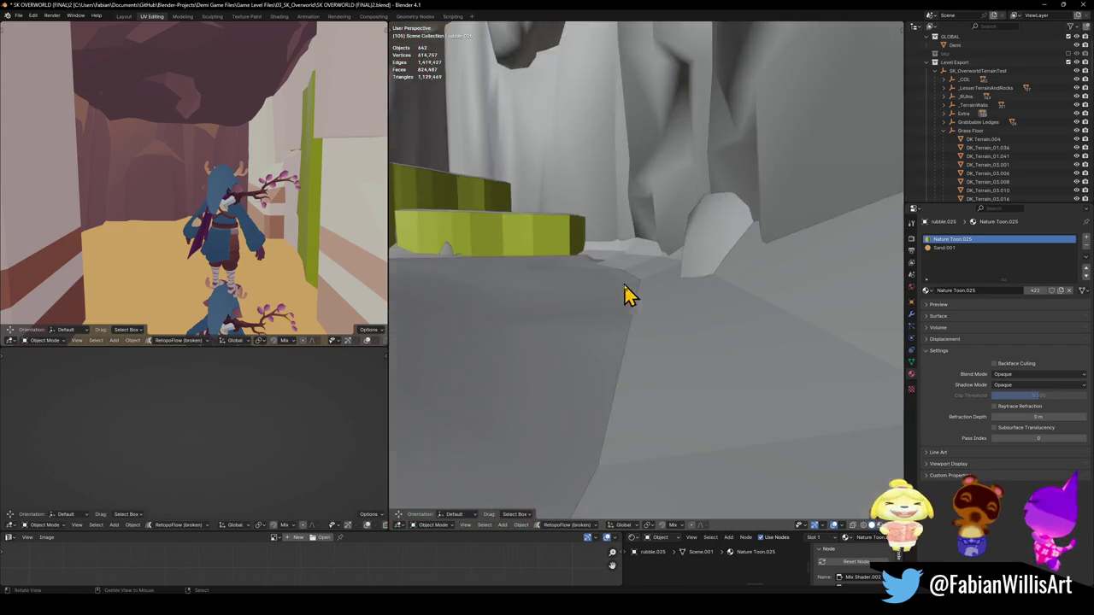
{"action": "mouse_move", "coordinate": [626, 296]}
{"action": "left_mouse_down"}
{"action": "mouse_move", "coordinate": [658, 305]}
{"action": "mouse_move", "coordinate": [650, 286]}
{"action": "mouse_move", "coordinate": [664, 305]}
{"action": "mouse_move", "coordinate": [684, 303]}
{"action": "left_mouse_up"}
{"action": "left_click", "coordinate": [684, 304]}
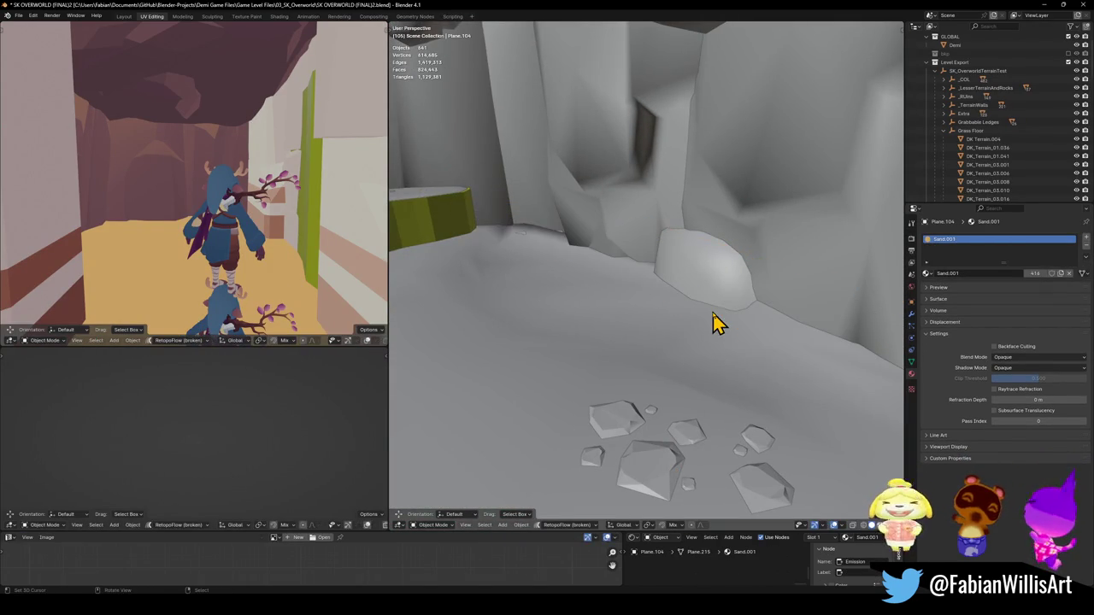
{"action": "mouse_move", "coordinate": [717, 308]}
{"action": "left_mouse_down"}
{"action": "mouse_move", "coordinate": [692, 285]}
{"action": "mouse_move", "coordinate": [701, 305]}
{"action": "mouse_move", "coordinate": [720, 305]}
{"action": "mouse_move", "coordinate": [676, 308]}
{"action": "left_mouse_up"}
{"action": "left_click", "coordinate": [738, 309]}
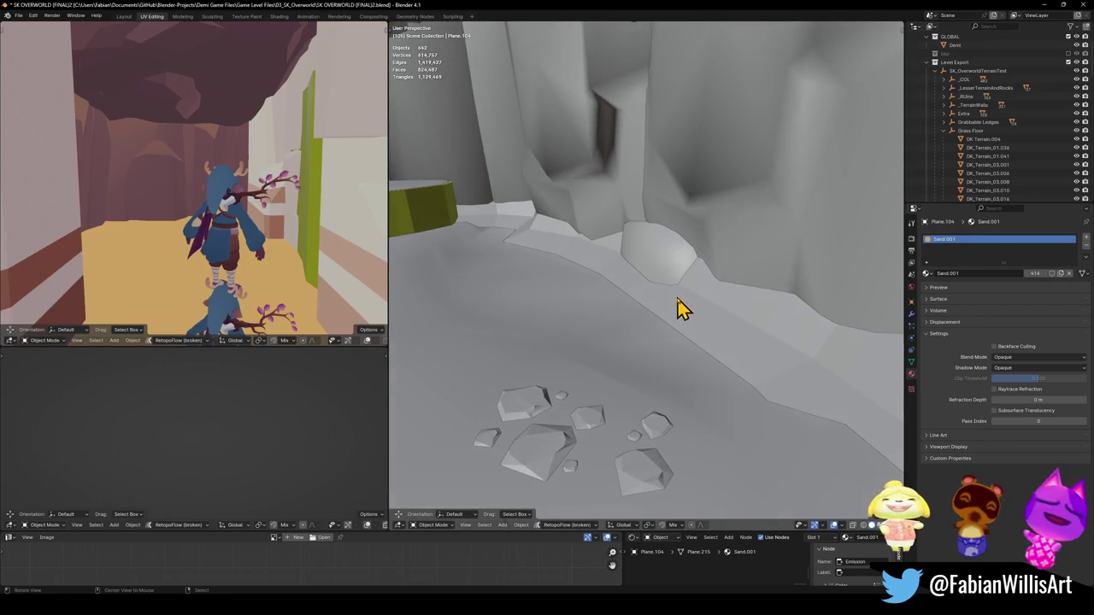
Raise the cave floor's rim vertices along Z in Edit Mode.
{"action": "key", "text": "Tab"}
{"action": "left_click", "coordinate": [637, 299]}
{"action": "key", "text": "g"}
{"action": "key", "text": "z"}
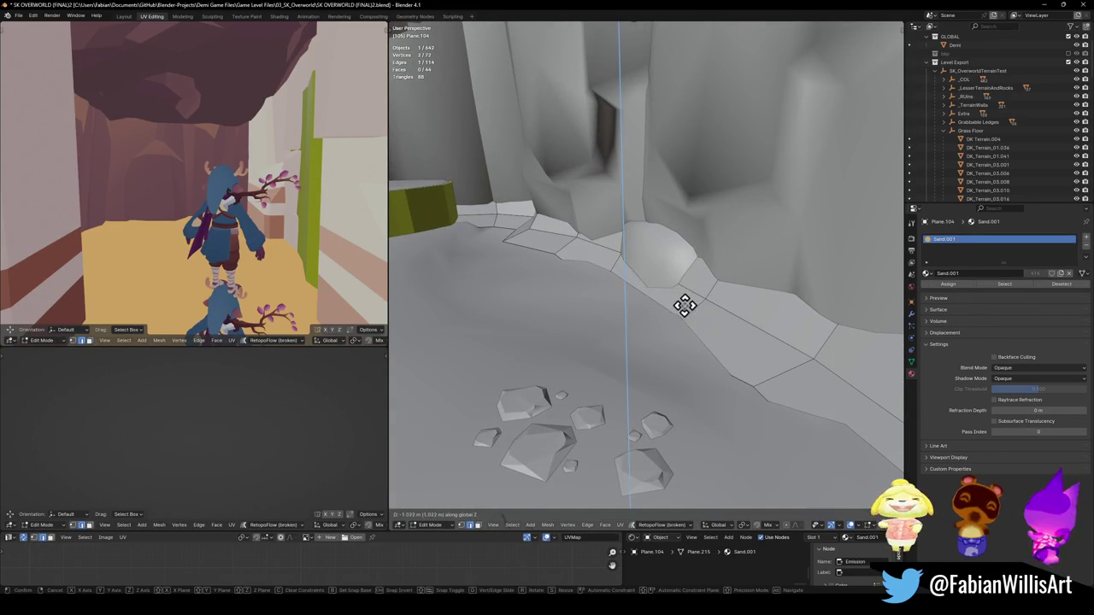
{"action": "left_click", "coordinate": [685, 302]}
{"action": "left_click", "coordinate": [543, 266]}
{"action": "key", "text": "g"}
{"action": "key", "text": "z"}
{"action": "left_click", "coordinate": [518, 242]}
{"action": "mouse_move", "coordinate": [518, 241]}
{"action": "left_mouse_down"}
{"action": "mouse_move", "coordinate": [550, 276]}
{"action": "mouse_move", "coordinate": [535, 312]}
{"action": "left_mouse_up"}
Raise two rim edges of the cave floor toward the cave wall.
{"action": "left_click", "coordinate": [485, 297]}
{"action": "key", "text": "g"}
{"action": "key", "text": "z"}
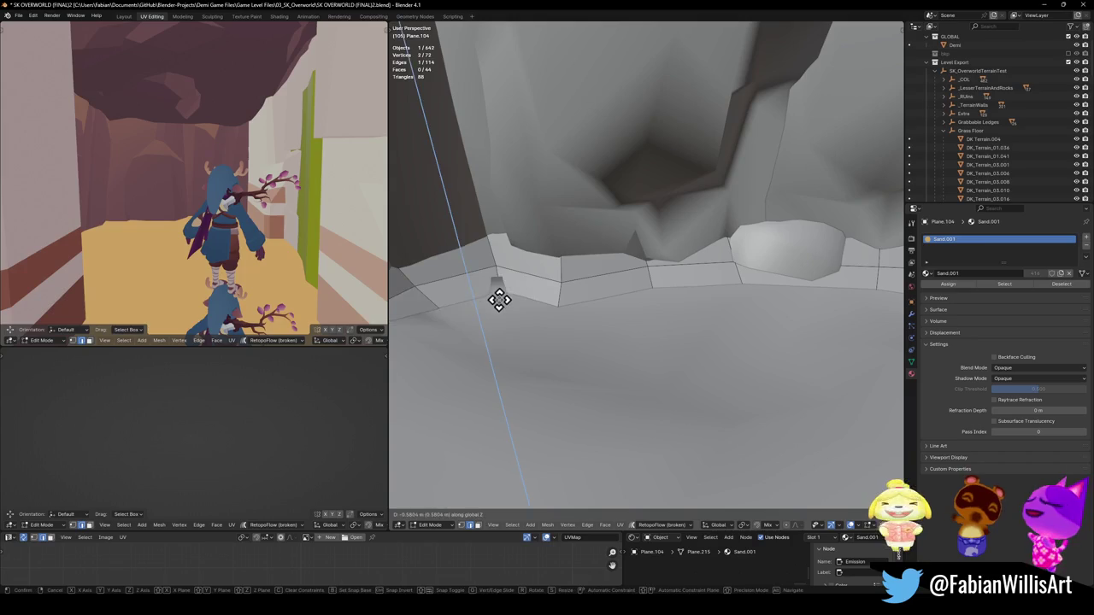
{"action": "left_click", "coordinate": [501, 296]}
{"action": "left_click", "coordinate": [601, 293]}
{"action": "key", "text": "g"}
{"action": "key", "text": "y"}
{"action": "left_click", "coordinate": [564, 310]}
{"action": "key", "text": "alt+a"}
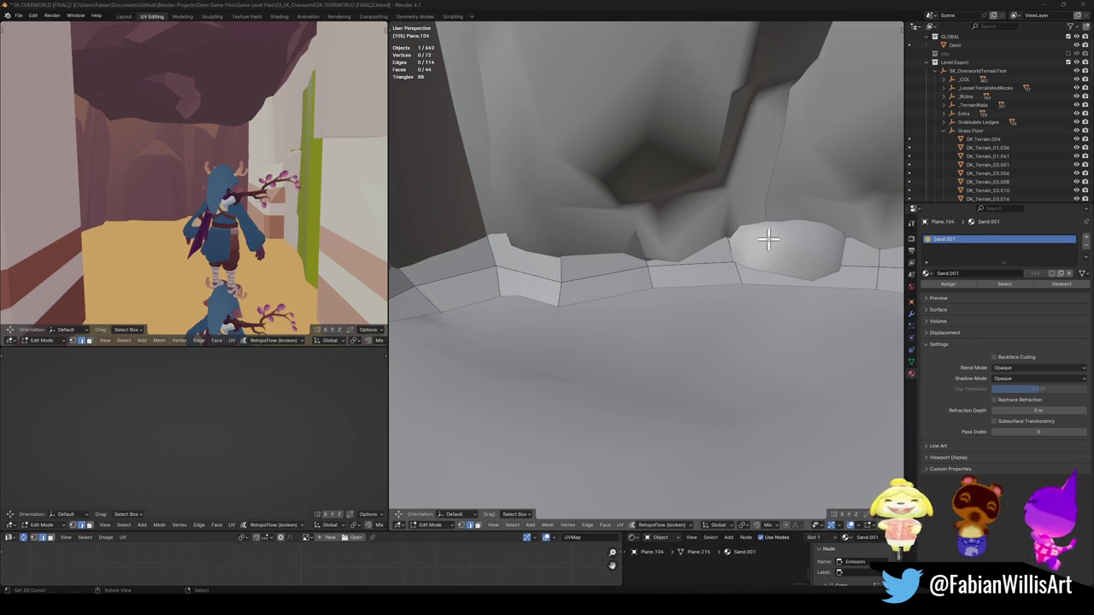
Return to Object Mode and walk-navigate through the cave in first person.
{"action": "left_click", "coordinate": [694, 269]}
{"action": "key", "text": "g"}
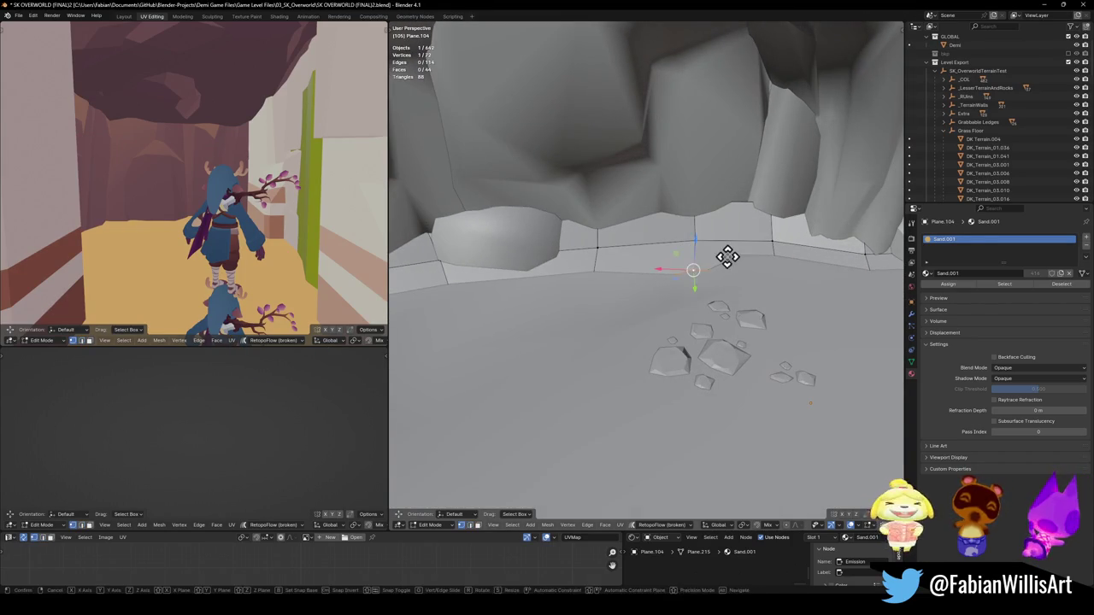
{"action": "key", "text": "Escape"}
{"action": "key", "text": "Tab"}
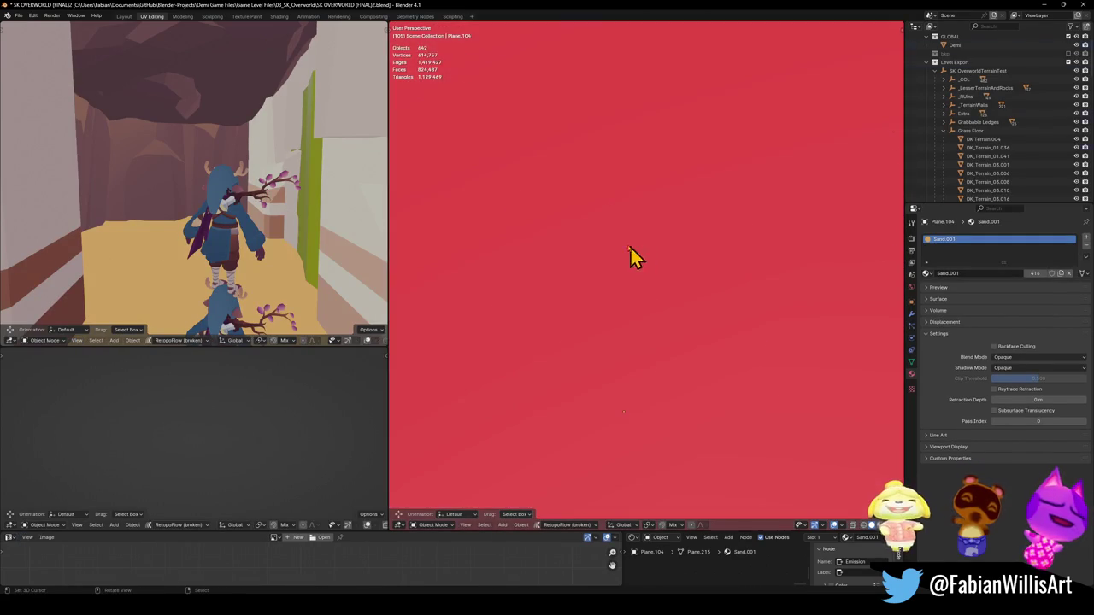
{"action": "key", "text": "a"}
{"action": "scroll", "coordinate": [641, 256], "scroll_direction": "down", "scroll_amount": 2}
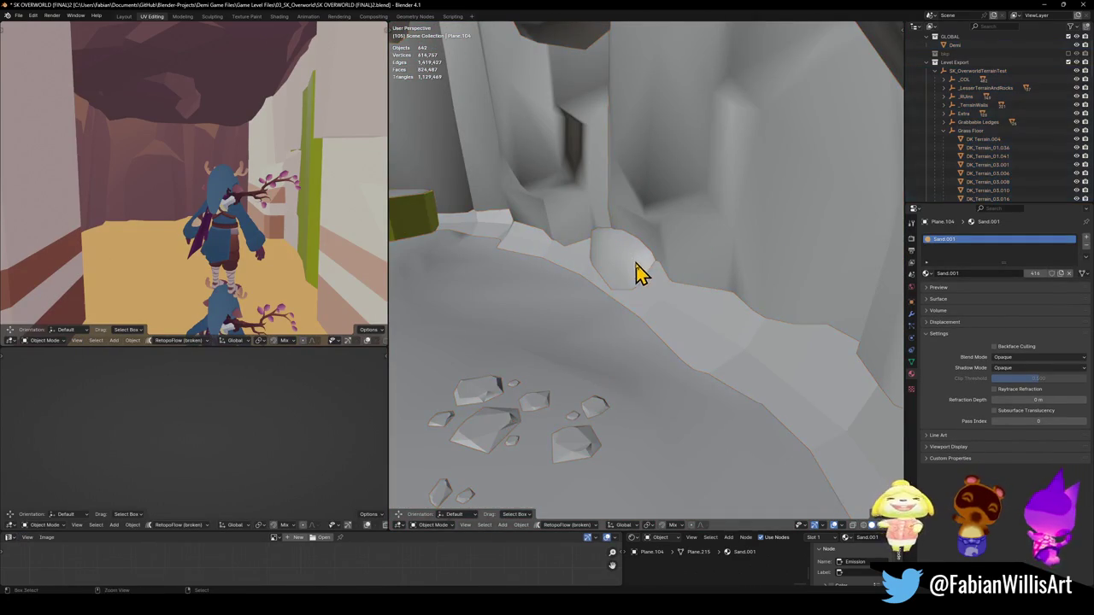
{"action": "key", "text": "shift+grave"}
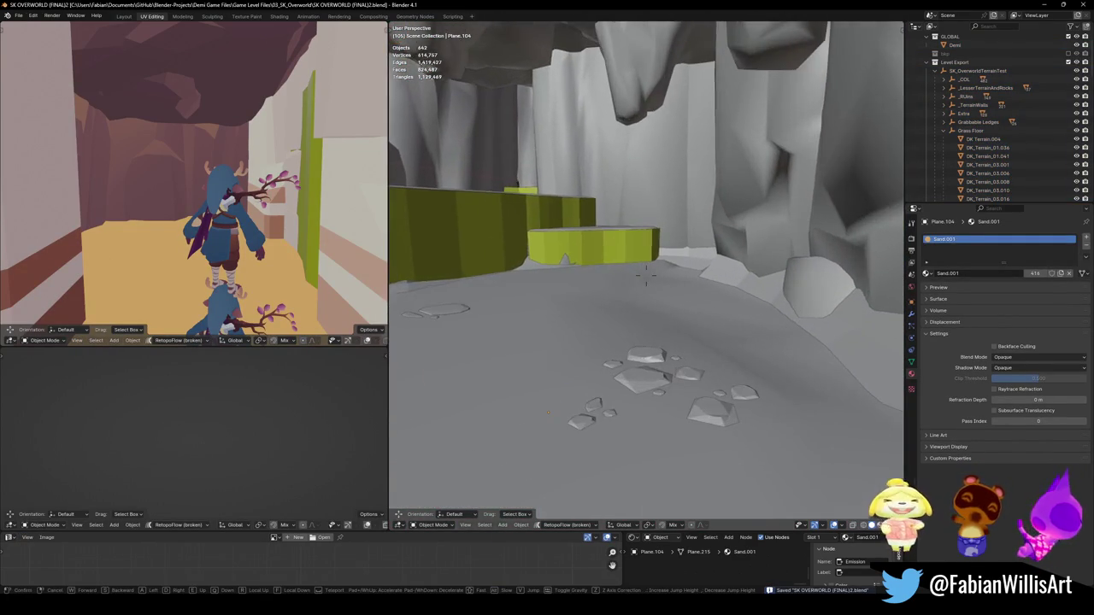
{"action": "left_click", "coordinate": [647, 308]}
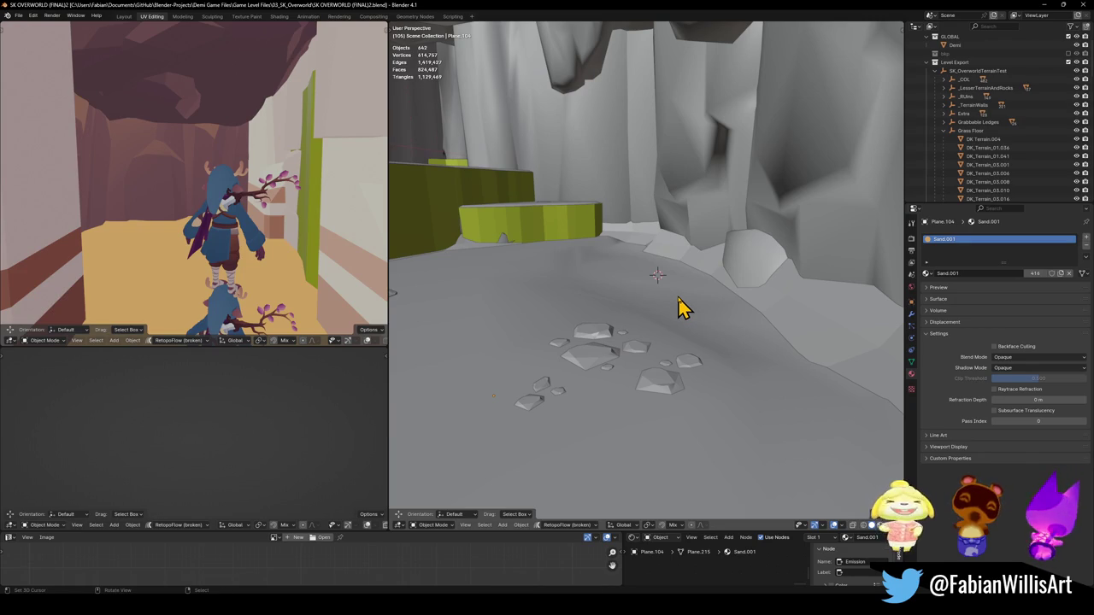
{"action": "key", "text": "a"}
{"action": "key", "text": "alt+a"}
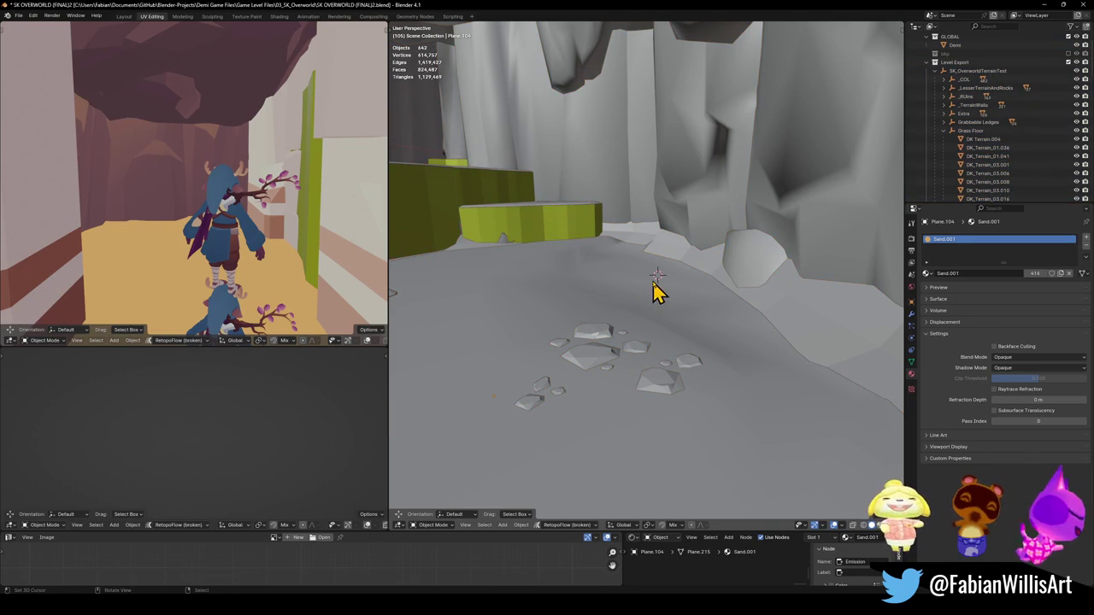
Select the sand plane Plane.101 and pick one of its faces in Edit Mode.
{"action": "left_click", "coordinate": [641, 309]}
{"action": "key", "text": "Tab"}
{"action": "left_click", "coordinate": [671, 300]}
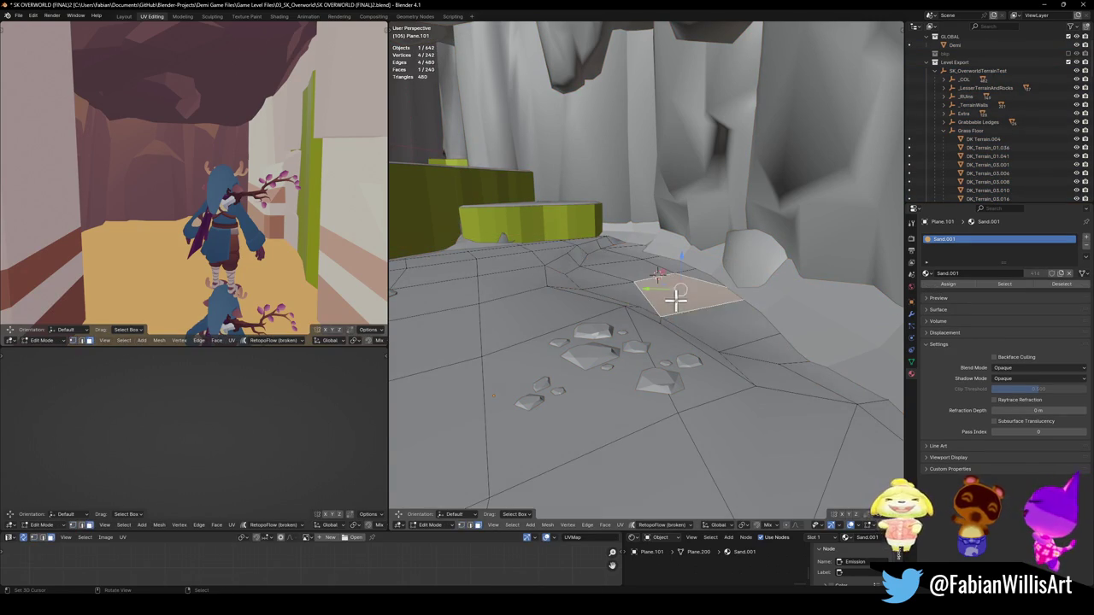
Move a terrain face, cancel the accidental scaling and clear the selection.
{"action": "key", "text": "g"}
{"action": "left_click", "coordinate": [688, 295]}
{"action": "key", "text": "s"}
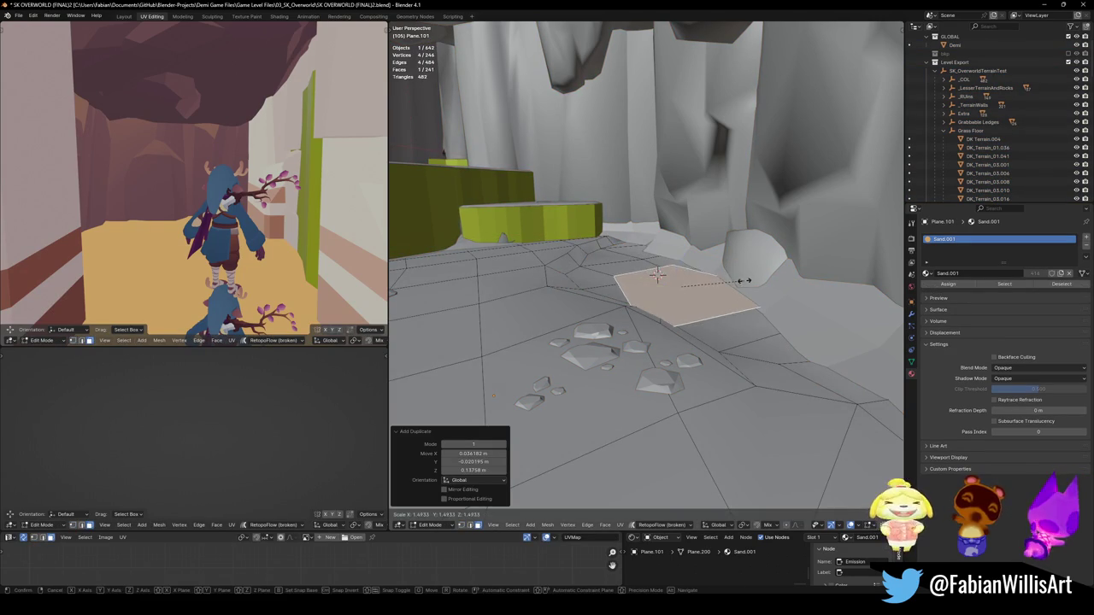
{"action": "right_click", "coordinate": [757, 277]}
{"action": "left_click", "coordinate": [594, 289]}
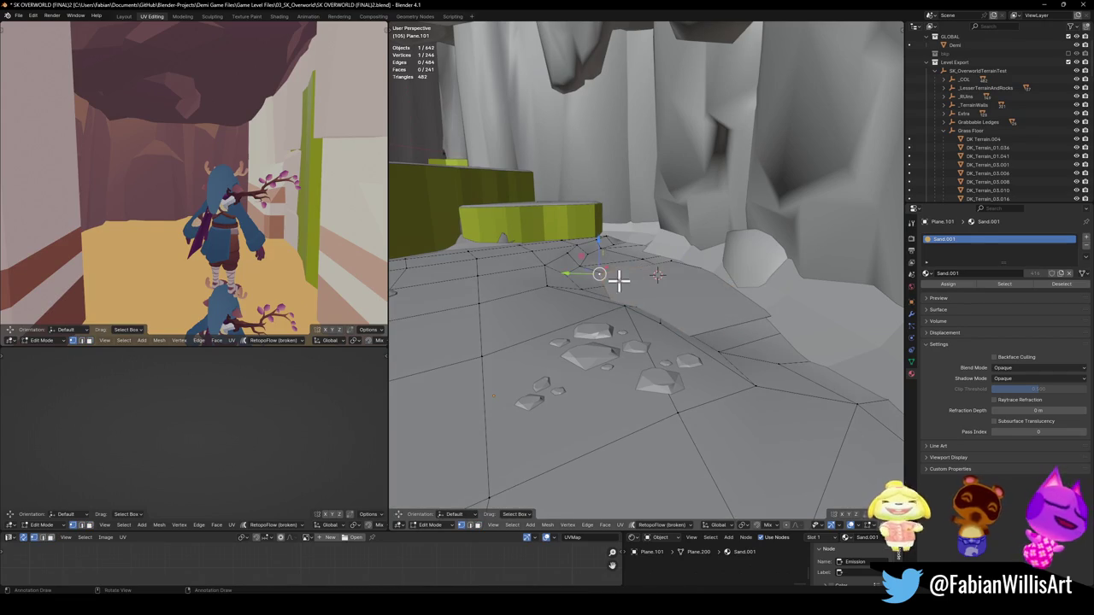
Slide two sand-edge vertices sideways around the cave floor without changing their height.
{"action": "key", "text": "g"}
{"action": "key", "text": "shift+z"}
{"action": "left_click", "coordinate": [558, 280]}
{"action": "left_click", "coordinate": [655, 264]}
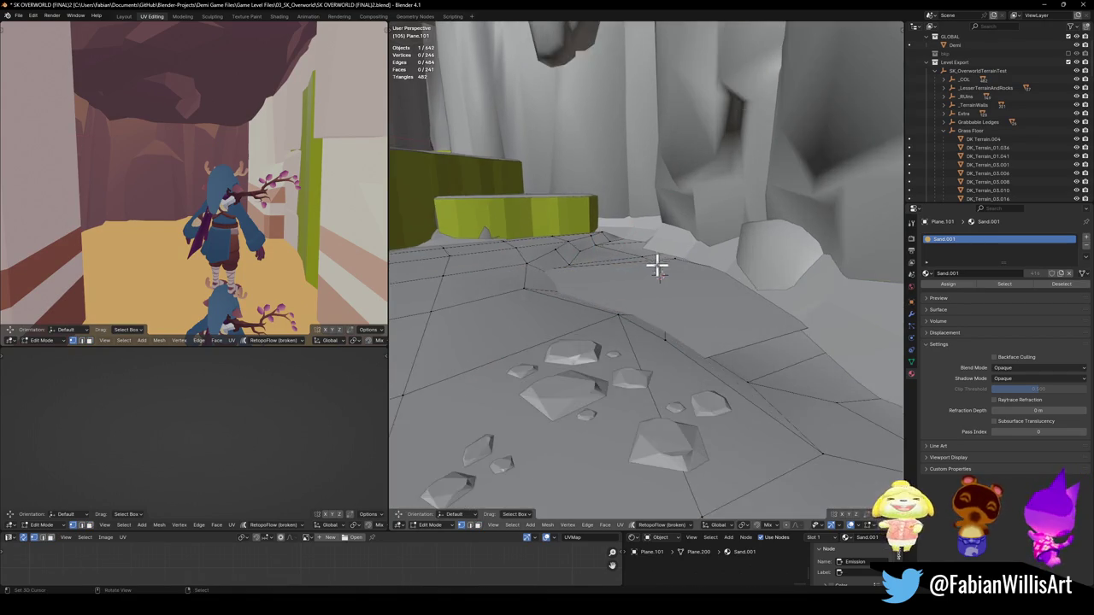
{"action": "scroll", "coordinate": [639, 283], "scroll_direction": "up", "scroll_amount": 3}
{"action": "left_click", "coordinate": [676, 275]}
{"action": "key", "text": "g"}
{"action": "key", "text": "shift+z"}
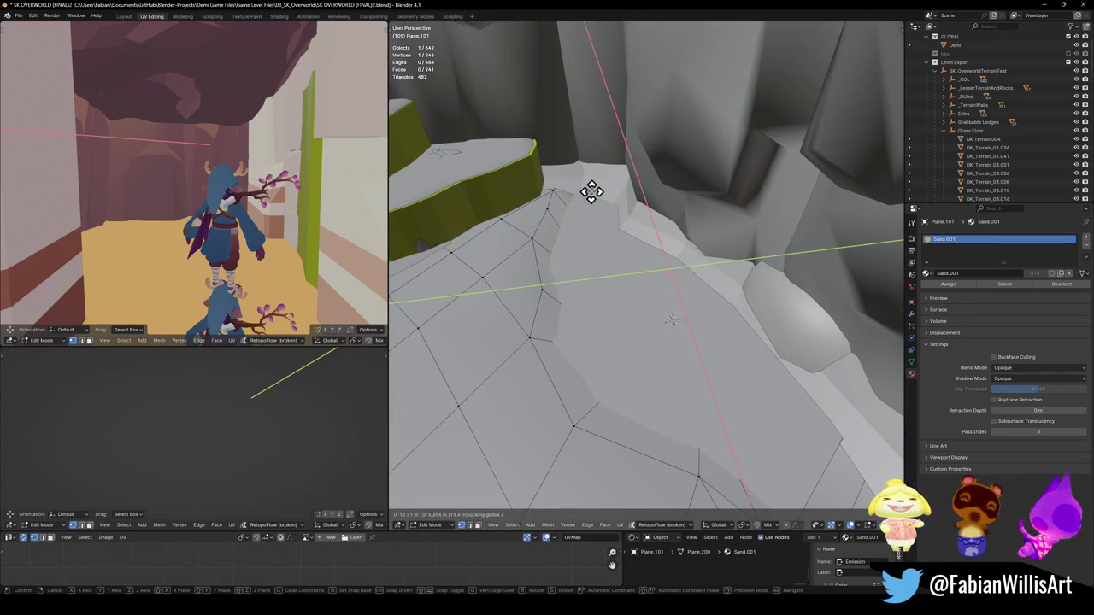
{"action": "scroll", "coordinate": [557, 240], "scroll_direction": "up", "scroll_amount": 3}
{"action": "left_click", "coordinate": [569, 236]}
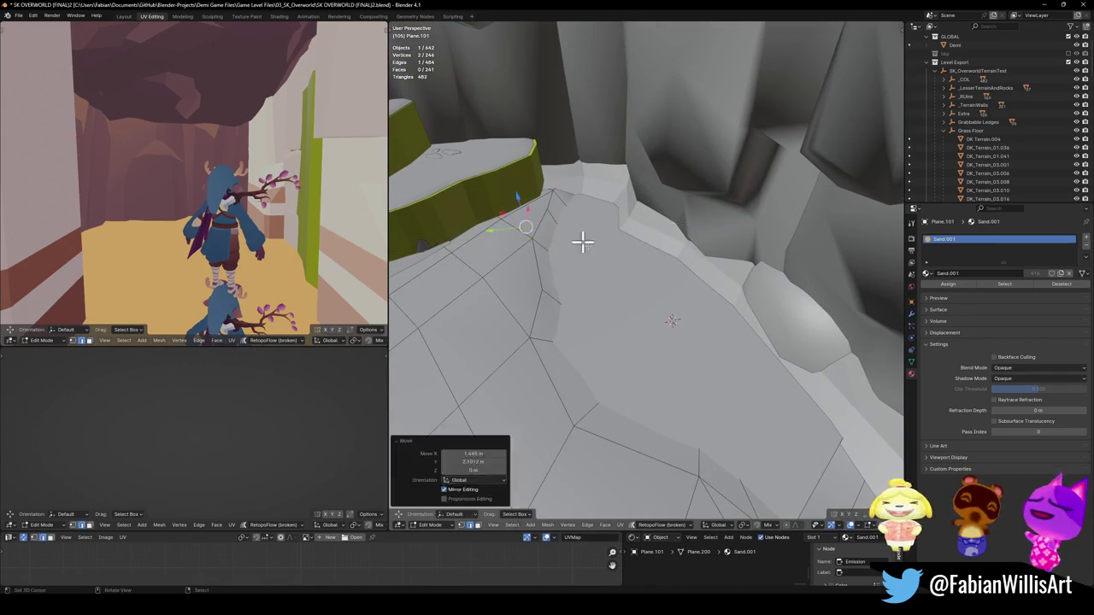
{"action": "key", "text": "alt+a"}
Slide a third terrain vertex sideways, keeping it at ground height.
{"action": "left_click", "coordinate": [684, 359]}
{"action": "key", "text": "g"}
{"action": "key", "text": "shift+z"}
{"action": "left_click", "coordinate": [801, 464]}
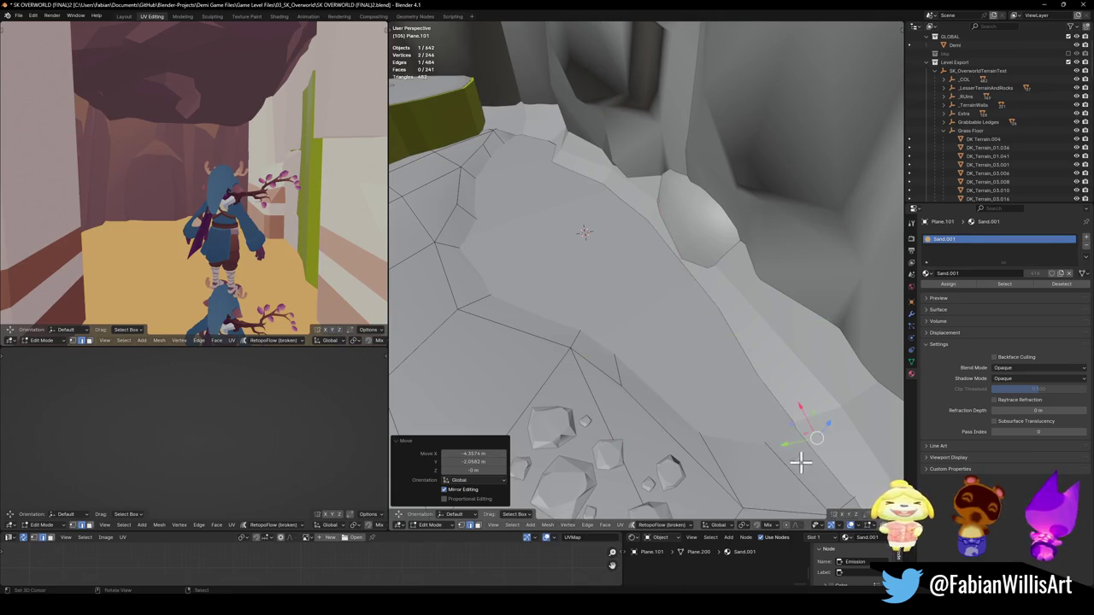
{"action": "scroll", "coordinate": [735, 382], "scroll_direction": "up", "scroll_amount": 2}
{"action": "scroll", "coordinate": [735, 382], "scroll_direction": "down", "scroll_amount": 2}
Slide an edge of the sand patch sideways at its current height.
{"action": "key", "text": "3"}
{"action": "left_click", "coordinate": [635, 226]}
{"action": "key", "text": "g"}
{"action": "key", "text": "z"}
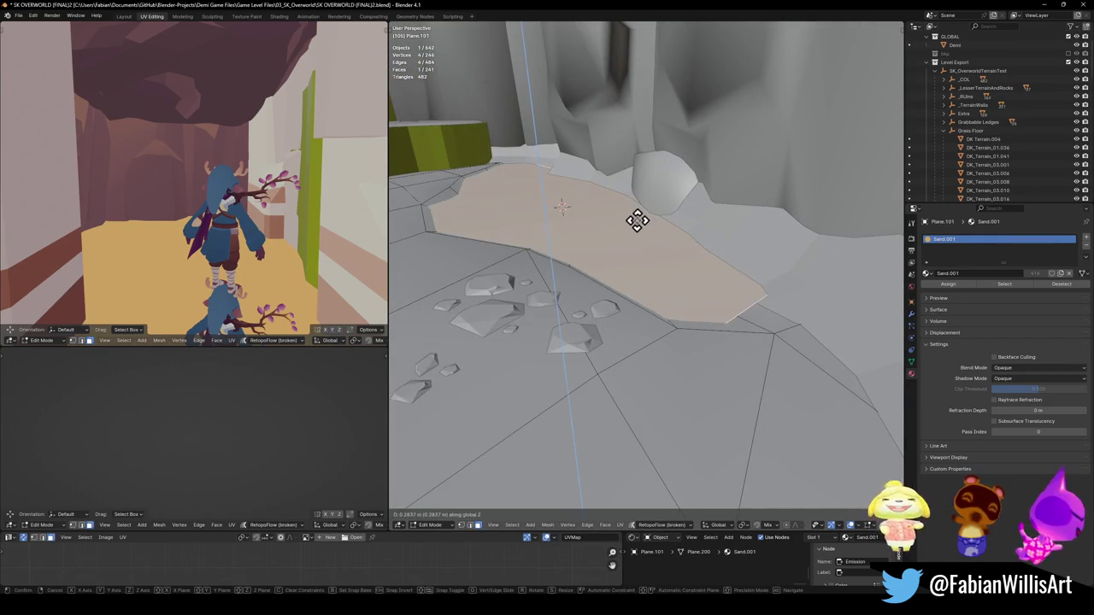
{"action": "key", "text": "Escape"}
{"action": "key", "text": "2"}
{"action": "left_click", "coordinate": [747, 334]}
{"action": "key", "text": "g"}
{"action": "key", "text": "shift+z"}
{"action": "left_click", "coordinate": [767, 318]}
Raise the sand patch face straight up by about 0.134 m.
{"action": "key", "text": "3"}
{"action": "left_click", "coordinate": [562, 212]}
{"action": "key", "text": "g"}
{"action": "key", "text": "z"}
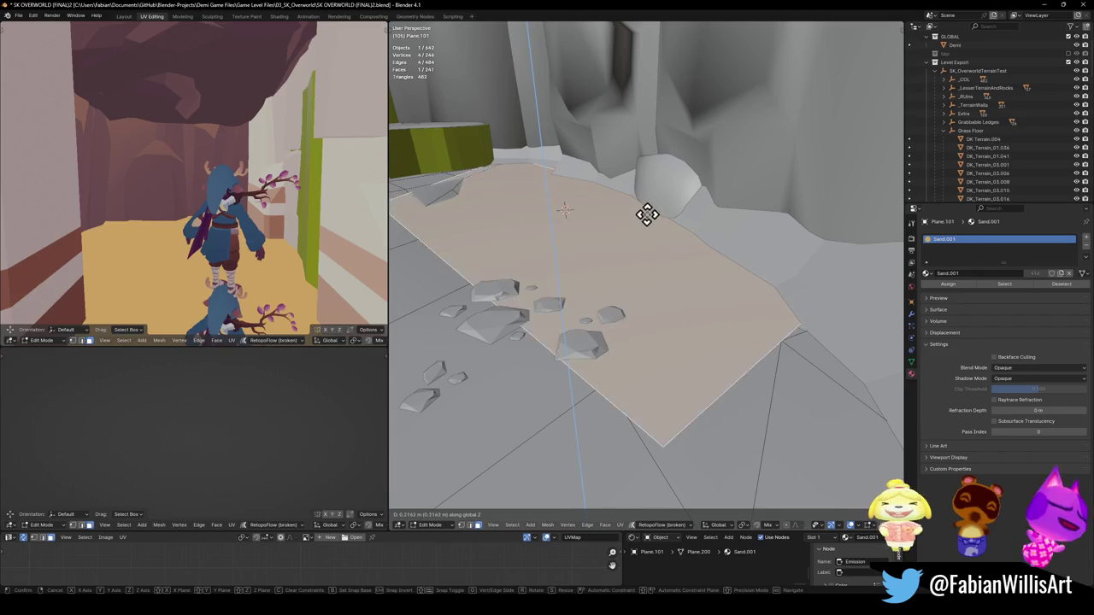
{"action": "left_click", "coordinate": [647, 228]}
Separate the raised patch into its own object and rename it 'water'.
{"action": "key", "text": "p"}
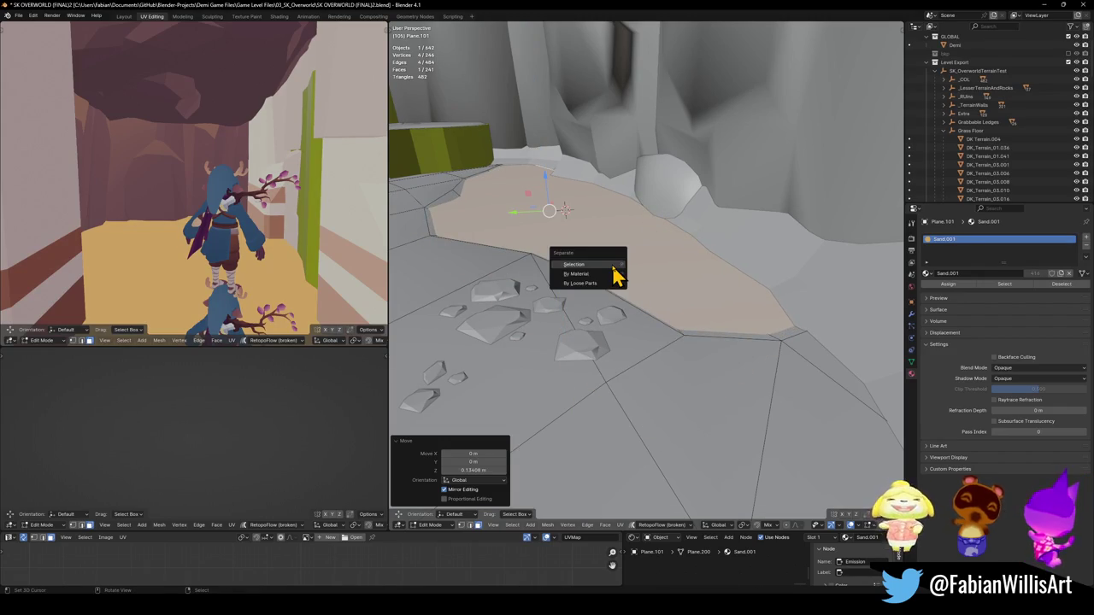
{"action": "left_click", "coordinate": [610, 266]}
{"action": "key", "text": "Tab"}
{"action": "left_click", "coordinate": [628, 257]}
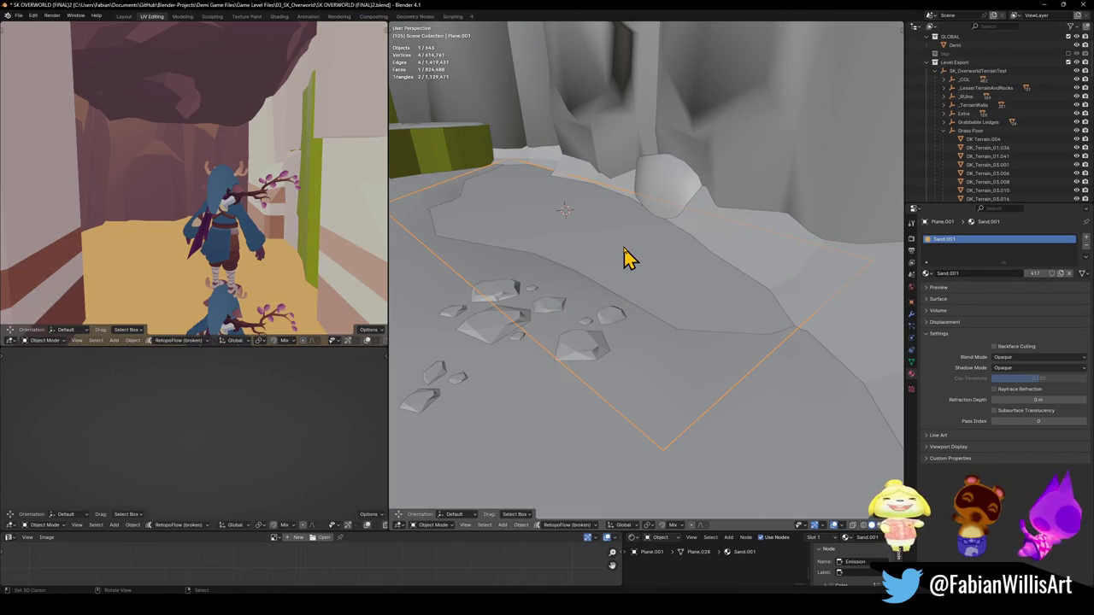
{"action": "key", "text": "F2"}
{"action": "key", "text": "Return"}
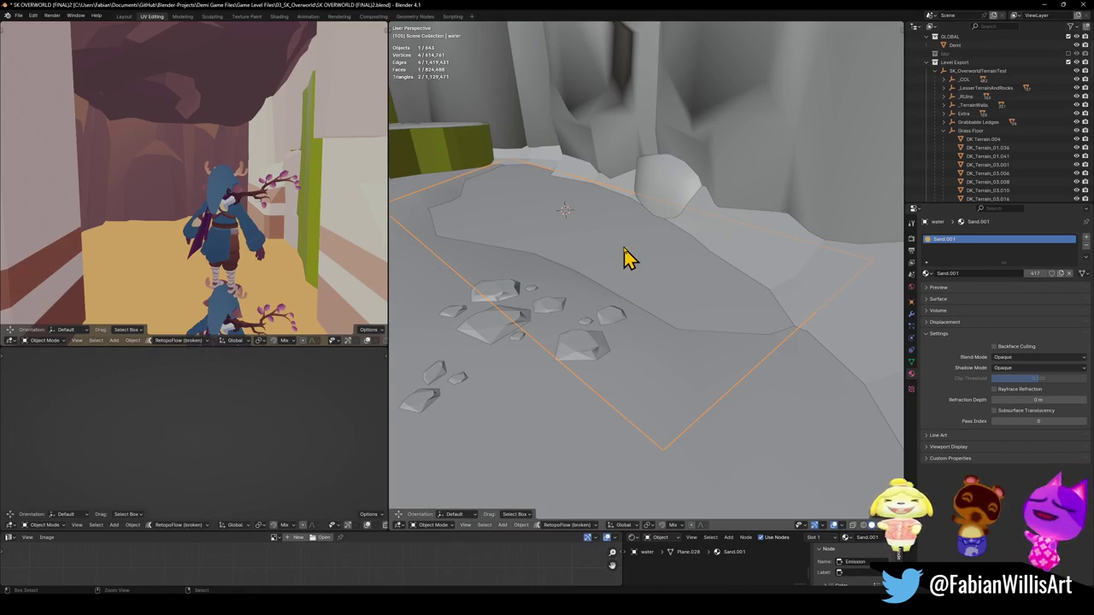
Assign the water material and switch the viewport to Material Preview.
{"action": "left_click", "coordinate": [925, 273]}
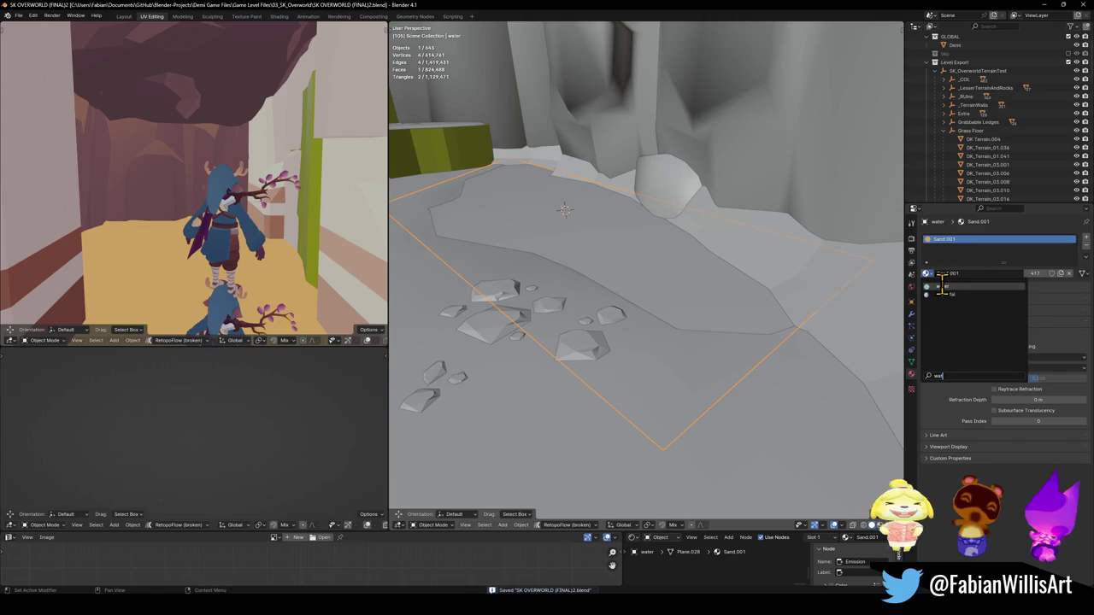
{"action": "left_click", "coordinate": [941, 287]}
{"action": "key", "text": "z"}
{"action": "left_click", "coordinate": [586, 274]}
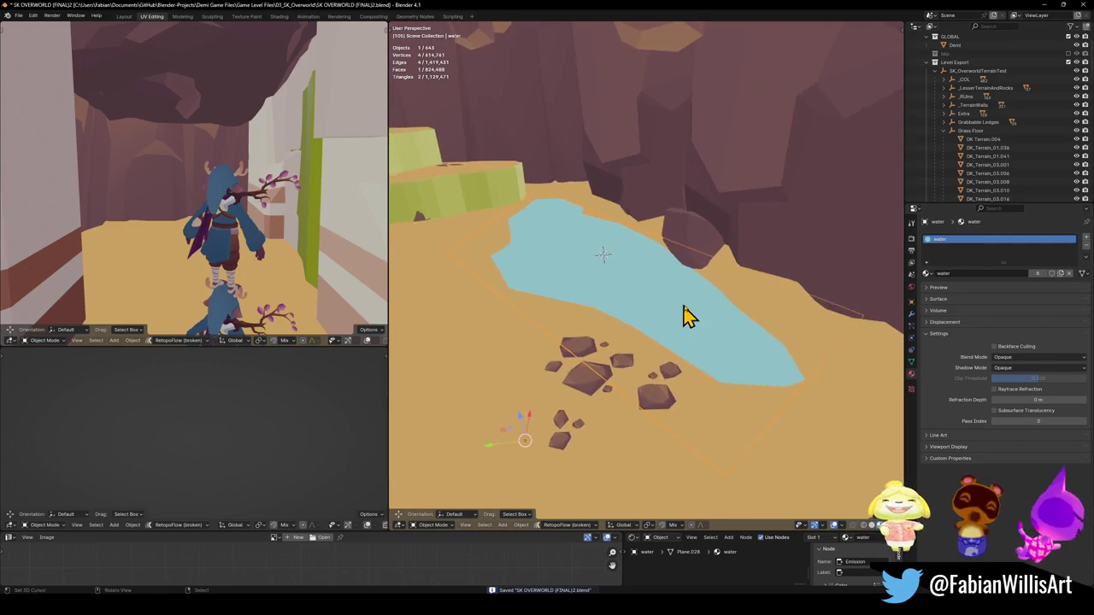
Walk the view over to the water, then put the sand plane into Edit Mode.
{"action": "key", "text": "shift+grave"}
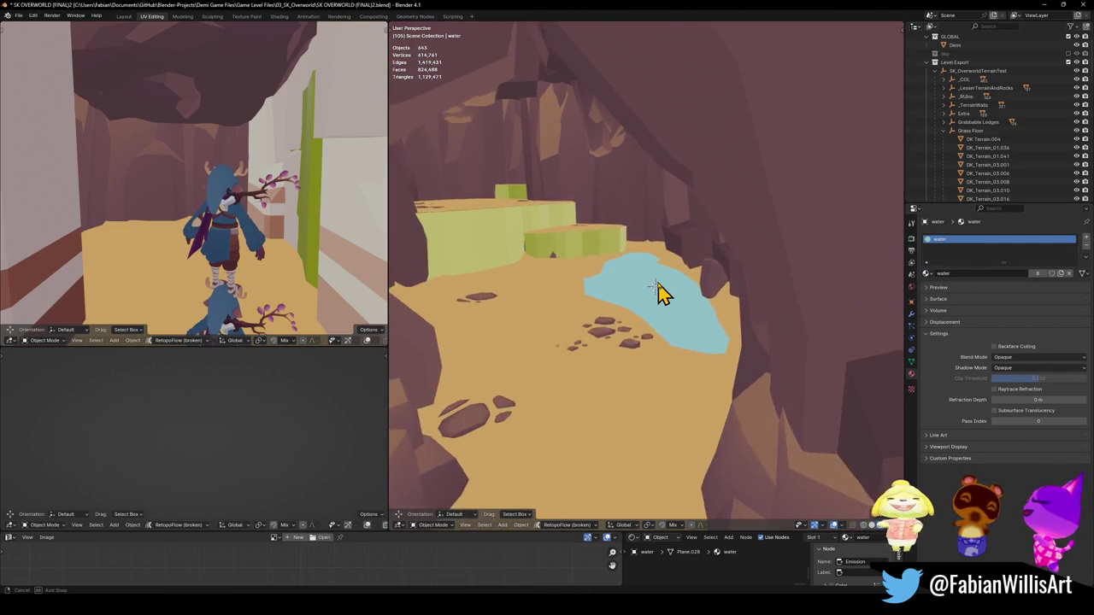
{"action": "key", "text": "w"}
{"action": "left_click", "coordinate": [598, 324]}
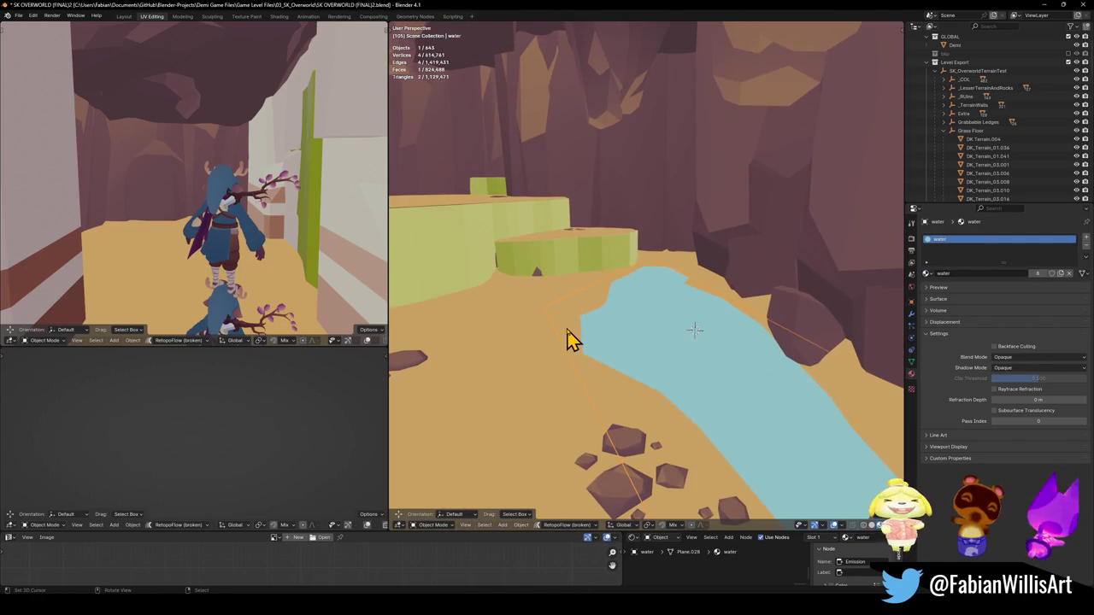
{"action": "left_click", "coordinate": [573, 339]}
{"action": "key", "text": "Tab"}
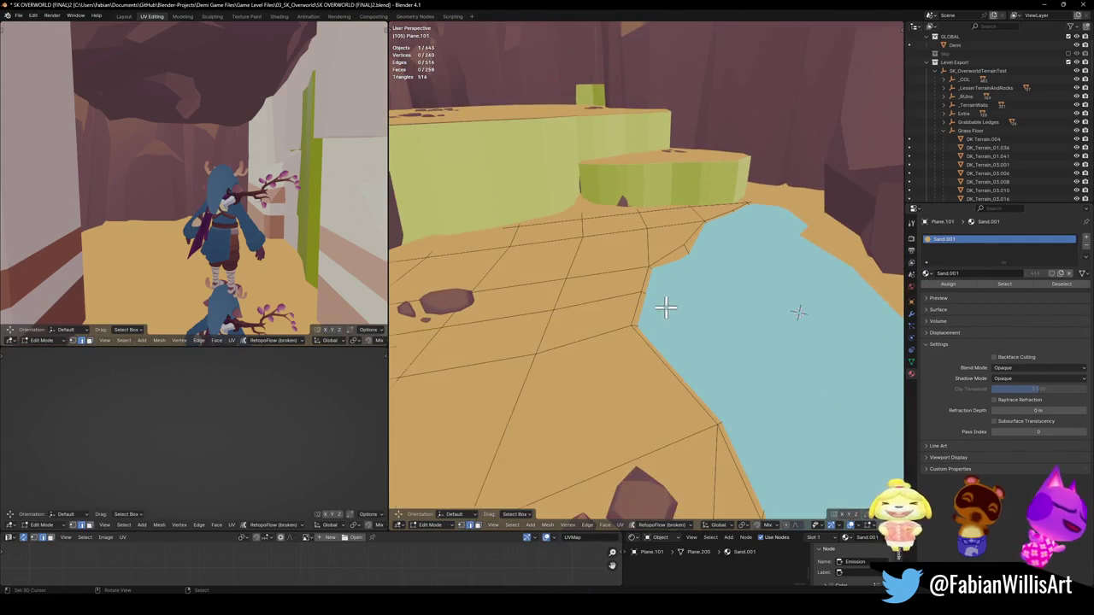
Cancel a sand move, walk the view around the pool and return to Object Mode.
{"action": "key", "text": "g"}
{"action": "key", "text": "shift+z"}
{"action": "key", "text": "Escape"}
{"action": "key", "text": "shift+grave"}
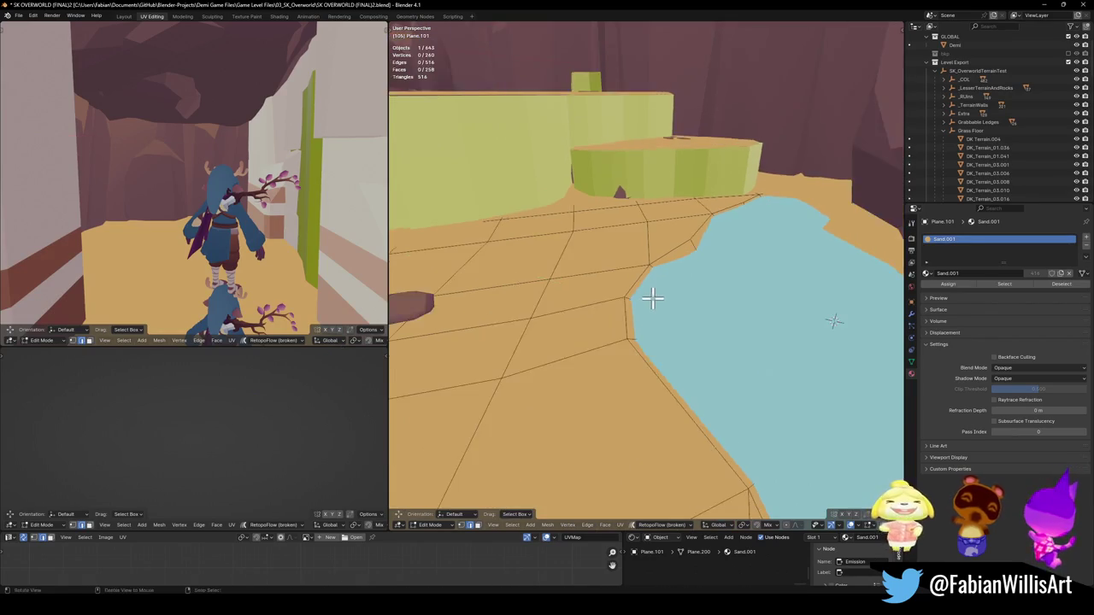
{"action": "key", "text": "s"}
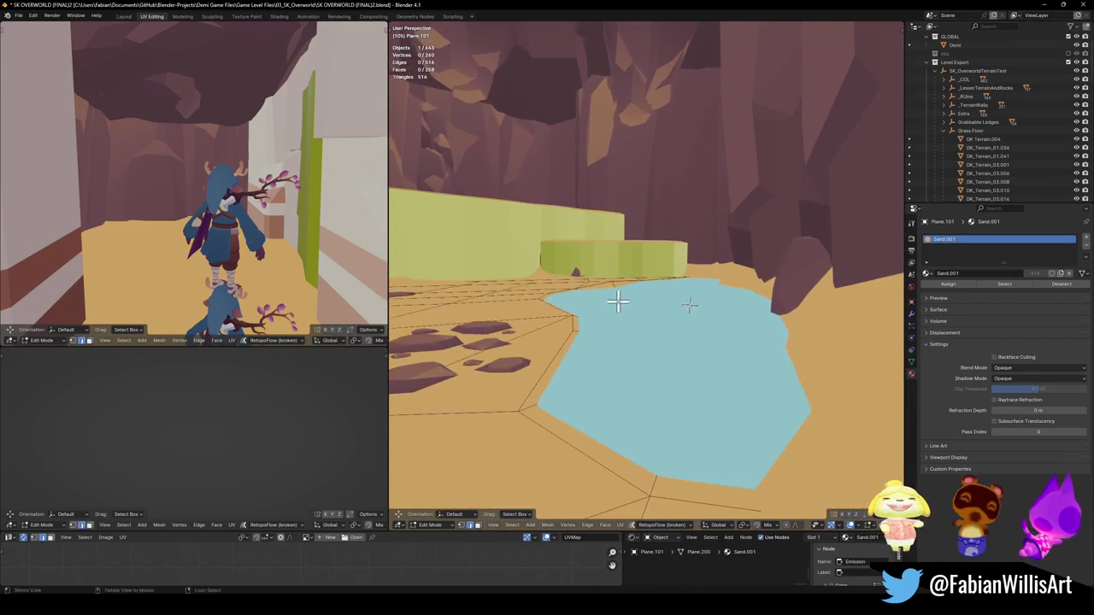
{"action": "left_click", "coordinate": [637, 355]}
{"action": "key", "text": "Tab"}
{"action": "scroll", "coordinate": [596, 385], "scroll_direction": "up", "scroll_amount": 2}
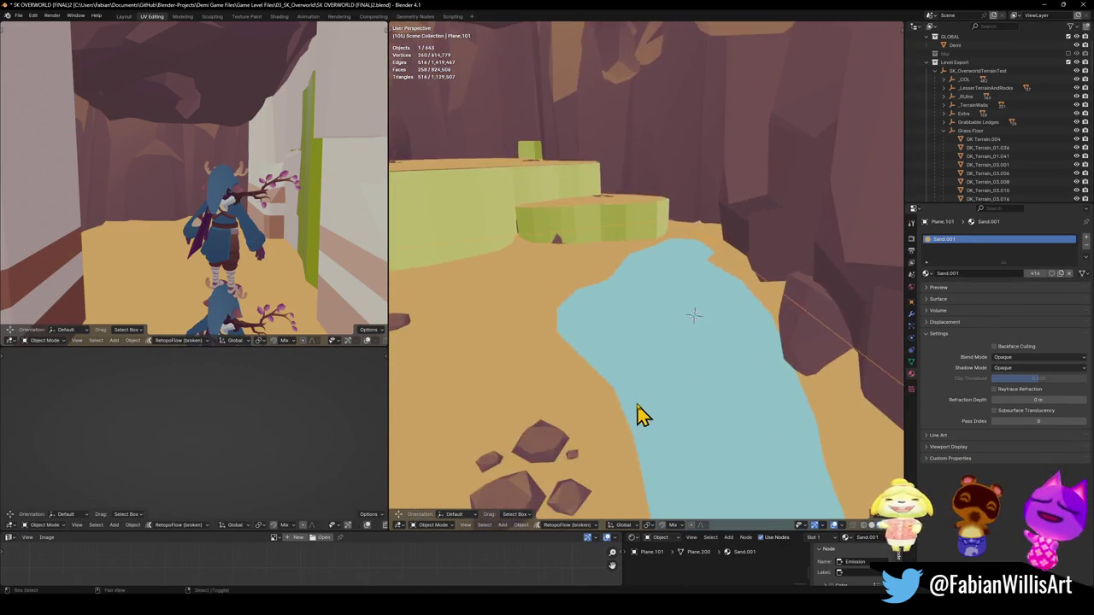
{"action": "scroll", "coordinate": [590, 398], "scroll_direction": "up", "scroll_amount": 5}
Slide the sand corner vertex at the water's edge to follow the pool, then exit Edit Mode.
{"action": "key", "text": "Tab"}
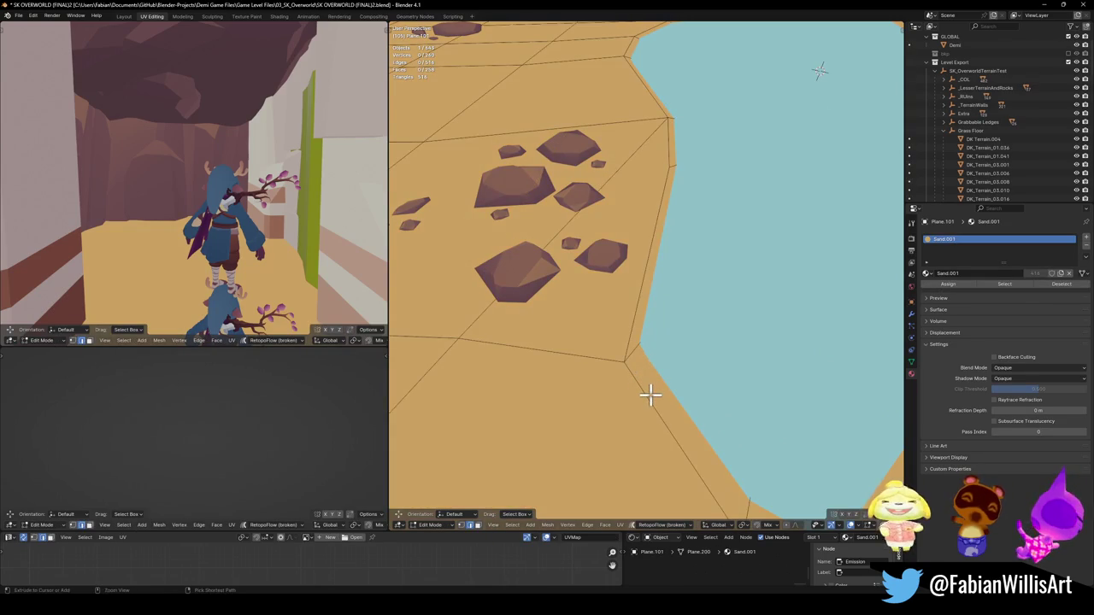
{"action": "left_click", "coordinate": [635, 359]}
{"action": "key", "text": "g"}
{"action": "key", "text": "shift+z"}
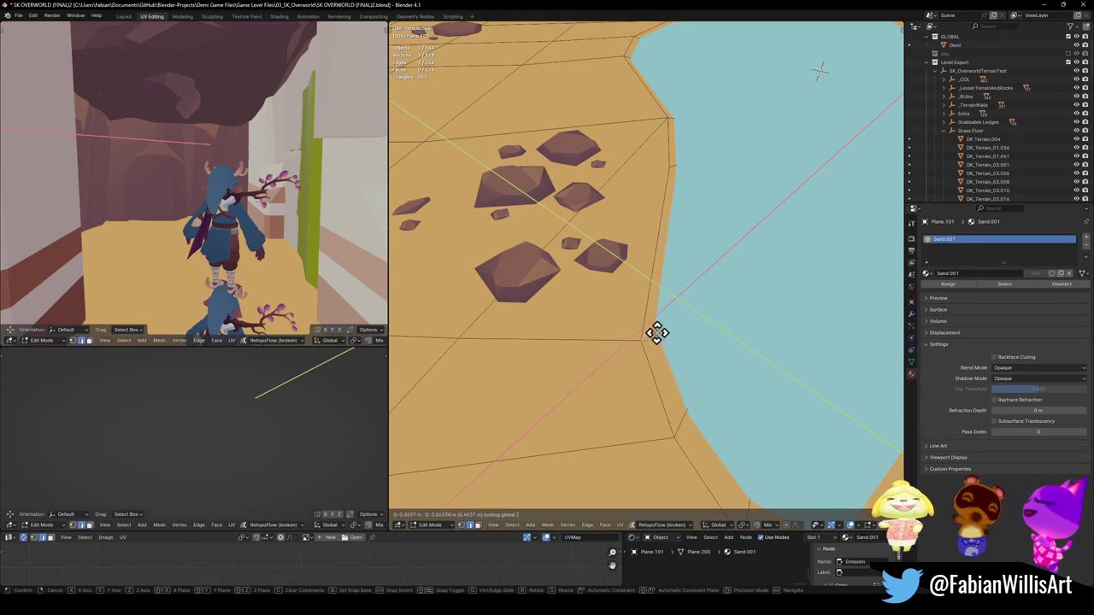
{"action": "left_click", "coordinate": [661, 330]}
{"action": "scroll", "coordinate": [684, 350], "scroll_direction": "down", "scroll_amount": 3}
{"action": "key", "text": "Tab"}
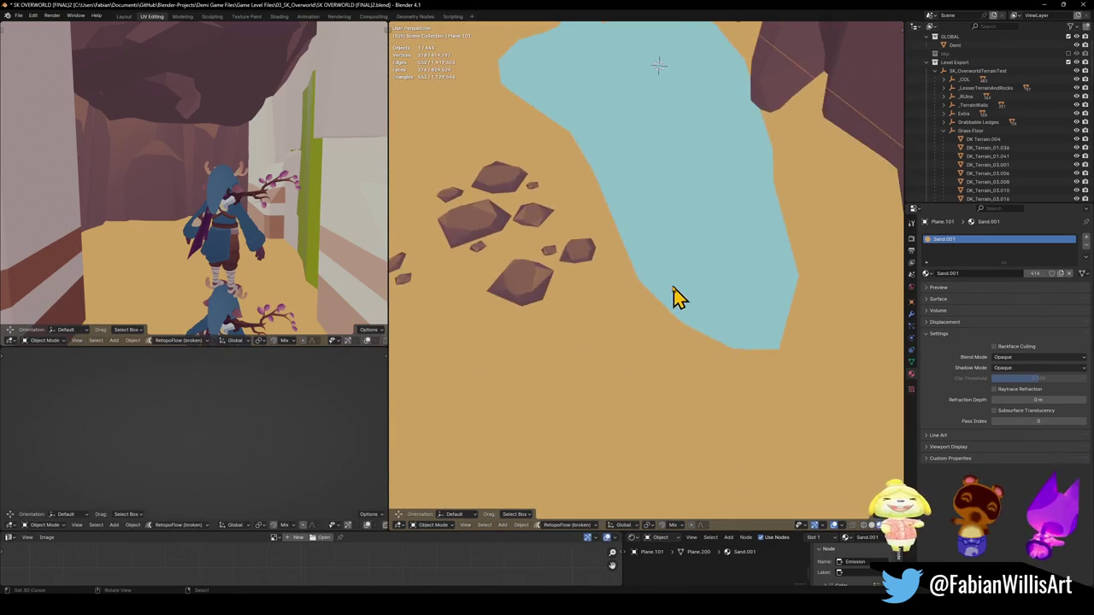
Select the water object and save the .blend file.
{"action": "scroll", "coordinate": [687, 305], "scroll_direction": "up", "scroll_amount": 3}
{"action": "left_click", "coordinate": [684, 359]}
{"action": "key", "text": "ctrl+s"}
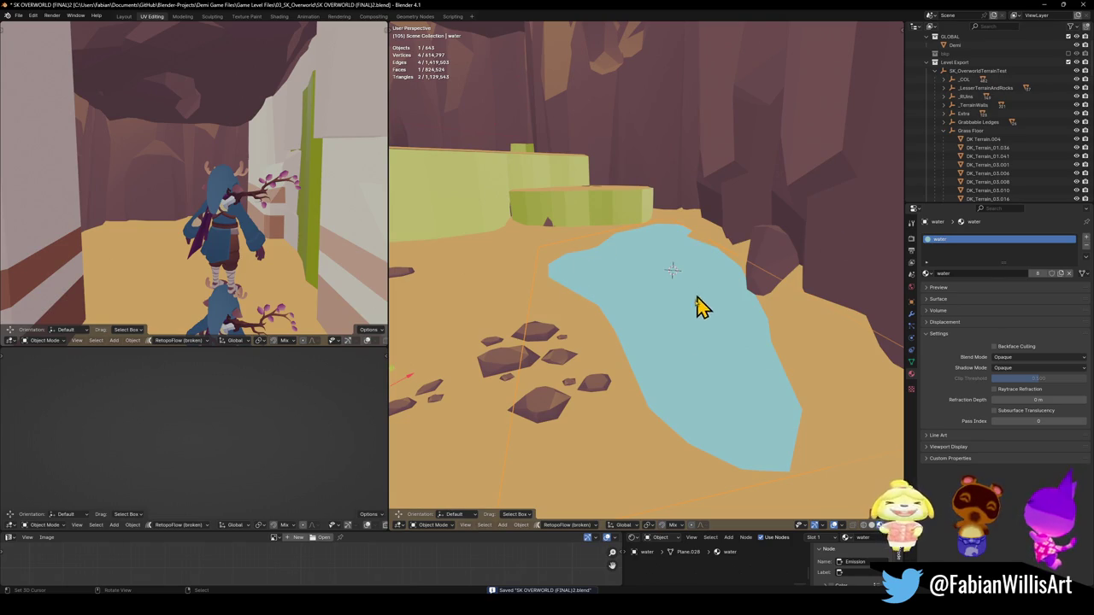
Snap the Demi character to a spot in the middle of the water and adjust its height.
{"action": "left_click", "coordinate": [956, 45]}
{"action": "key", "text": "shift+s"}
{"action": "left_click", "coordinate": [715, 337]}
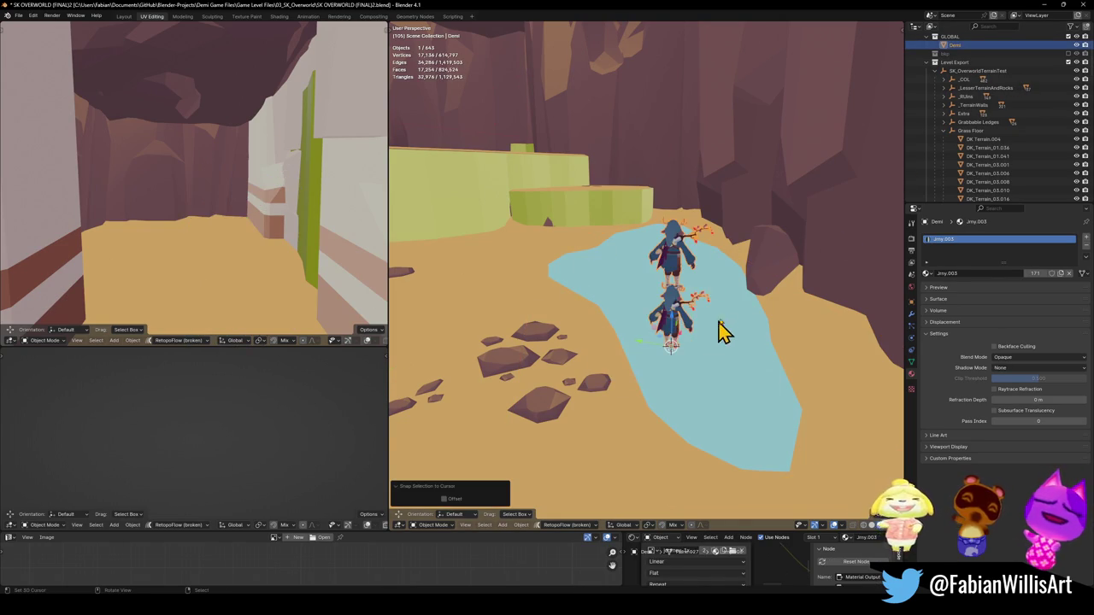
{"action": "key", "text": "g"}
{"action": "key", "text": "z"}
{"action": "left_click", "coordinate": [730, 340]}
Hide the water, re-adjust Demi's height against the ground, then unhide the water.
{"action": "left_click", "coordinate": [723, 370]}
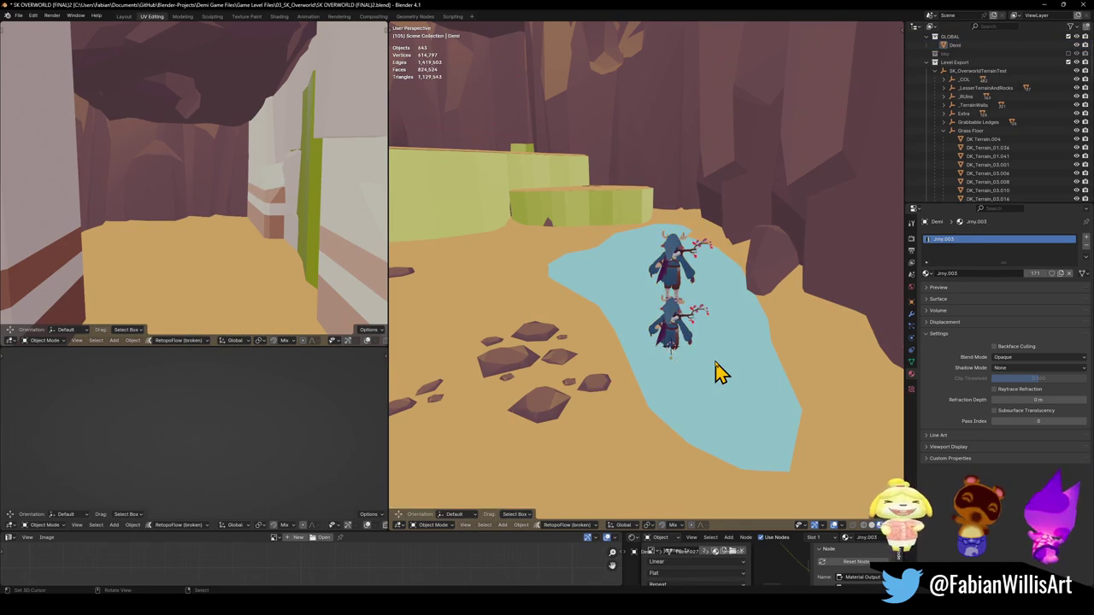
{"action": "key", "text": "h"}
{"action": "mouse_move", "coordinate": [723, 374]}
{"action": "left_mouse_down"}
{"action": "mouse_move", "coordinate": [732, 349]}
{"action": "mouse_move", "coordinate": [709, 336]}
{"action": "left_mouse_up"}
{"action": "left_click", "coordinate": [709, 336]}
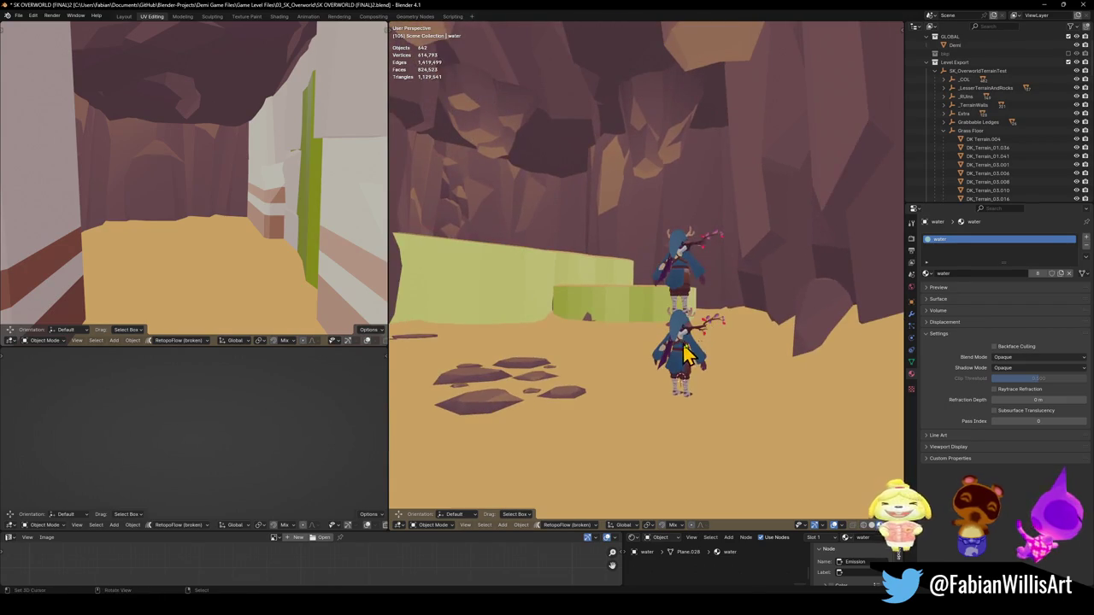
{"action": "key", "text": "g"}
{"action": "key", "text": "z"}
{"action": "left_click", "coordinate": [713, 379]}
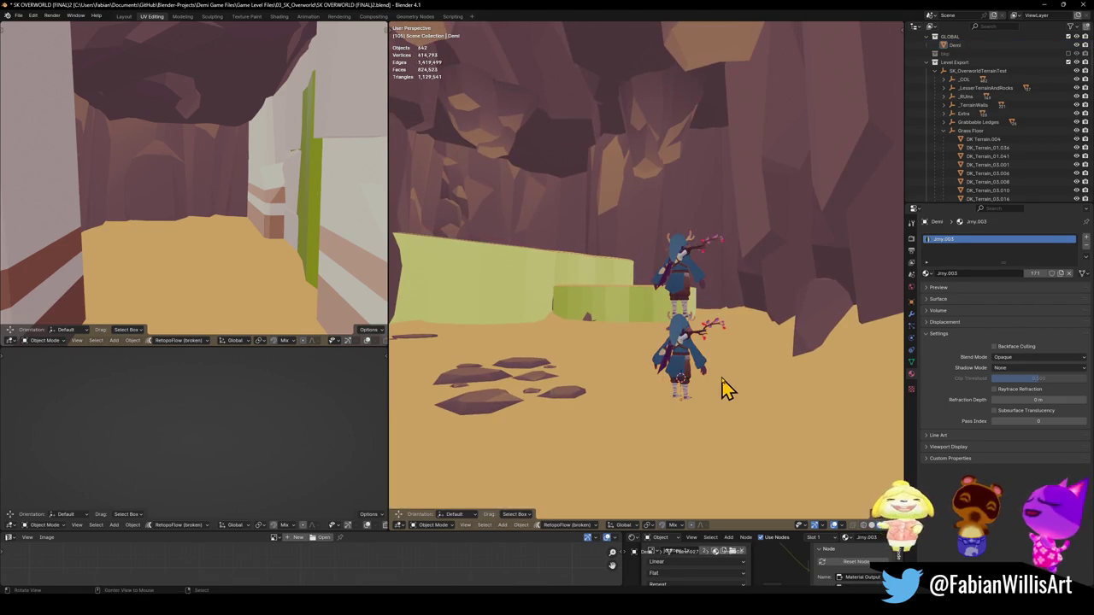
{"action": "key", "text": "alt+h"}
Fine-tune Demi's vertical position, ending about 0.242 m higher in Z.
{"action": "right_click", "coordinate": [647, 224]}
{"action": "left_click", "coordinate": [654, 225]}
{"action": "mouse_move", "coordinate": [675, 317]}
{"action": "left_mouse_down"}
{"action": "mouse_move", "coordinate": [704, 324]}
{"action": "mouse_move", "coordinate": [859, 314]}
{"action": "mouse_move", "coordinate": [641, 353]}
{"action": "left_mouse_up"}
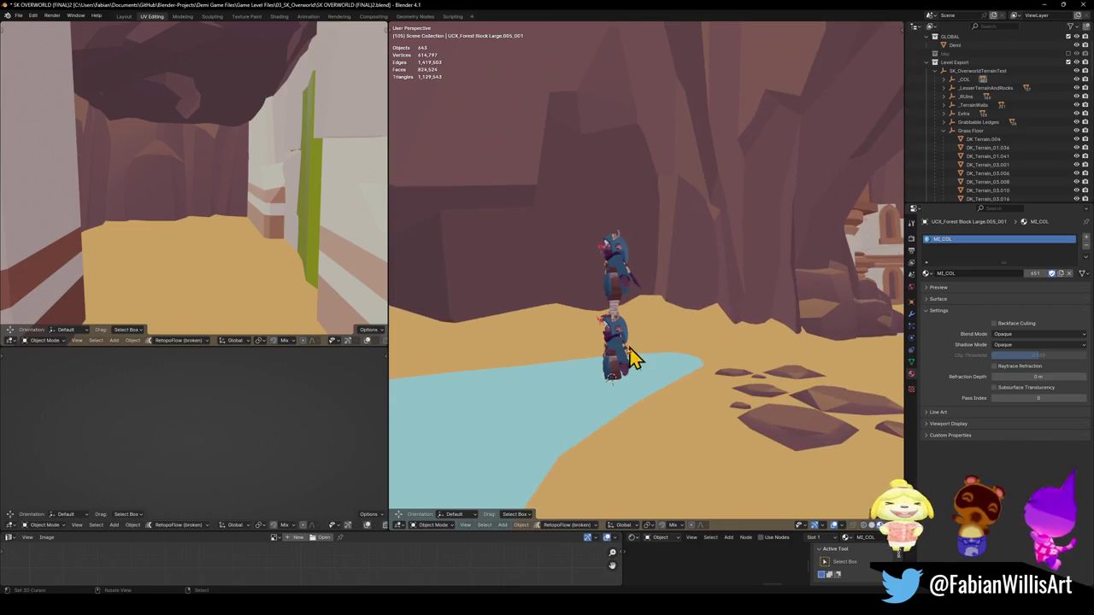
{"action": "left_click", "coordinate": [641, 353]}
{"action": "key", "text": "g"}
{"action": "key", "text": "z"}
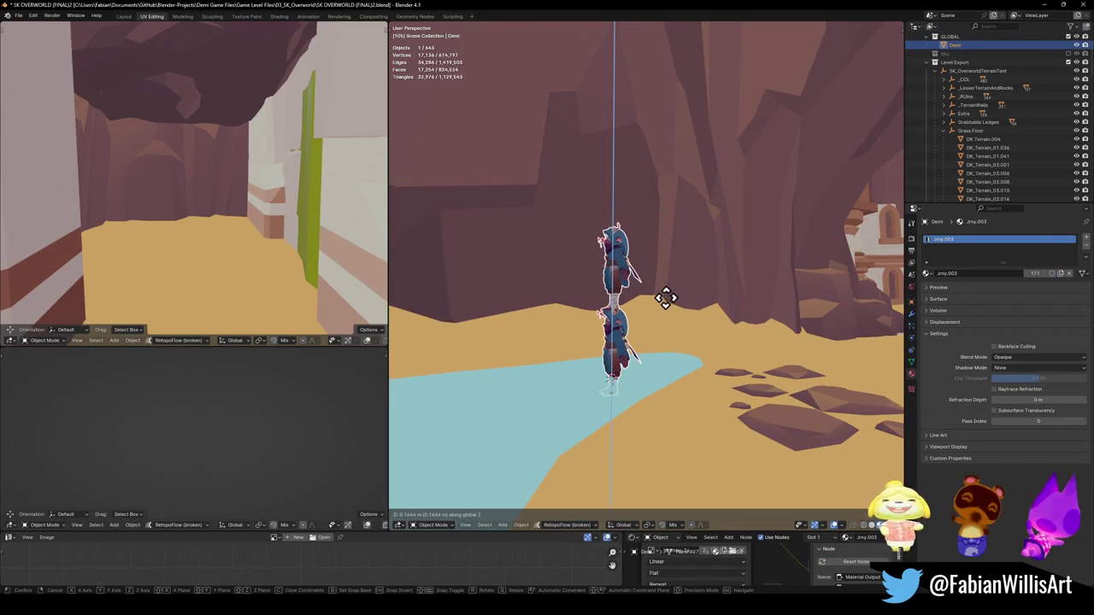
{"action": "left_click", "coordinate": [688, 273]}
Select the sand plane Plane.101 and enter Edit Mode.
{"action": "mouse_move", "coordinate": [689, 281]}
{"action": "left_mouse_down"}
{"action": "mouse_move", "coordinate": [647, 325]}
{"action": "mouse_move", "coordinate": [693, 305]}
{"action": "mouse_move", "coordinate": [574, 347]}
{"action": "mouse_move", "coordinate": [594, 378]}
{"action": "mouse_move", "coordinate": [636, 371]}
{"action": "mouse_move", "coordinate": [624, 344]}
{"action": "mouse_move", "coordinate": [610, 381]}
{"action": "mouse_move", "coordinate": [508, 388]}
{"action": "left_mouse_up"}
{"action": "left_click", "coordinate": [512, 387]}
{"action": "key", "text": "Tab"}
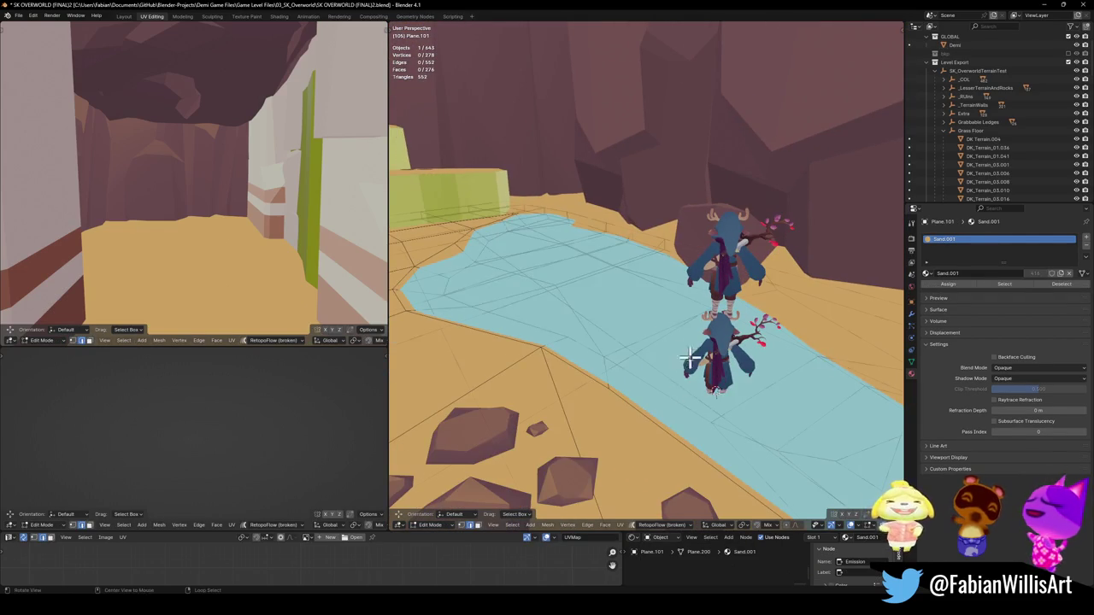
Isolate the sand plane and select all path faces inside a closed ring.
{"action": "key", "text": "KP_Divide"}
{"action": "scroll", "coordinate": [764, 313], "scroll_direction": "down", "scroll_amount": 8}
{"action": "left_click_drag", "start_coordinate": [761, 276], "coordinate": [669, 310]}
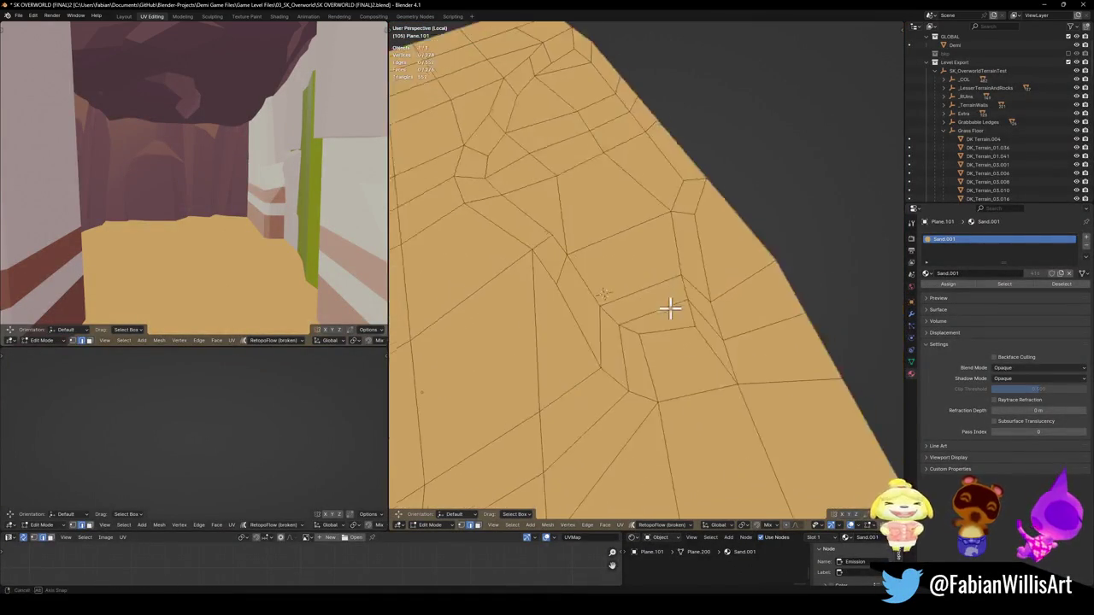
{"action": "left_click", "coordinate": [656, 350], "text": "alt"}
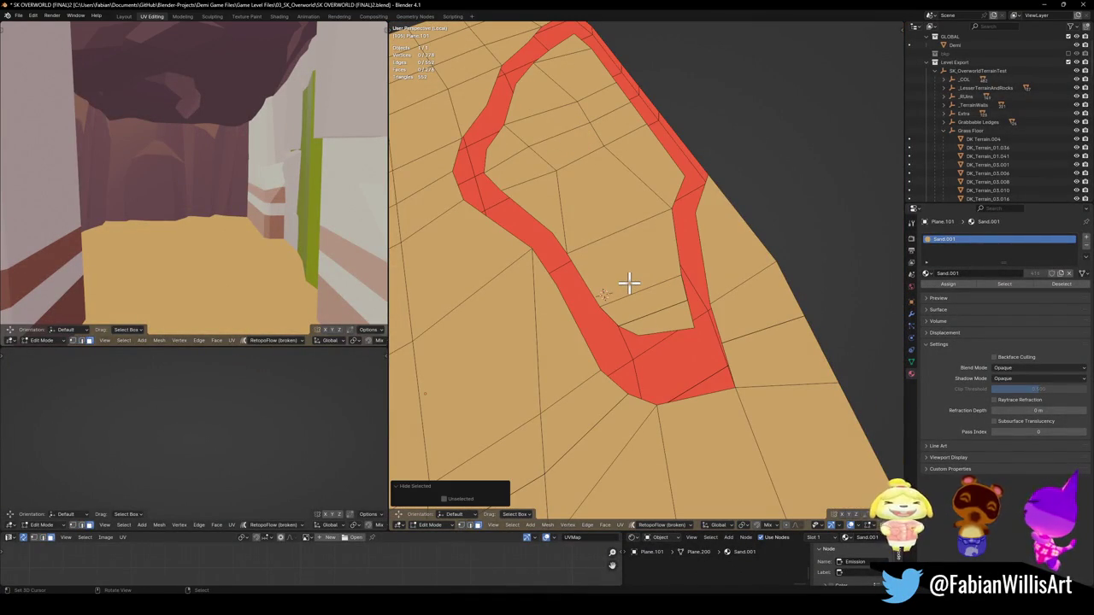
{"action": "key", "text": "ctrl+l"}
{"action": "scroll", "coordinate": [641, 273], "scroll_direction": "up", "scroll_amount": 3}
{"action": "scroll", "coordinate": [640, 274], "scroll_direction": "down", "scroll_amount": 3}
{"action": "key", "text": "KP_8"}
{"action": "key", "text": "KP_8"}
{"action": "key", "text": "KP_8"}
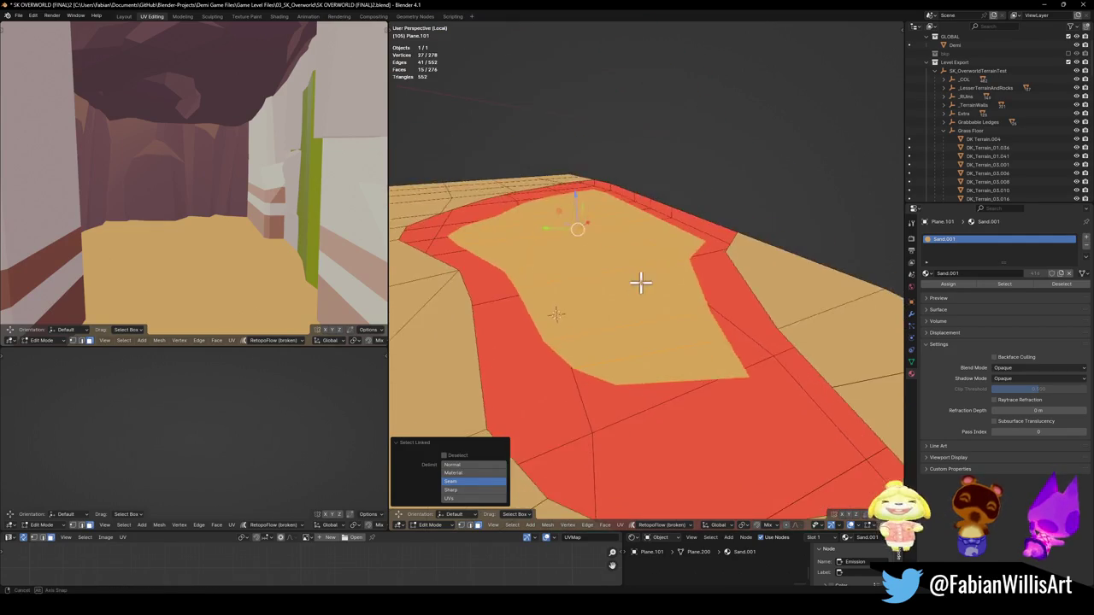
Raise the inner path faces vertically, then return to the full scene in Object Mode.
{"action": "key", "text": "g"}
{"action": "key", "text": "z"}
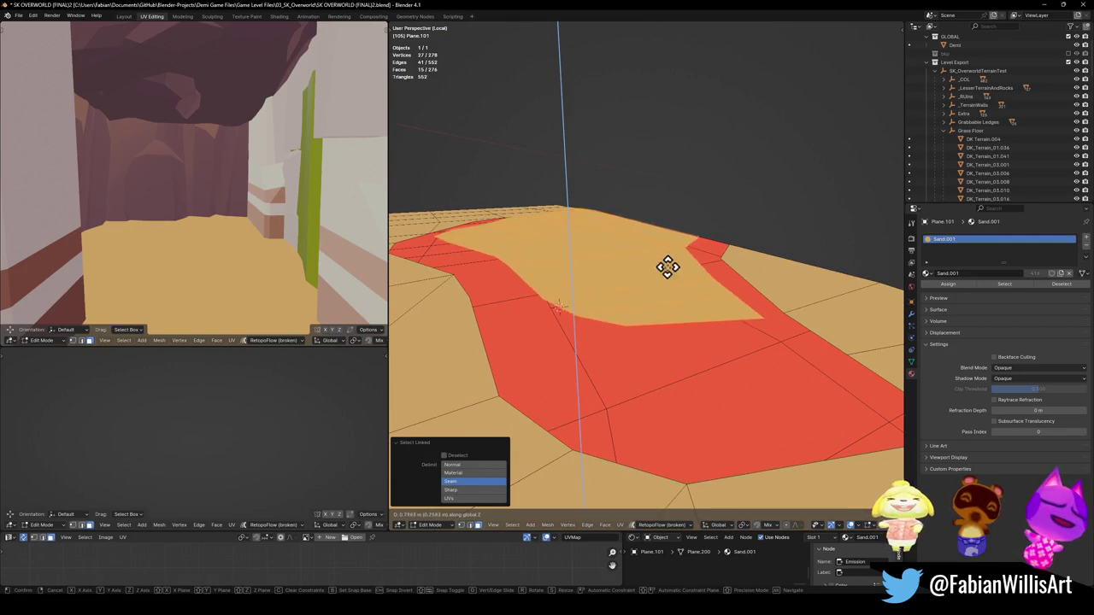
{"action": "left_click", "coordinate": [643, 381]}
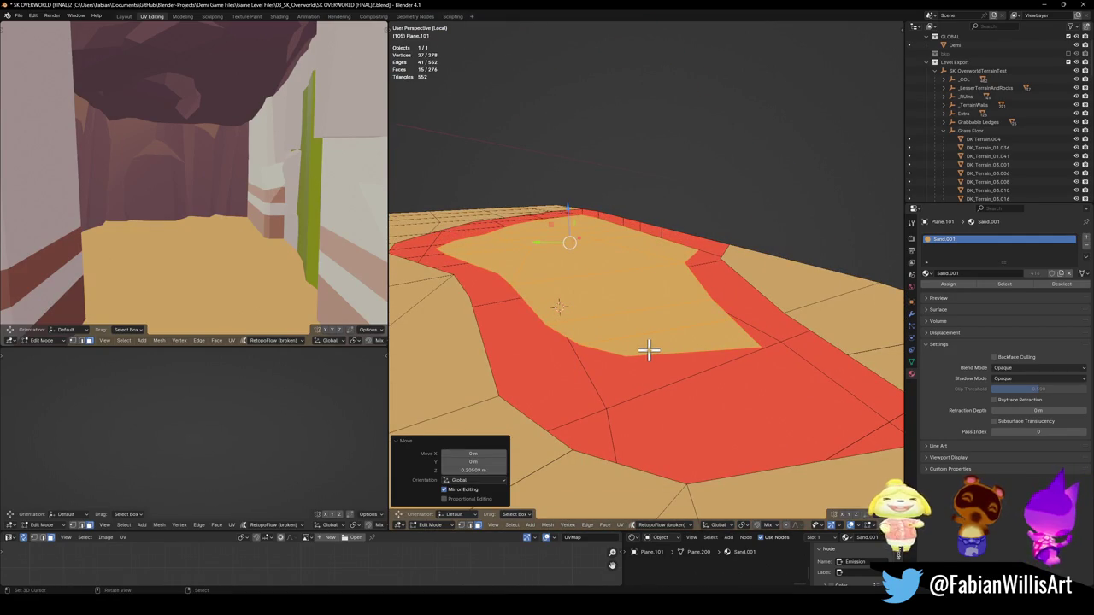
{"action": "key", "text": "Tab"}
{"action": "key", "text": "KP_Divide"}
Snap the 3D cursor to Demi's feet and scale the path faces to 0 in Z.
{"action": "left_click", "coordinate": [729, 383]}
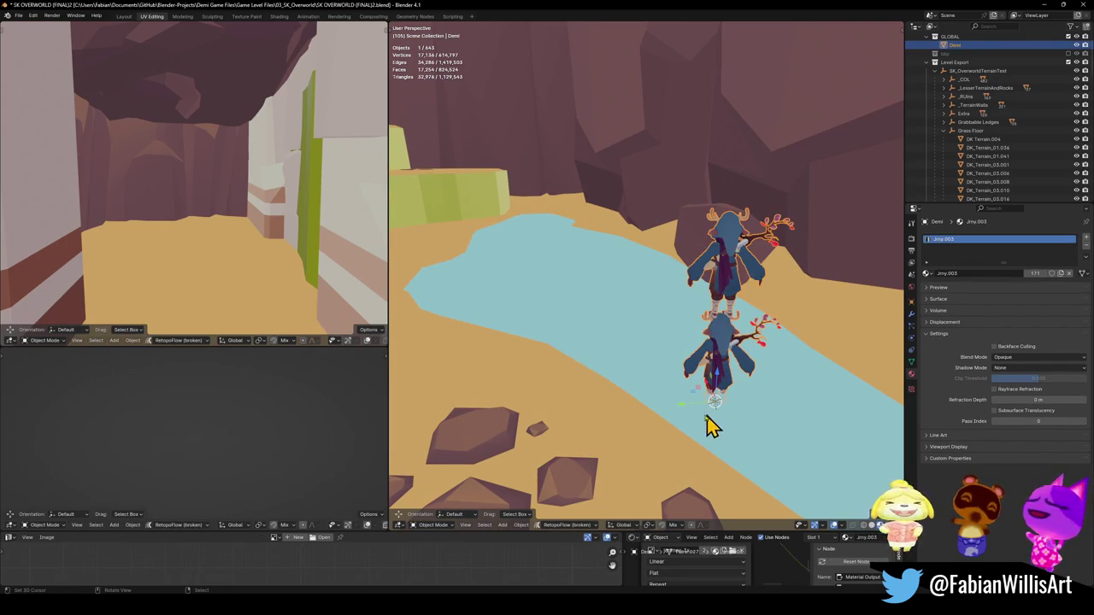
{"action": "left_click", "coordinate": [611, 406]}
{"action": "key", "text": "Tab"}
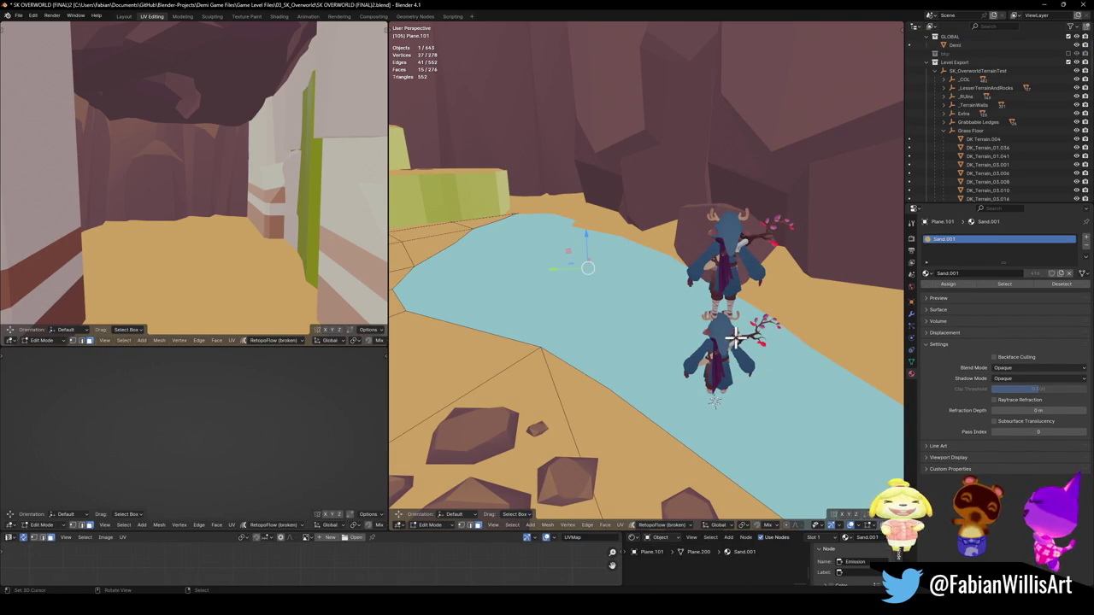
{"action": "key", "text": "shift+s"}
{"action": "left_click", "coordinate": [755, 345]}
{"action": "key", "text": "s"}
{"action": "key", "text": "z"}
{"action": "key", "text": "0"}
{"action": "key", "text": "Return"}
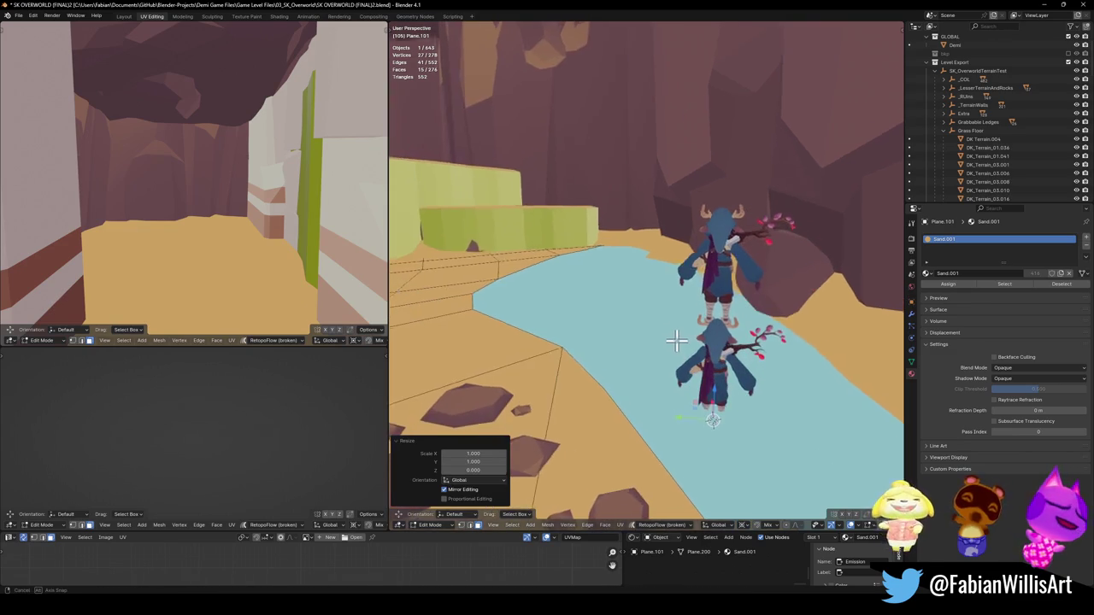
Isolate the sand plane to inspect the flattened path, then leave Edit Mode.
{"action": "key", "text": "KP_Divide"}
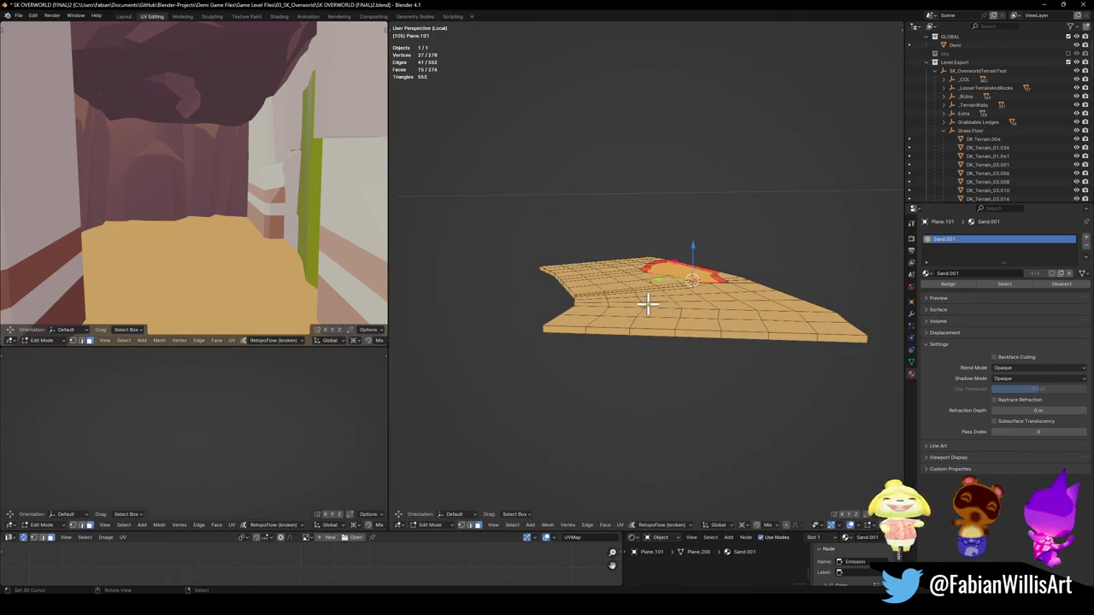
{"action": "scroll", "coordinate": [647, 304], "scroll_direction": "up", "scroll_amount": 10}
{"action": "scroll", "coordinate": [647, 333], "scroll_direction": "down", "scroll_amount": 2}
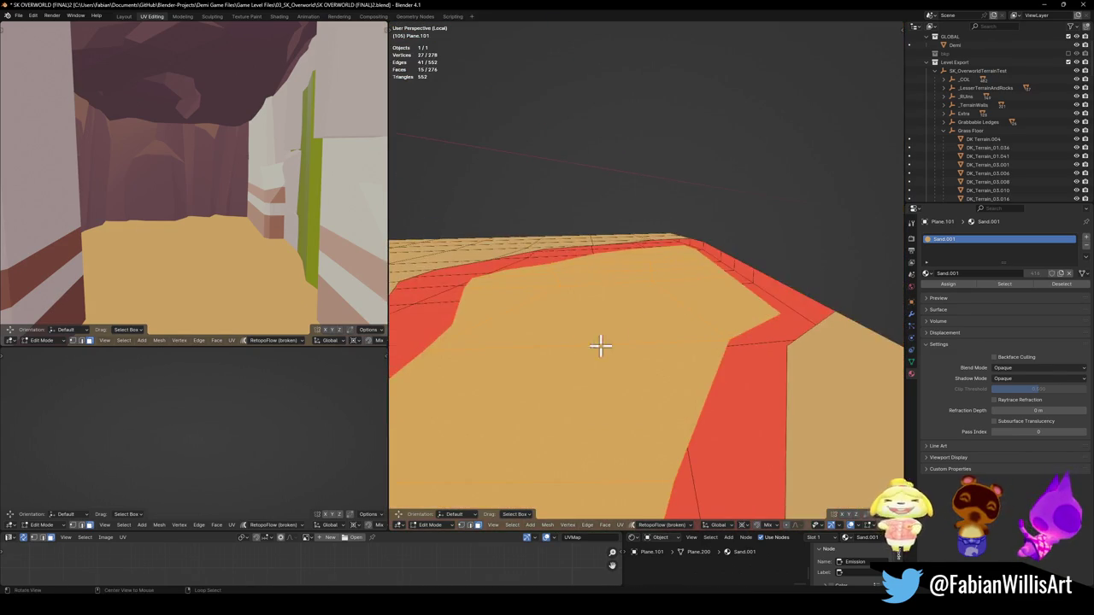
{"action": "scroll", "coordinate": [586, 342], "scroll_direction": "down", "scroll_amount": 4}
{"action": "scroll", "coordinate": [633, 305], "scroll_direction": "up", "scroll_amount": 4}
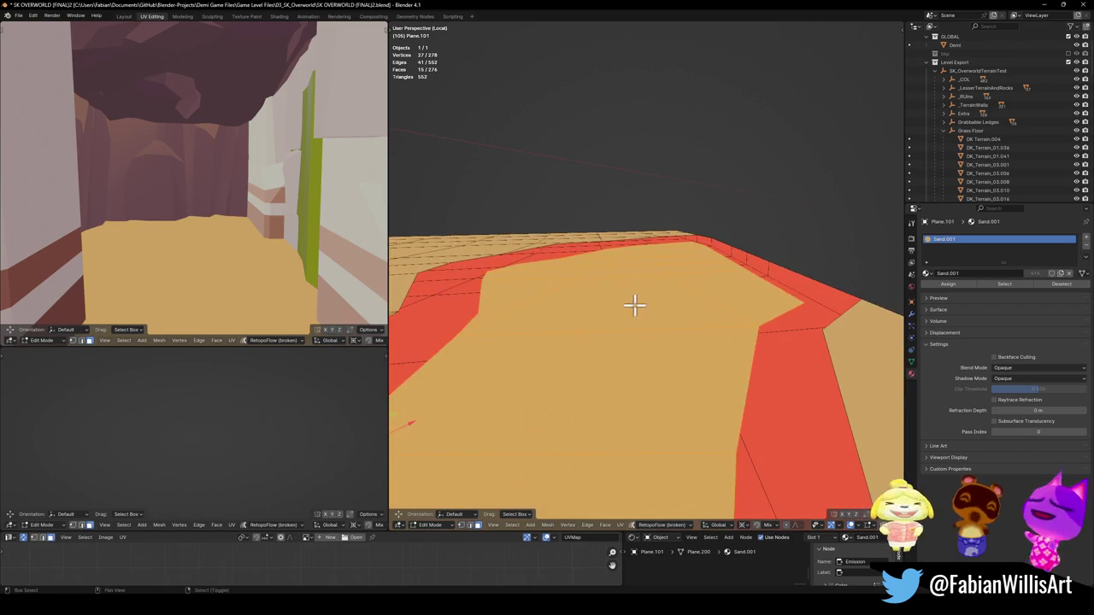
{"action": "scroll", "coordinate": [621, 315], "scroll_direction": "down", "scroll_amount": 4}
{"action": "key", "text": "Tab"}
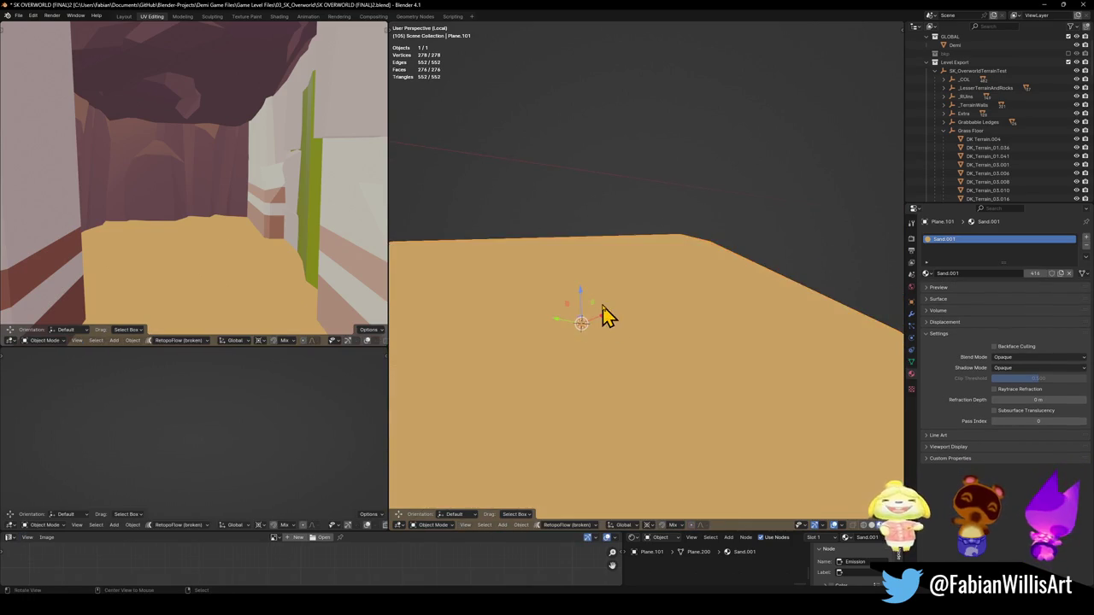
Shade the sand plane flat, bring the whole scene back into view, and save.
{"action": "scroll", "coordinate": [658, 312], "scroll_direction": "up", "scroll_amount": 2}
{"action": "right_click", "coordinate": [625, 316]}
{"action": "left_click", "coordinate": [626, 315]}
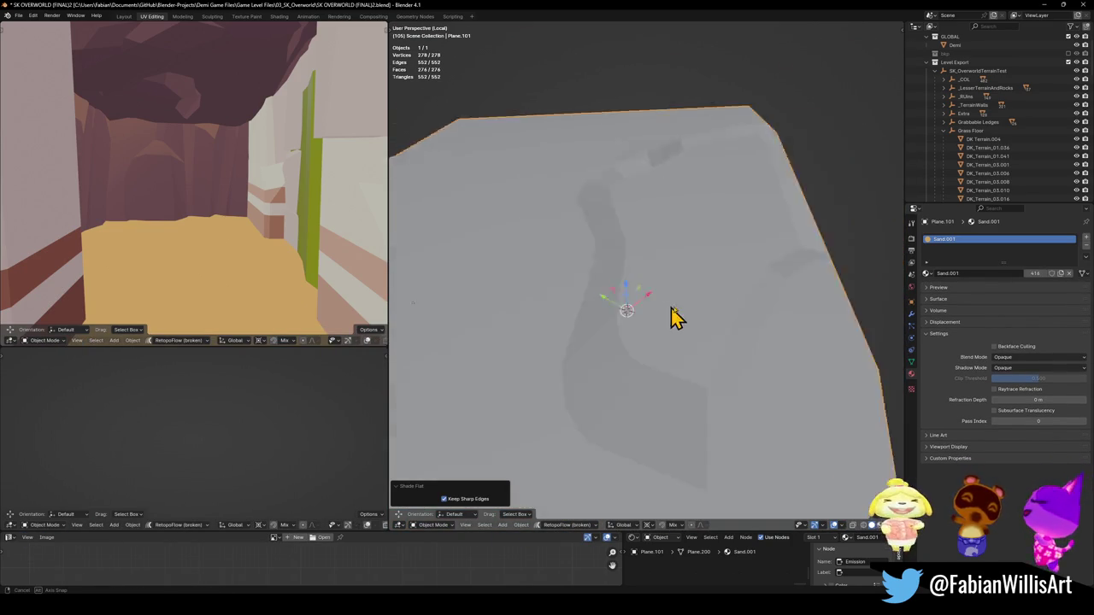
{"action": "mouse_move", "coordinate": [671, 312]}
{"action": "left_mouse_down"}
{"action": "mouse_move", "coordinate": [655, 289]}
{"action": "mouse_move", "coordinate": [664, 295]}
{"action": "left_mouse_up"}
{"action": "key", "text": "KP_Divide"}
{"action": "mouse_move", "coordinate": [667, 339]}
{"action": "left_mouse_down"}
{"action": "mouse_move", "coordinate": [588, 282]}
{"action": "mouse_move", "coordinate": [731, 303]}
{"action": "mouse_move", "coordinate": [637, 334]}
{"action": "mouse_move", "coordinate": [625, 313]}
{"action": "mouse_move", "coordinate": [658, 313]}
{"action": "mouse_move", "coordinate": [667, 344]}
{"action": "mouse_move", "coordinate": [721, 350]}
{"action": "mouse_move", "coordinate": [686, 330]}
{"action": "mouse_move", "coordinate": [691, 342]}
{"action": "mouse_move", "coordinate": [691, 317]}
{"action": "mouse_move", "coordinate": [615, 293]}
{"action": "mouse_move", "coordinate": [679, 293]}
{"action": "mouse_move", "coordinate": [716, 317]}
{"action": "mouse_move", "coordinate": [676, 294]}
{"action": "left_mouse_up"}
{"action": "key", "text": "ctrl+s"}
Move a sand plane vertex near the cave wall vertically along Z.
{"action": "key", "text": "Tab"}
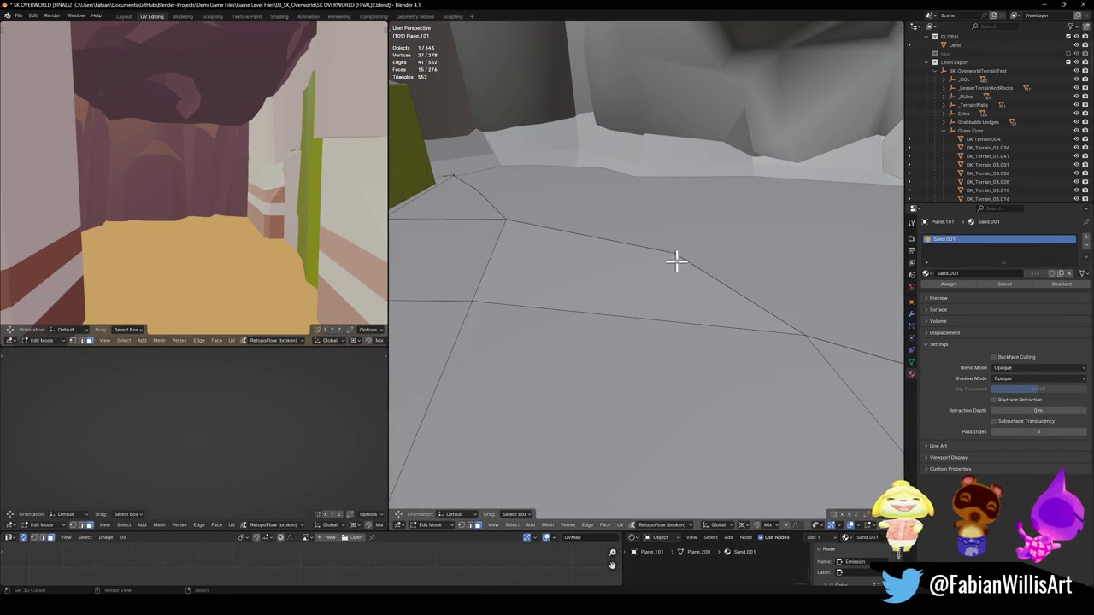
{"action": "key", "text": "Tab"}
{"action": "mouse_move", "coordinate": [744, 276]}
{"action": "left_mouse_down"}
{"action": "mouse_move", "coordinate": [742, 293]}
{"action": "mouse_move", "coordinate": [737, 257]}
{"action": "left_mouse_up"}
{"action": "key", "text": "Tab"}
{"action": "key", "text": "g"}
{"action": "key", "text": "z"}
{"action": "key", "text": "Escape"}
{"action": "key", "text": "Tab"}
{"action": "left_click_drag", "start_coordinate": [774, 300], "coordinate": [755, 288]}
{"action": "key", "text": "Tab"}
{"action": "key", "text": "g"}
{"action": "key", "text": "z"}
{"action": "left_click", "coordinate": [764, 307]}
{"action": "key", "text": "Tab"}
Lower another path-edge vertex by the wall on Z, then save the file.
{"action": "mouse_move", "coordinate": [766, 325]}
{"action": "left_mouse_down"}
{"action": "mouse_move", "coordinate": [695, 313]}
{"action": "mouse_move", "coordinate": [619, 339]}
{"action": "mouse_move", "coordinate": [652, 312]}
{"action": "left_mouse_up"}
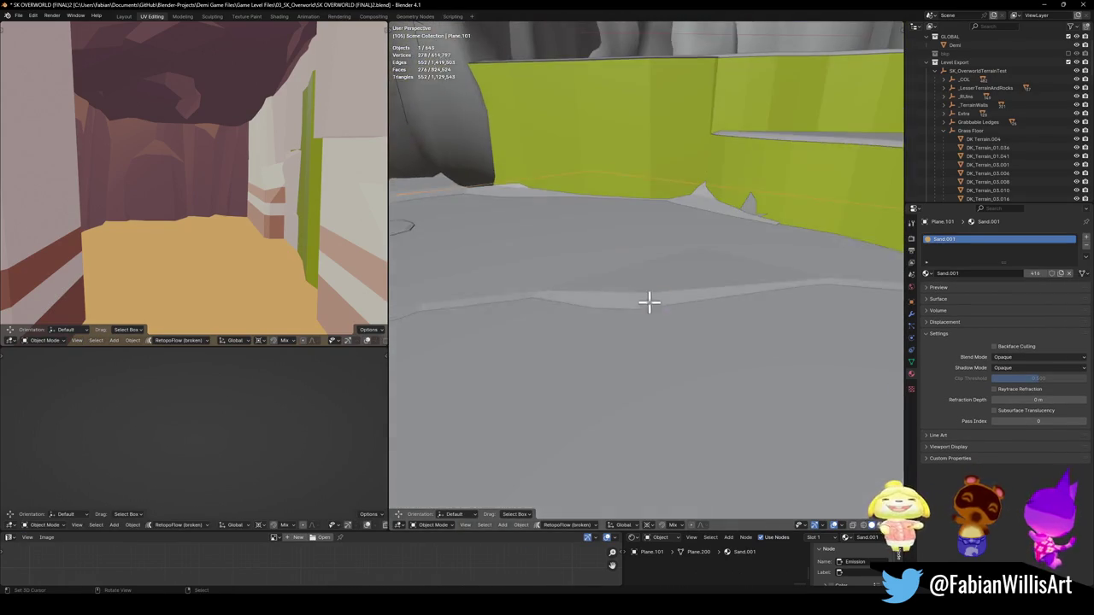
{"action": "key", "text": "Tab"}
{"action": "key", "text": "g"}
{"action": "key", "text": "z"}
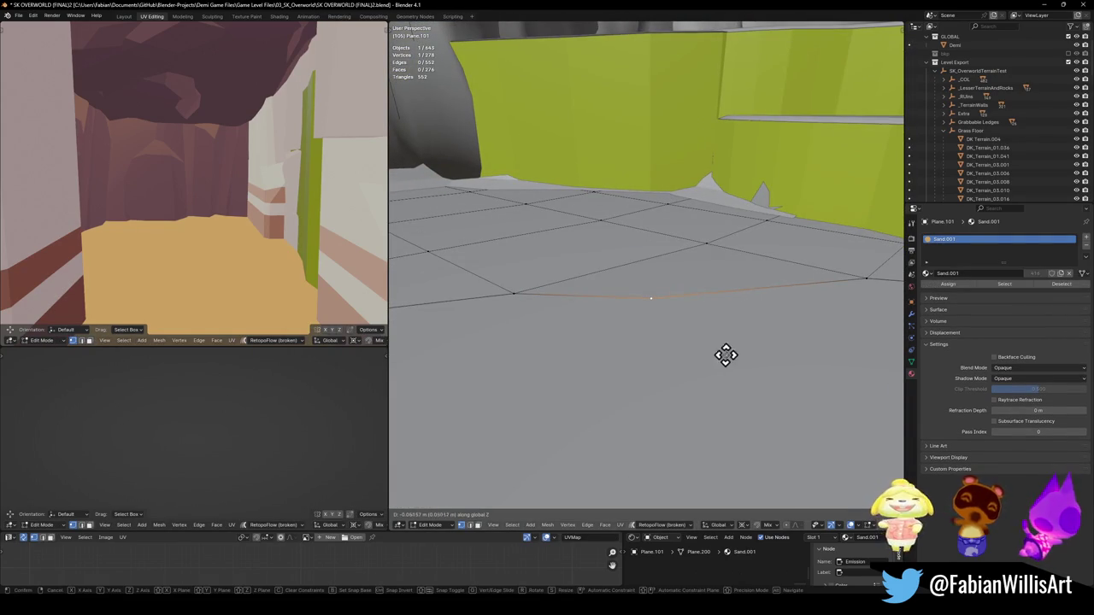
{"action": "left_click", "coordinate": [720, 360]}
{"action": "key", "text": "Tab"}
{"action": "mouse_move", "coordinate": [664, 302]}
{"action": "left_mouse_down"}
{"action": "mouse_move", "coordinate": [615, 319]}
{"action": "mouse_move", "coordinate": [691, 300]}
{"action": "mouse_move", "coordinate": [671, 295]}
{"action": "mouse_move", "coordinate": [690, 285]}
{"action": "mouse_move", "coordinate": [667, 297]}
{"action": "left_mouse_up"}
{"action": "key", "text": "ctrl+s"}
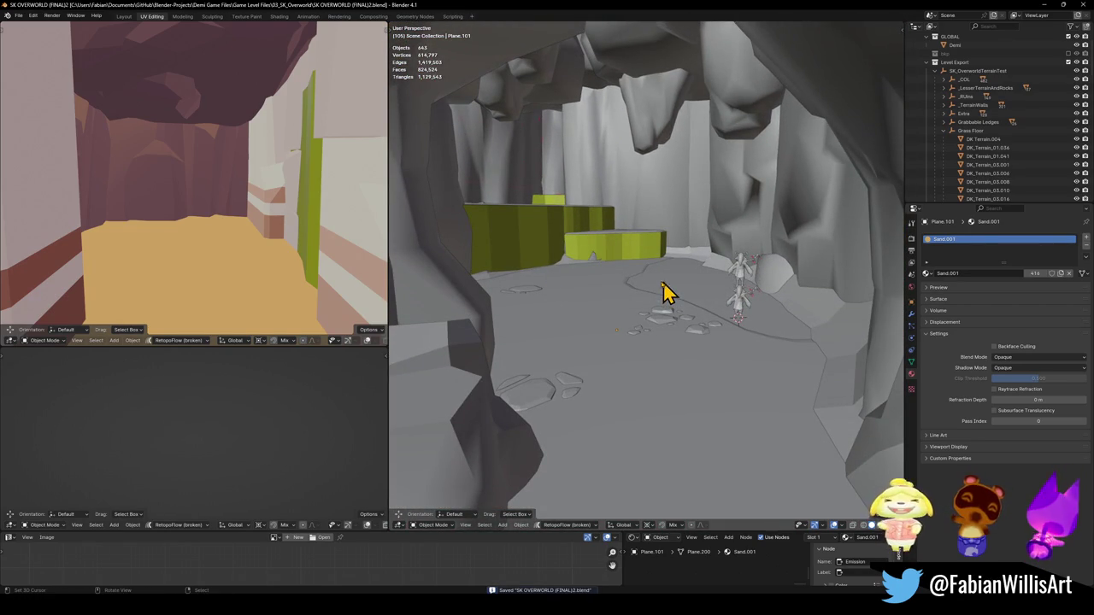
Walk through the cave, unhide all hidden blue geometry with Alt+H, and save.
{"action": "mouse_move", "coordinate": [628, 329]}
{"action": "left_mouse_down"}
{"action": "mouse_move", "coordinate": [695, 311]}
{"action": "mouse_move", "coordinate": [640, 342]}
{"action": "mouse_move", "coordinate": [634, 321]}
{"action": "left_mouse_up"}
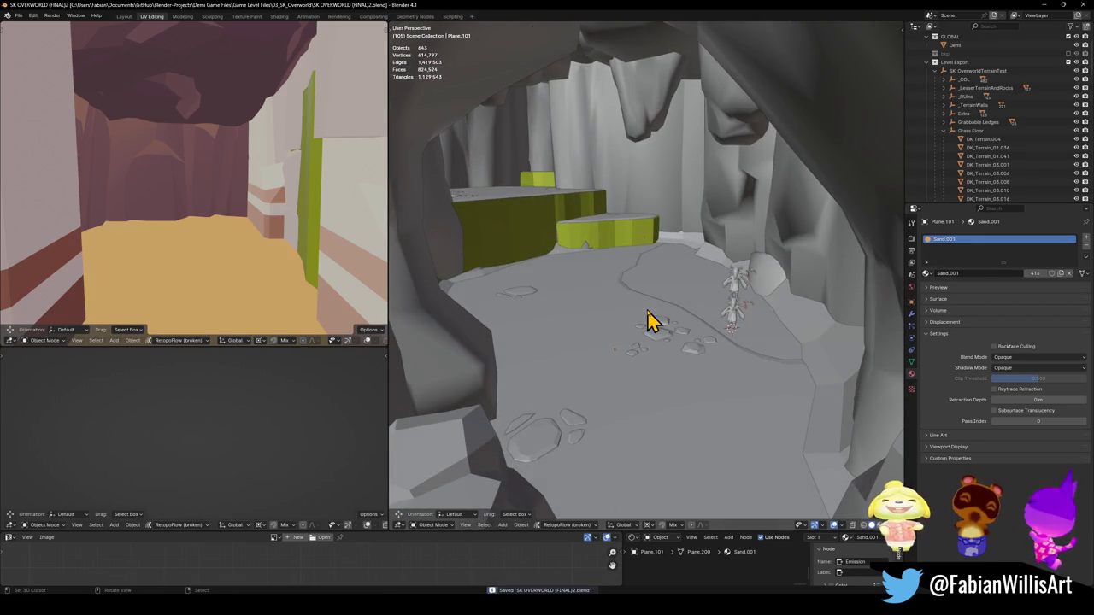
{"action": "key", "text": "a"}
{"action": "key", "text": "alt+a"}
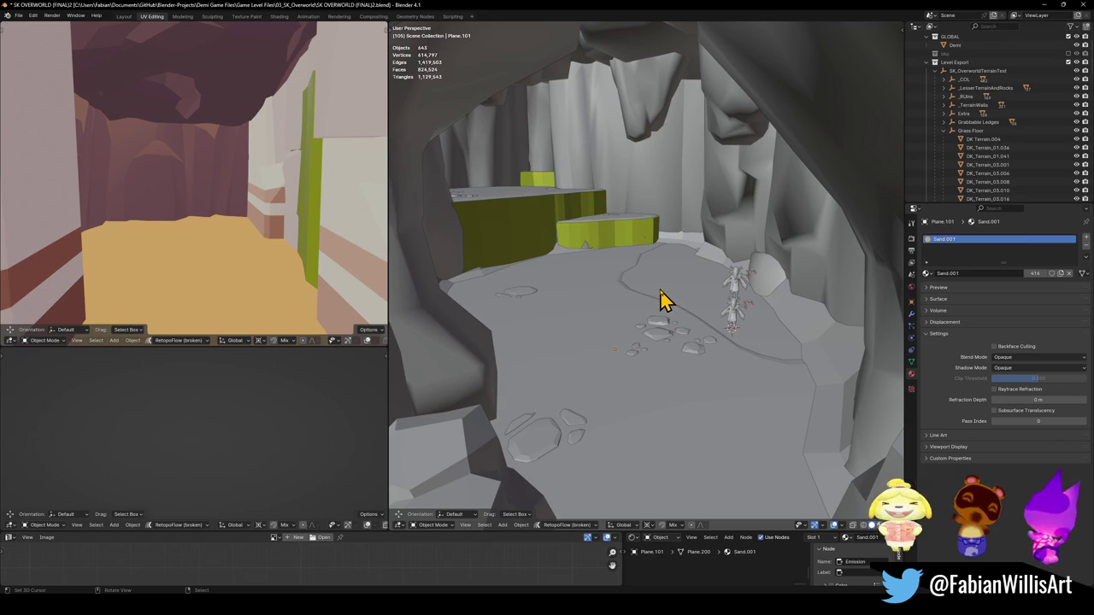
{"action": "scroll", "coordinate": [667, 300], "scroll_direction": "up", "scroll_amount": 2}
{"action": "key", "text": "shift+grave"}
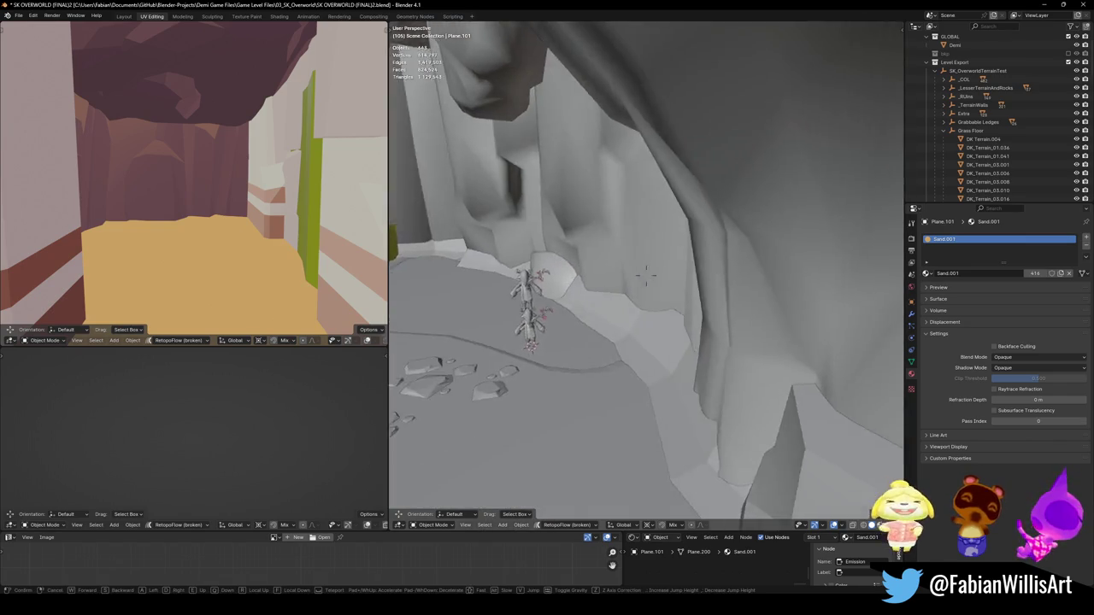
{"action": "key", "text": "Return"}
{"action": "key", "text": "shift+grave"}
{"action": "key", "text": "w"}
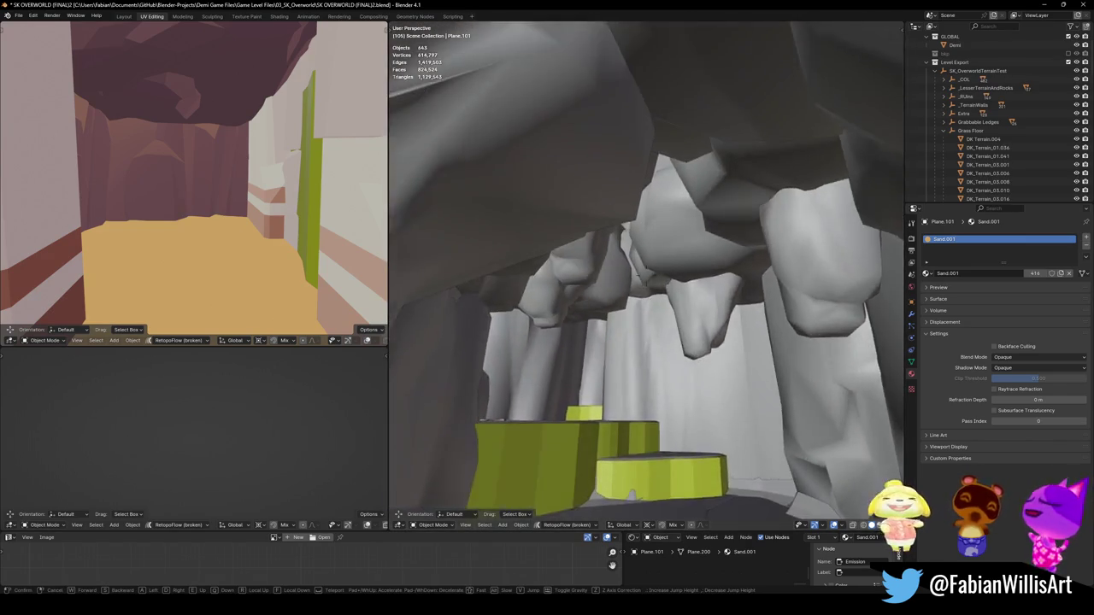
{"action": "left_click", "coordinate": [601, 308]}
{"action": "key", "text": "alt+h"}
{"action": "key", "text": "ctrl+s"}
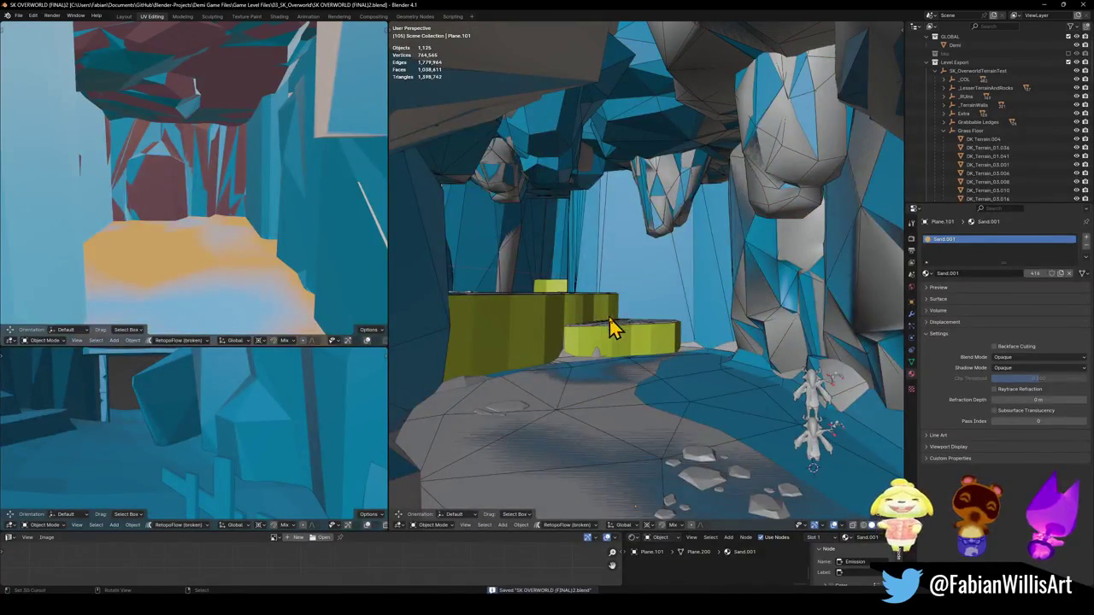
{"action": "key", "text": "shift+grave"}
{"action": "key", "text": "w"}
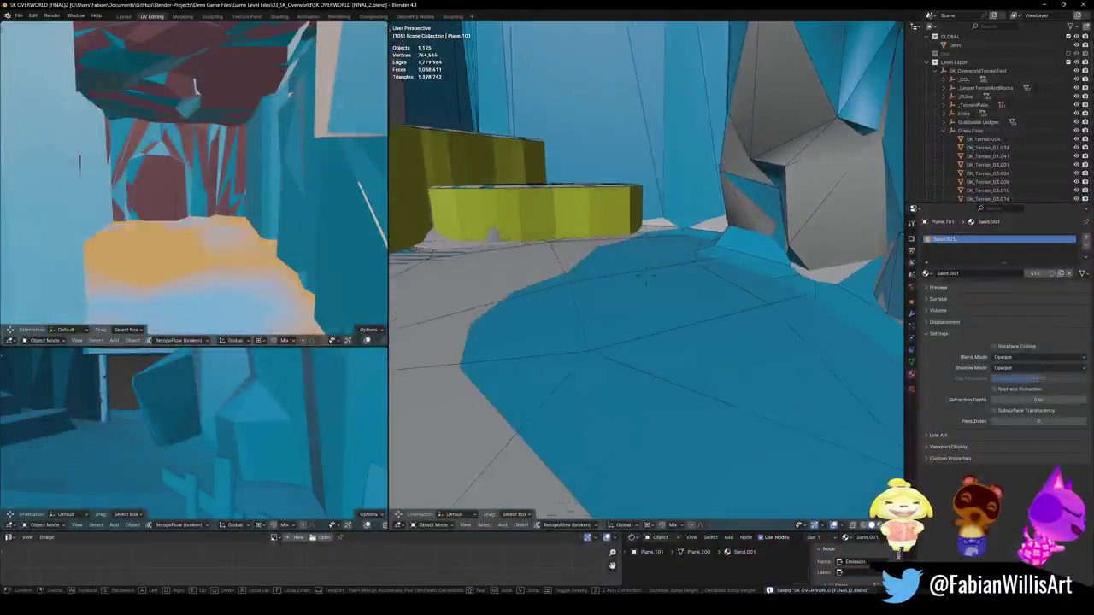
{"action": "left_click", "coordinate": [650, 386]}
{"action": "left_click", "coordinate": [665, 337]}
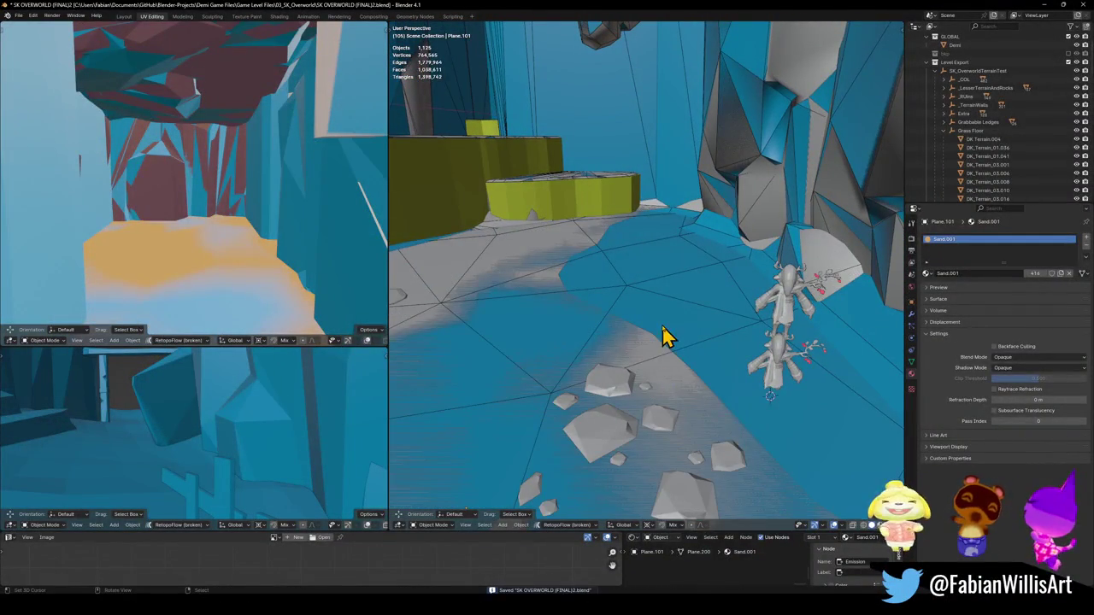
{"action": "key", "text": "Tab"}
{"action": "key", "text": "shift+grave"}
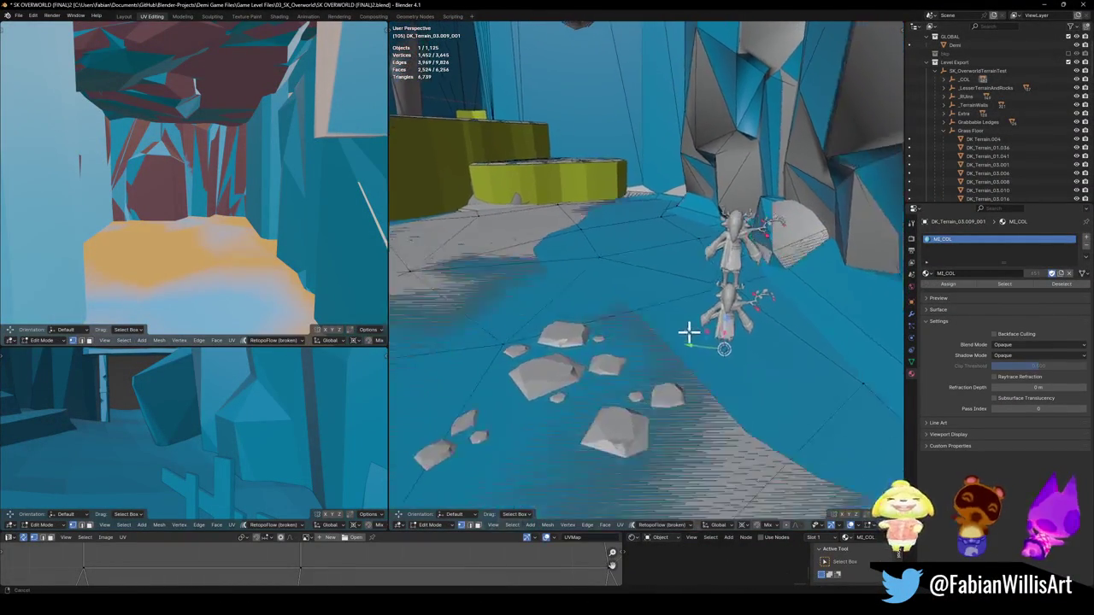
{"action": "left_click", "coordinate": [642, 322]}
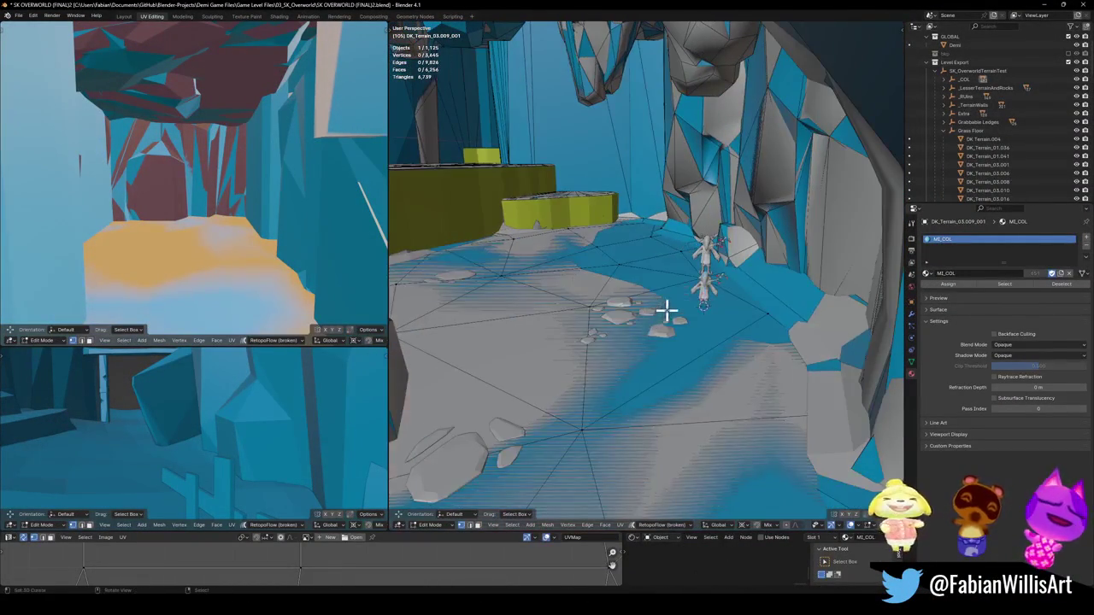
{"action": "key", "text": "l"}
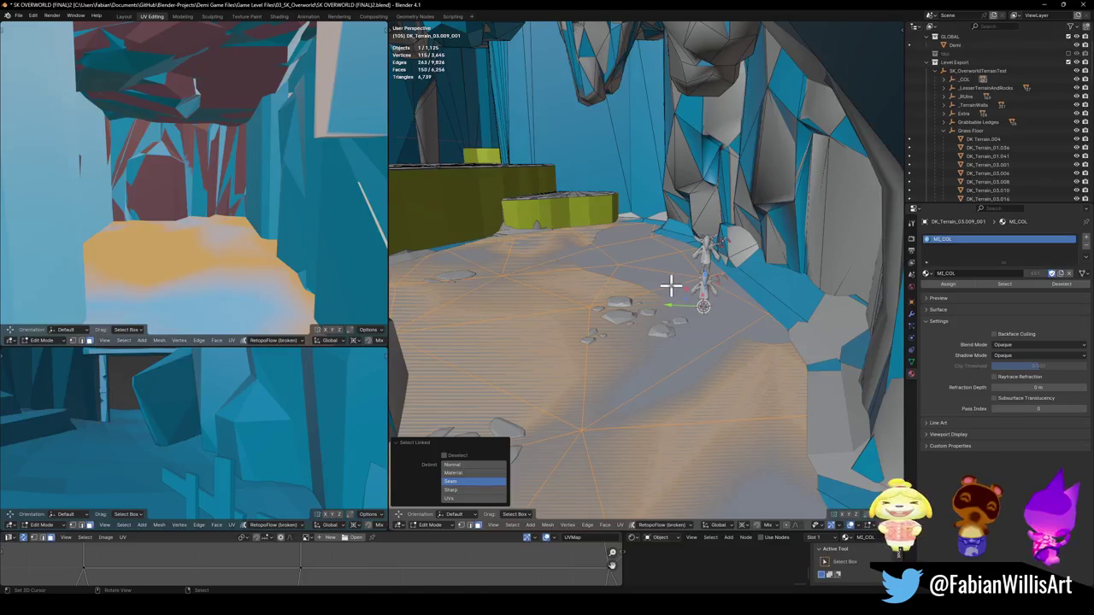
{"action": "key", "text": "Tab"}
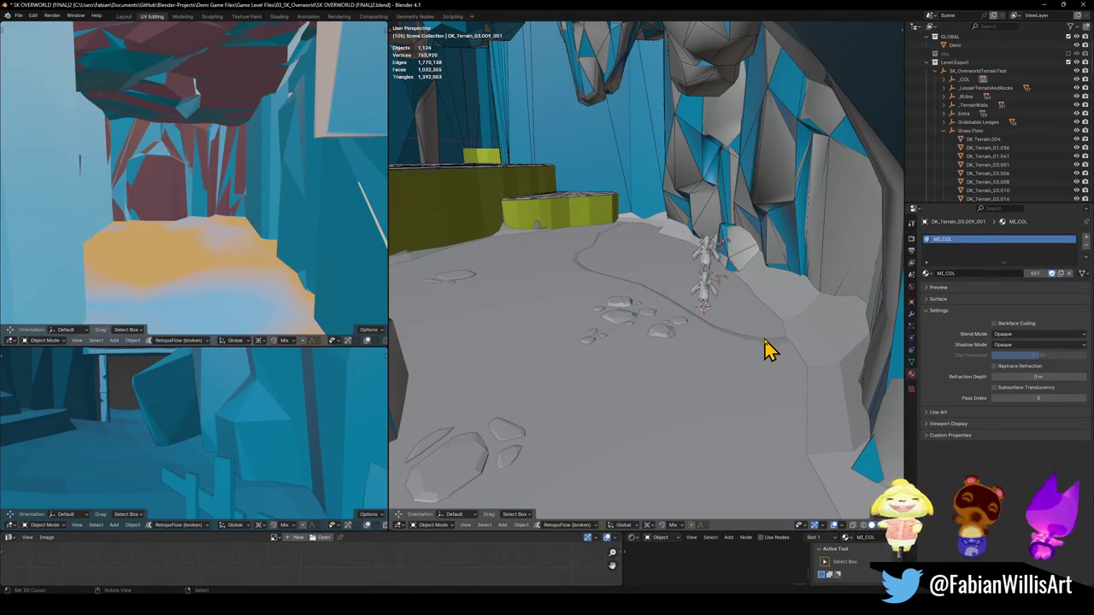
{"action": "key", "text": "ctrl+s"}
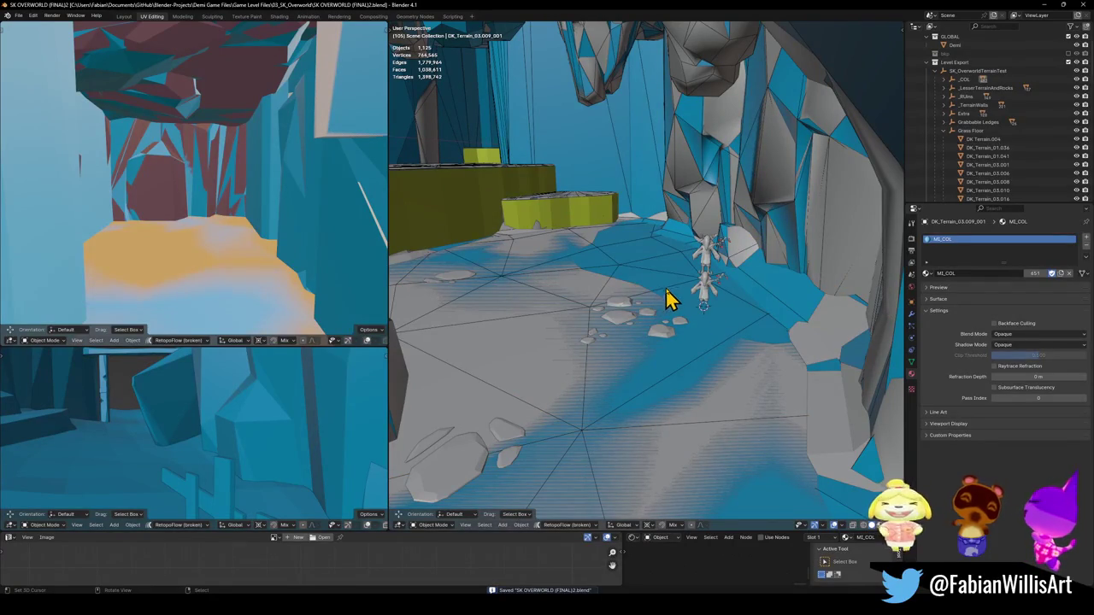
{"action": "left_click", "coordinate": [936, 75]}
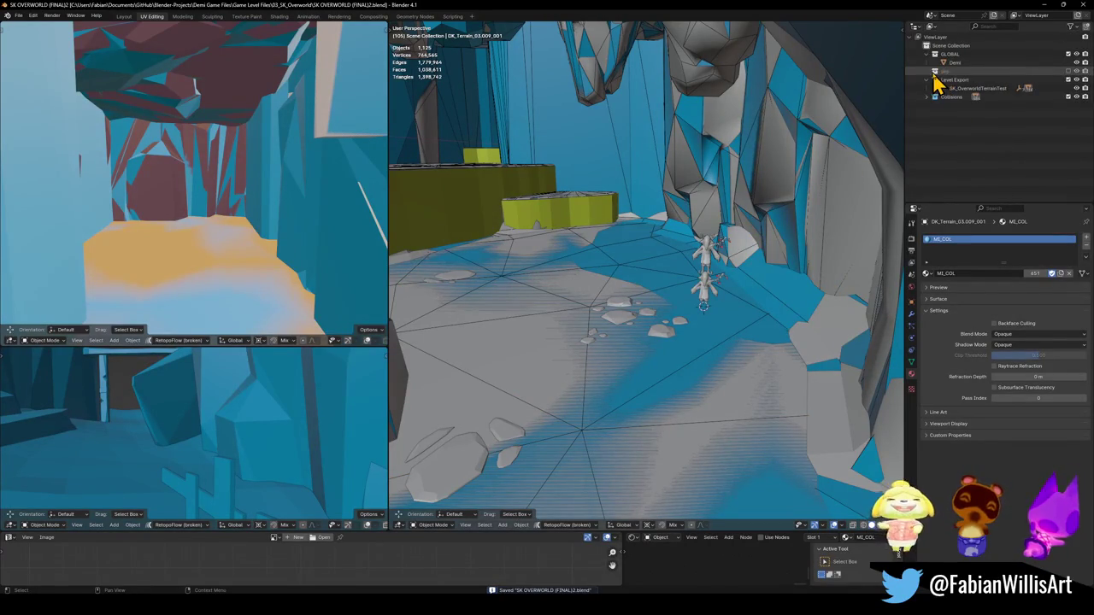
Select all SK_OverworldTerrainTest objects, export them to FBX, and return to Unity.
{"action": "left_click", "coordinate": [943, 89]}
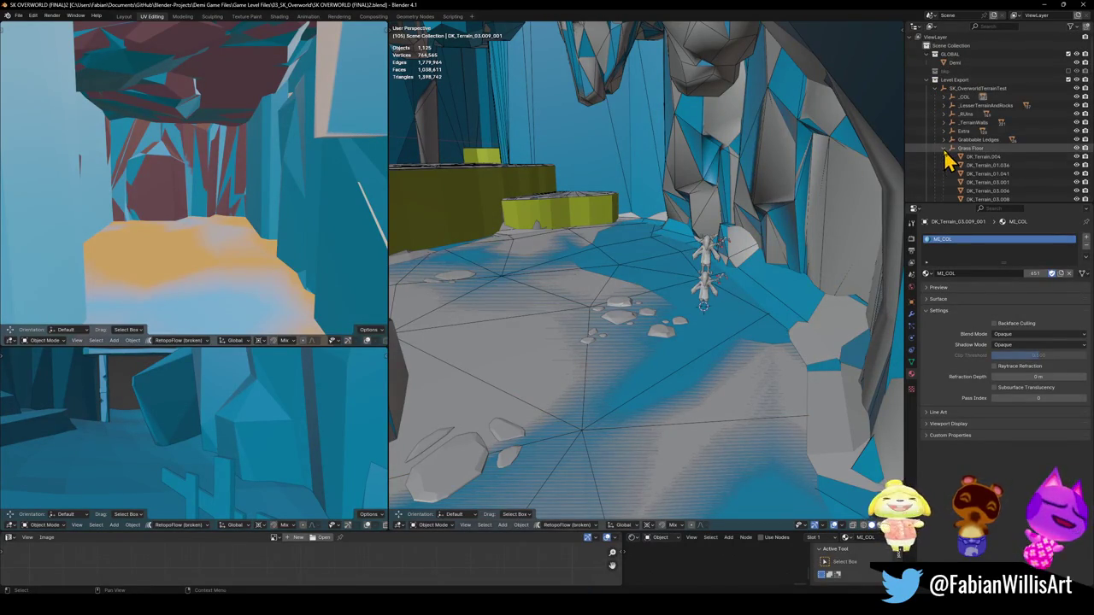
{"action": "left_click", "coordinate": [970, 89]}
{"action": "key", "text": "ctrl+s"}
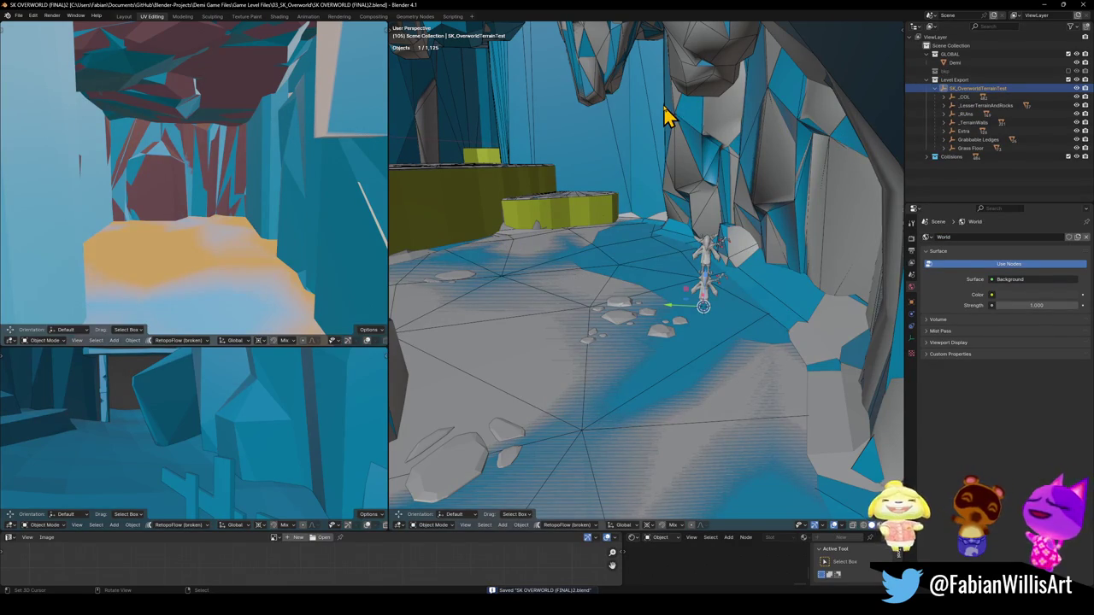
{"action": "key", "text": "n"}
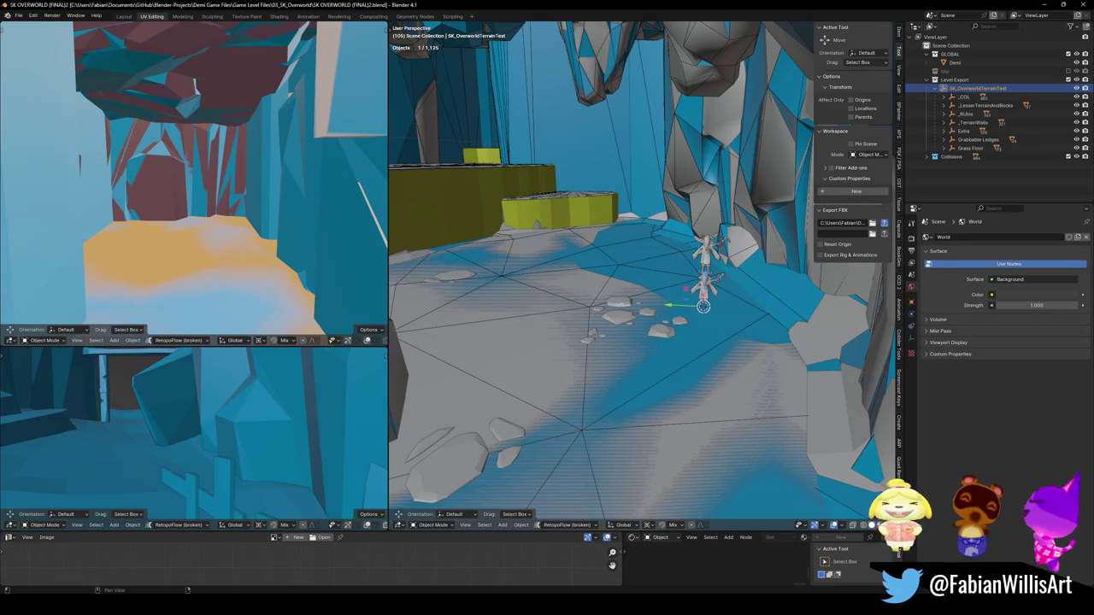
{"action": "key", "text": "a"}
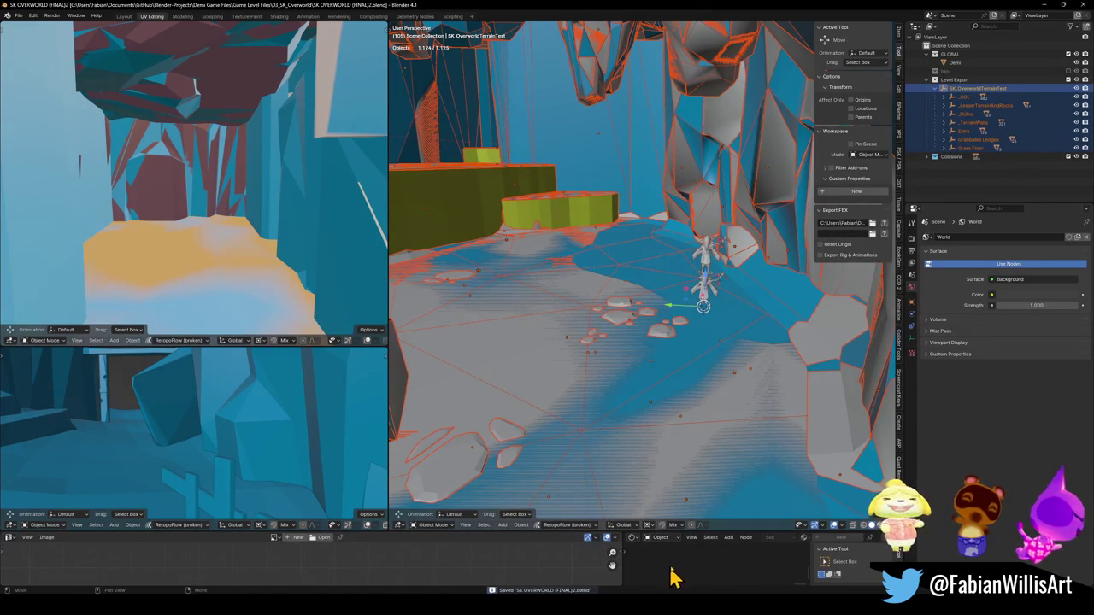
{"action": "key", "text": "alt+Tab"}
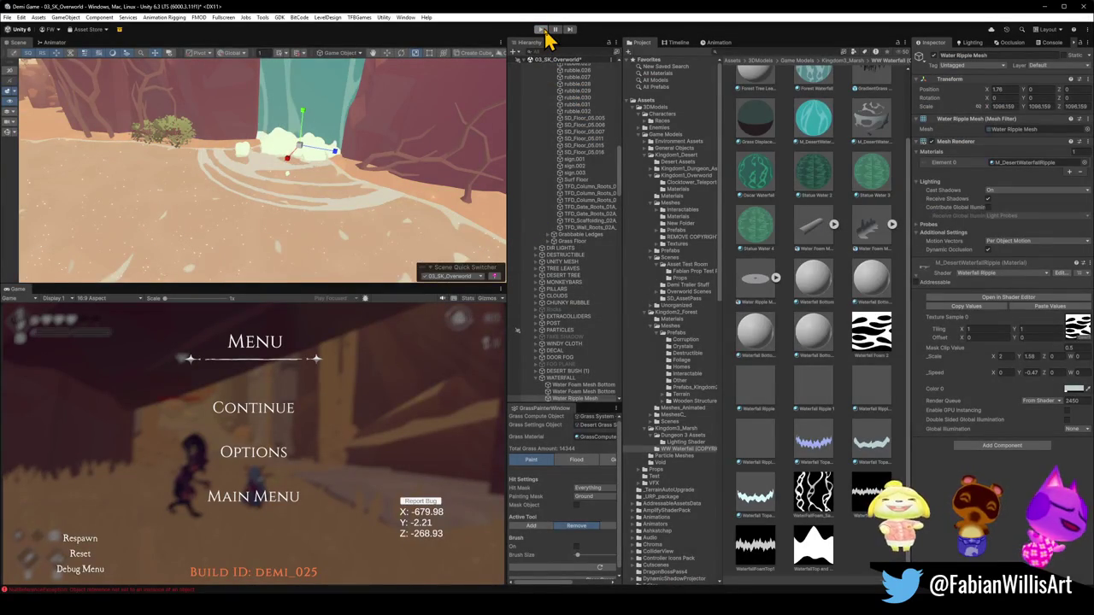
Fly the Scene view through the canyon archway and select the sand rubble piece.
{"action": "left_click", "coordinate": [544, 30]}
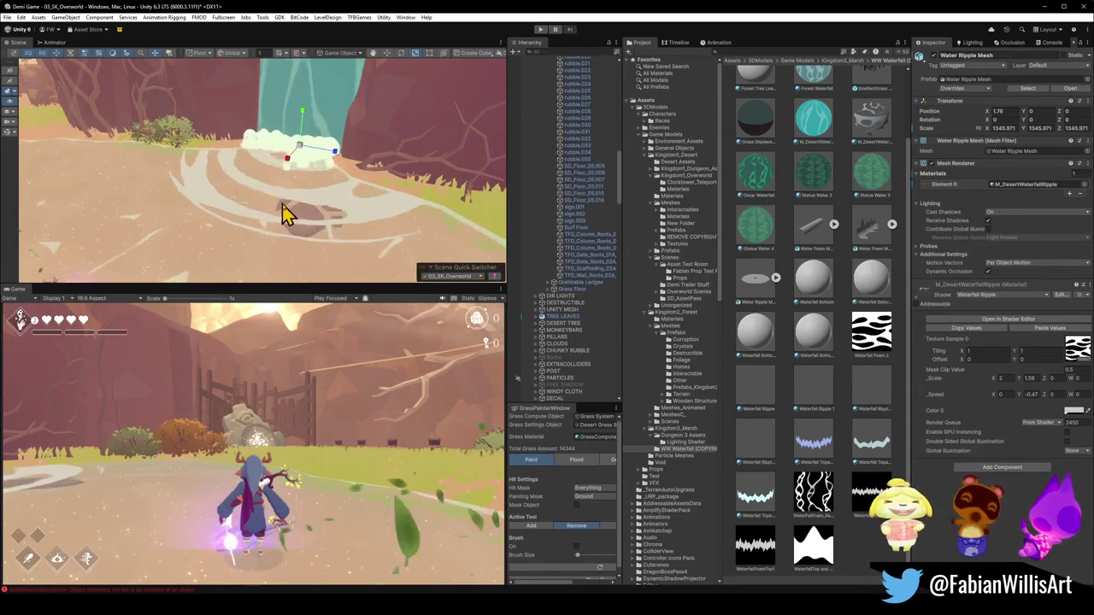
{"action": "mouse_move", "coordinate": [393, 183]}
{"action": "left_mouse_down"}
{"action": "mouse_move", "coordinate": [416, 171]}
{"action": "mouse_move", "coordinate": [244, 151]}
{"action": "mouse_move", "coordinate": [349, 214]}
{"action": "mouse_move", "coordinate": [362, 185]}
{"action": "mouse_move", "coordinate": [262, 151]}
{"action": "mouse_move", "coordinate": [454, 166]}
{"action": "mouse_move", "coordinate": [264, 141]}
{"action": "mouse_move", "coordinate": [220, 151]}
{"action": "mouse_move", "coordinate": [291, 169]}
{"action": "mouse_move", "coordinate": [240, 145]}
{"action": "mouse_move", "coordinate": [171, 153]}
{"action": "mouse_move", "coordinate": [186, 155]}
{"action": "left_mouse_up"}
{"action": "left_click_drag", "start_coordinate": [469, 175], "coordinate": [519, 181]}
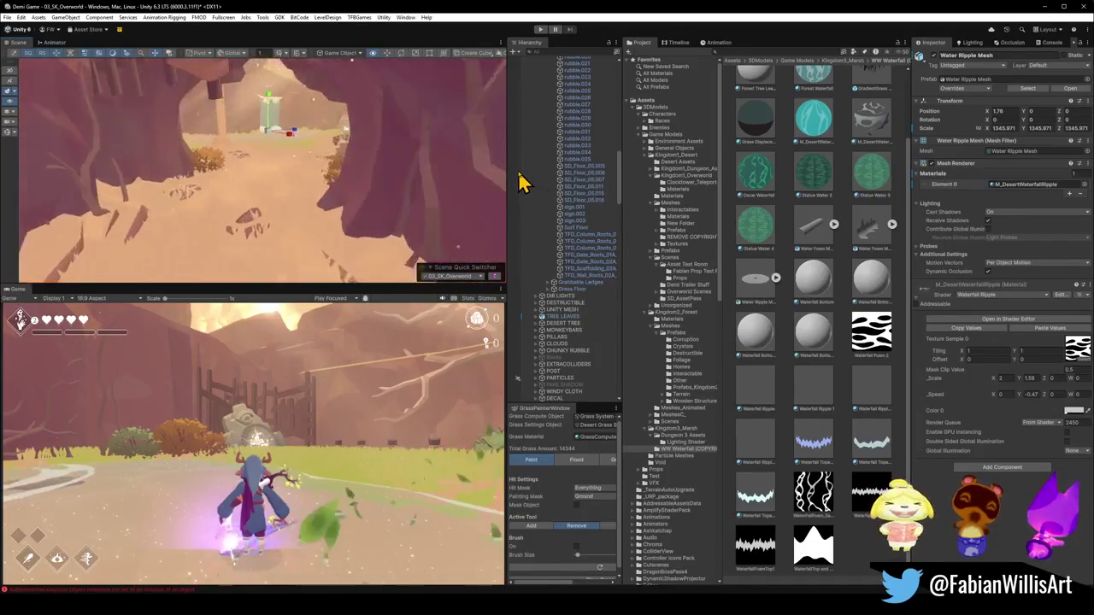
{"action": "left_click_drag", "start_coordinate": [302, 150], "coordinate": [251, 207]}
{"action": "left_click", "coordinate": [266, 209]}
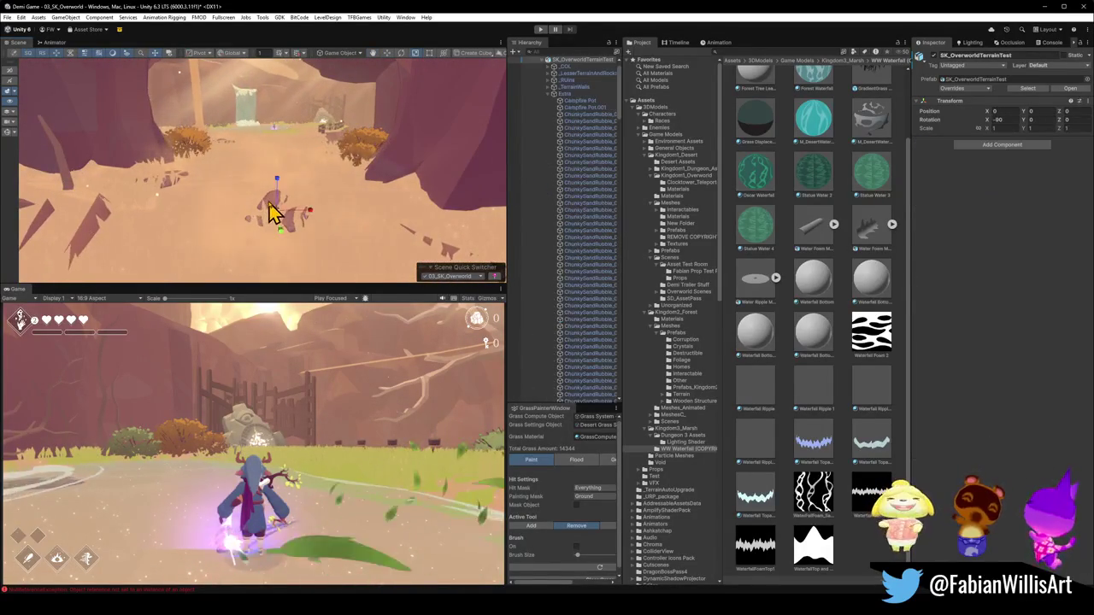
Fly forward through the cave and select Sand Waterfall.011 beside the rock column.
{"action": "left_click_drag", "start_coordinate": [256, 146], "coordinate": [240, 135]}
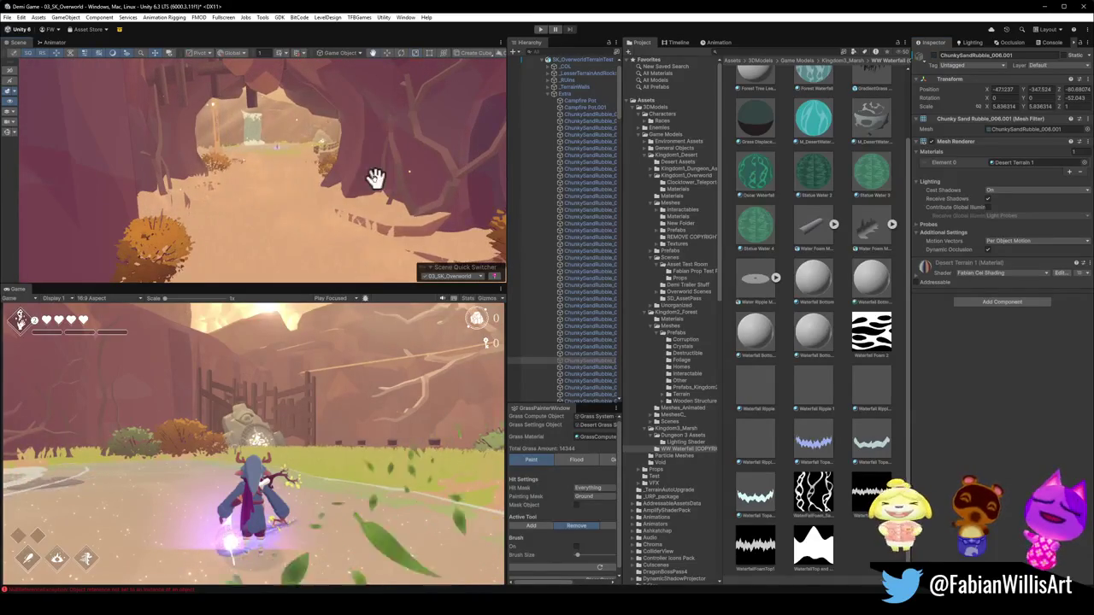
{"action": "key", "text": "w"}
{"action": "mouse_move", "coordinate": [365, 203]}
{"action": "left_mouse_down"}
{"action": "mouse_move", "coordinate": [291, 206]}
{"action": "mouse_move", "coordinate": [336, 212]}
{"action": "left_mouse_up"}
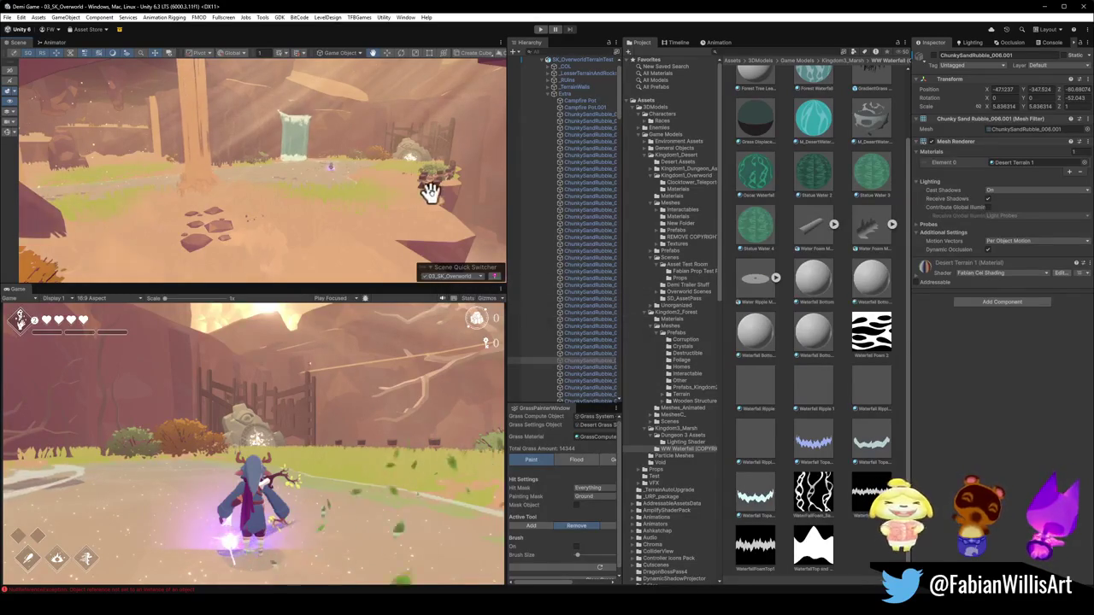
{"action": "mouse_move", "coordinate": [451, 200]}
{"action": "left_mouse_down"}
{"action": "mouse_move", "coordinate": [239, 185]}
{"action": "mouse_move", "coordinate": [407, 210]}
{"action": "mouse_move", "coordinate": [453, 198]}
{"action": "left_mouse_up"}
{"action": "left_click_drag", "start_coordinate": [453, 198], "coordinate": [305, 180]}
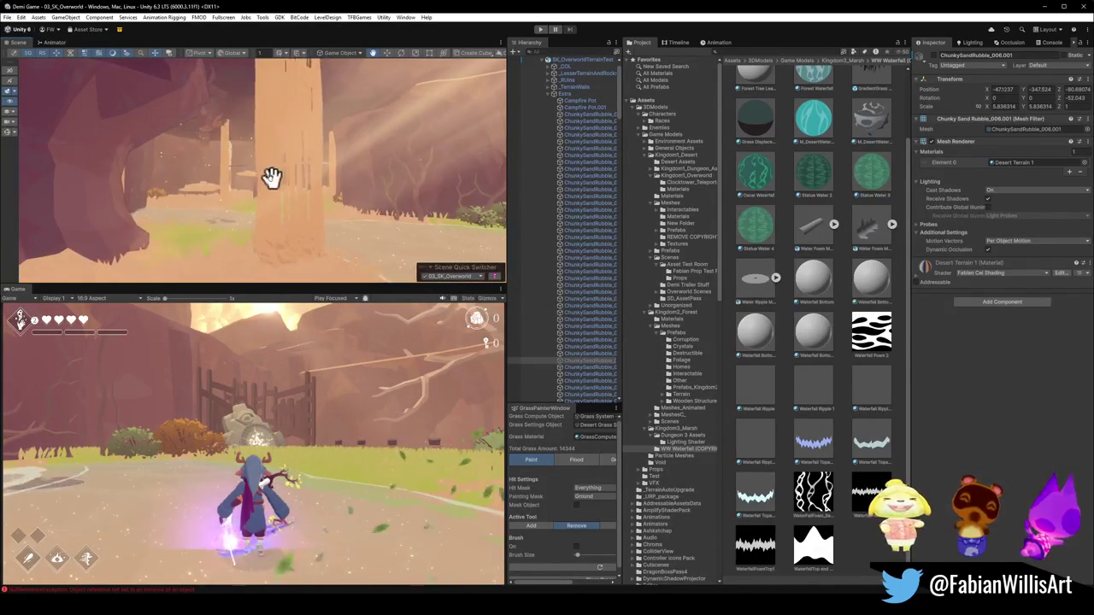
{"action": "left_click", "coordinate": [272, 190]}
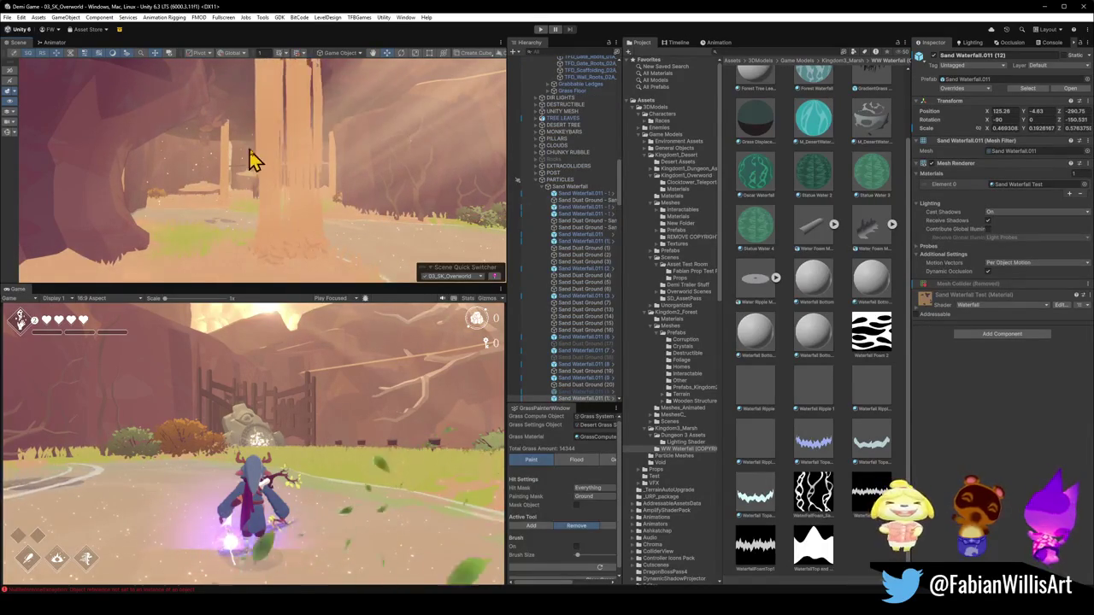
Select the Sand Waterfall group and several Sand Dust Ground emitters to inspect them.
{"action": "left_click_drag", "start_coordinate": [346, 158], "coordinate": [295, 162]}
{"action": "left_click", "coordinate": [354, 182]}
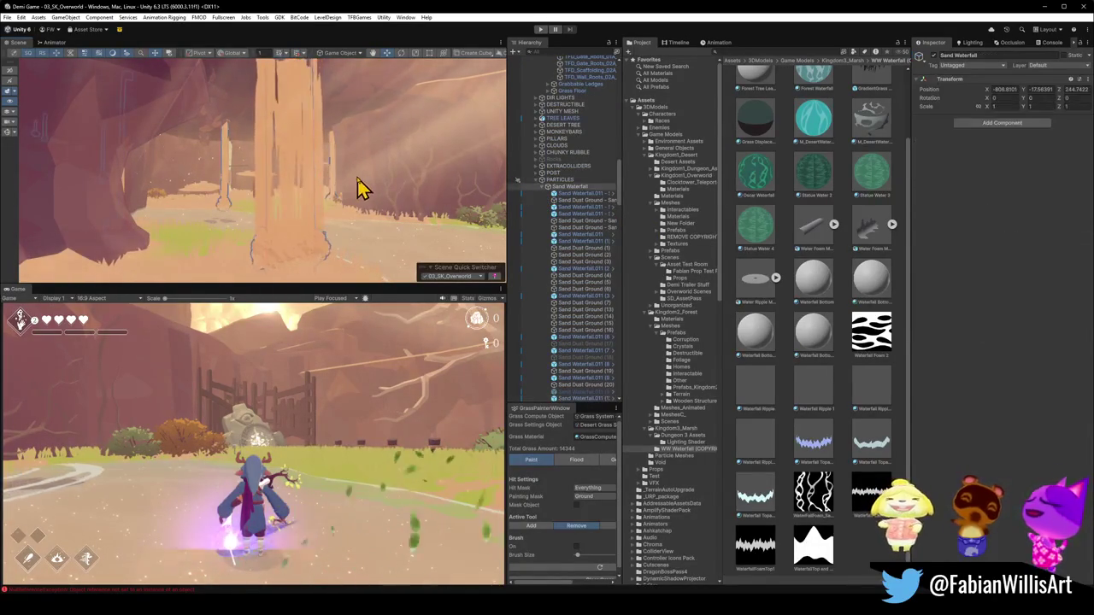
{"action": "left_click", "coordinate": [367, 182]}
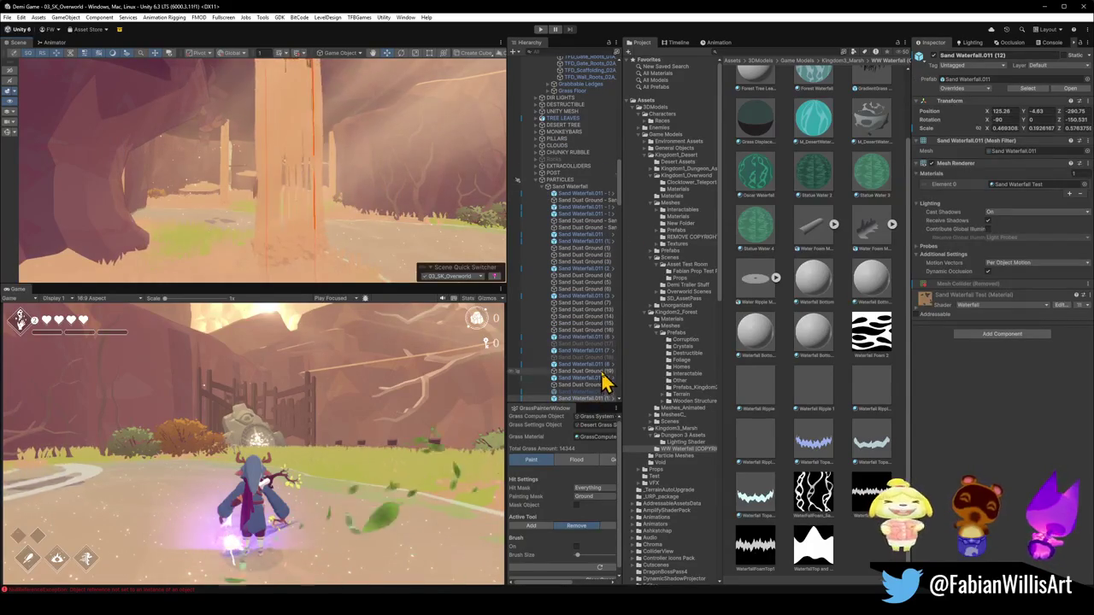
{"action": "scroll", "coordinate": [603, 384], "scroll_direction": "down", "scroll_amount": 3}
{"action": "left_click", "coordinate": [587, 355], "text": "ctrl"}
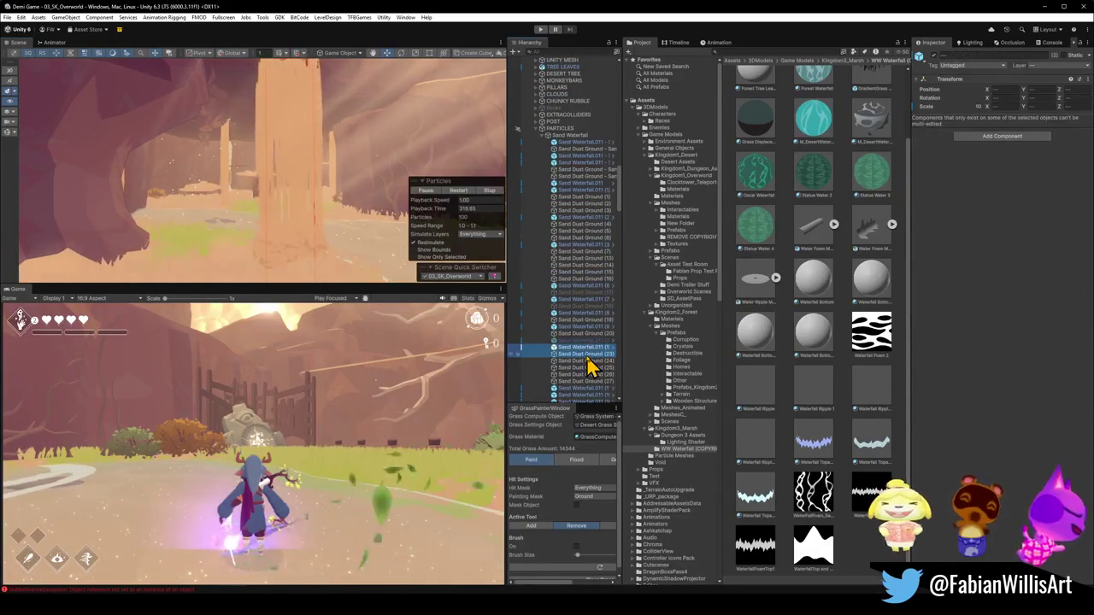
{"action": "left_click", "coordinate": [586, 362], "text": "ctrl"}
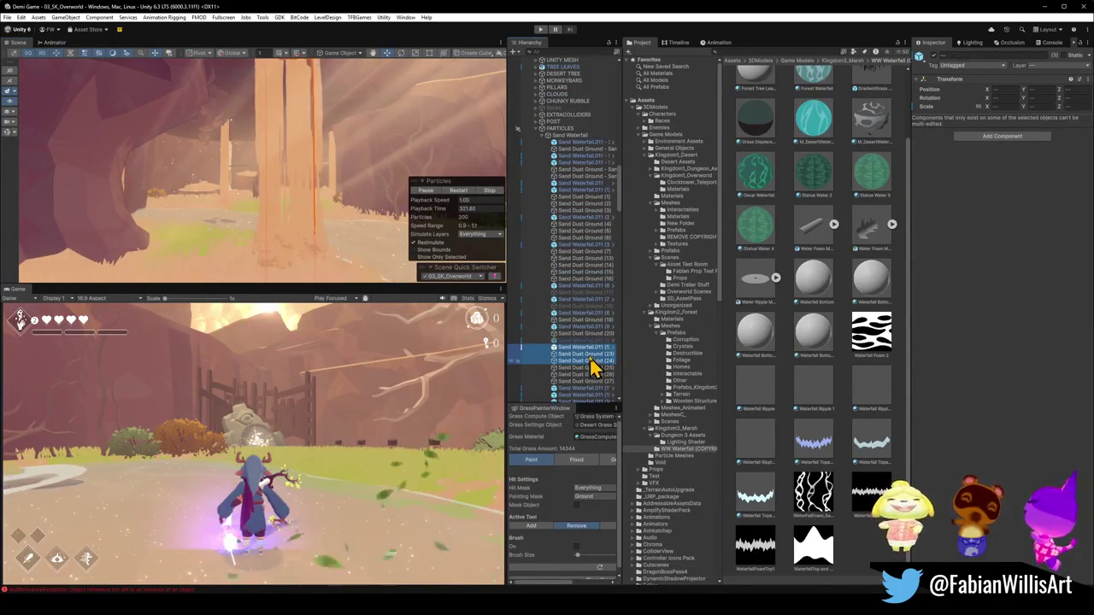
{"action": "left_click", "coordinate": [291, 262]}
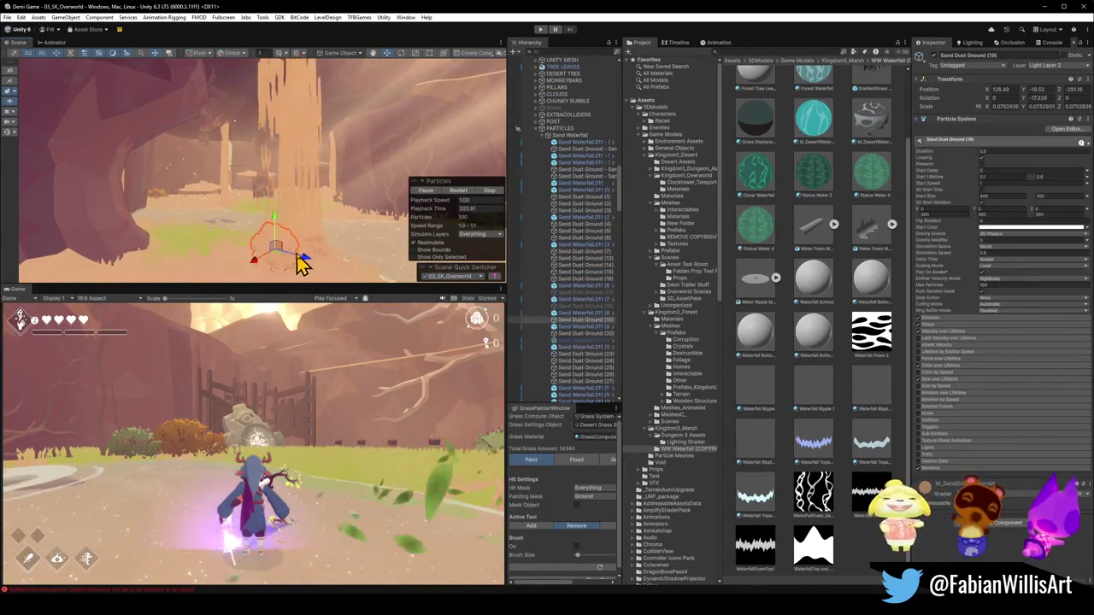
{"action": "left_click", "coordinate": [312, 251], "text": "shift"}
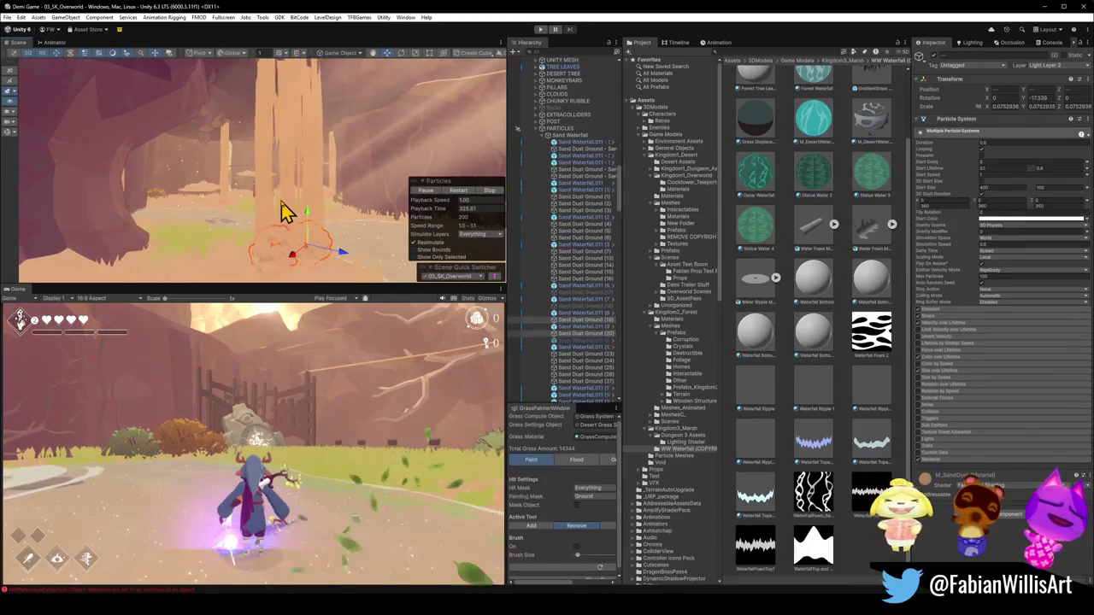
{"action": "left_click", "coordinate": [298, 225], "text": "shift"}
Orbit toward the sand dust and select the Falling Sand group.
{"action": "mouse_move", "coordinate": [318, 233]}
{"action": "left_mouse_down"}
{"action": "mouse_move", "coordinate": [293, 151]}
{"action": "mouse_move", "coordinate": [261, 208]}
{"action": "mouse_move", "coordinate": [180, 215]}
{"action": "mouse_move", "coordinate": [247, 217]}
{"action": "mouse_move", "coordinate": [239, 232]}
{"action": "mouse_move", "coordinate": [188, 240]}
{"action": "mouse_move", "coordinate": [318, 253]}
{"action": "mouse_move", "coordinate": [288, 234]}
{"action": "mouse_move", "coordinate": [378, 245]}
{"action": "mouse_move", "coordinate": [364, 246]}
{"action": "left_mouse_up"}
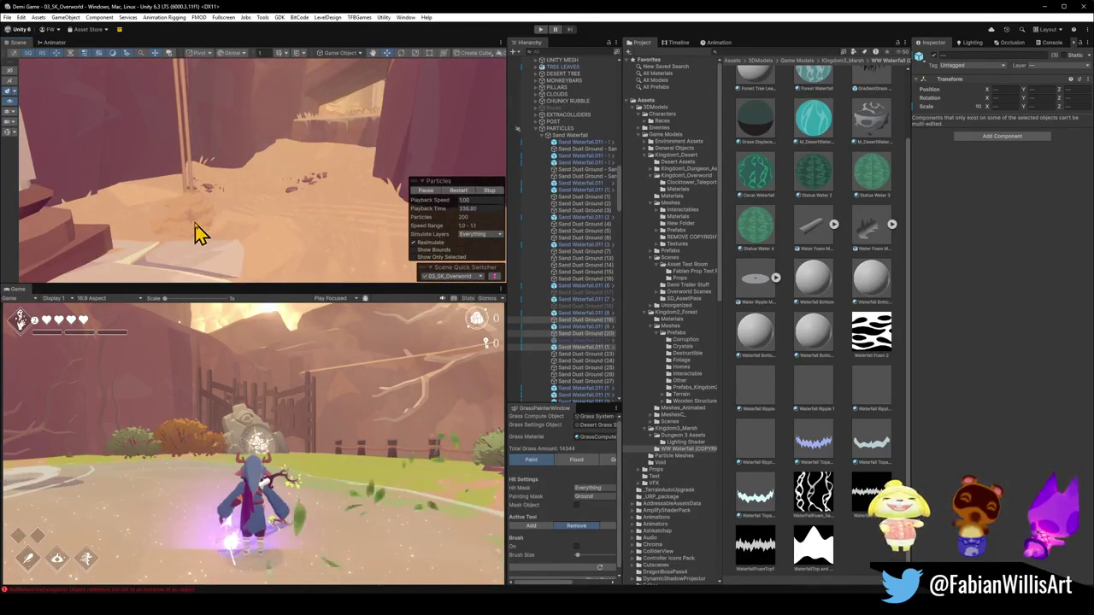
{"action": "left_click_drag", "start_coordinate": [193, 224], "coordinate": [197, 239]}
{"action": "left_click", "coordinate": [197, 241]}
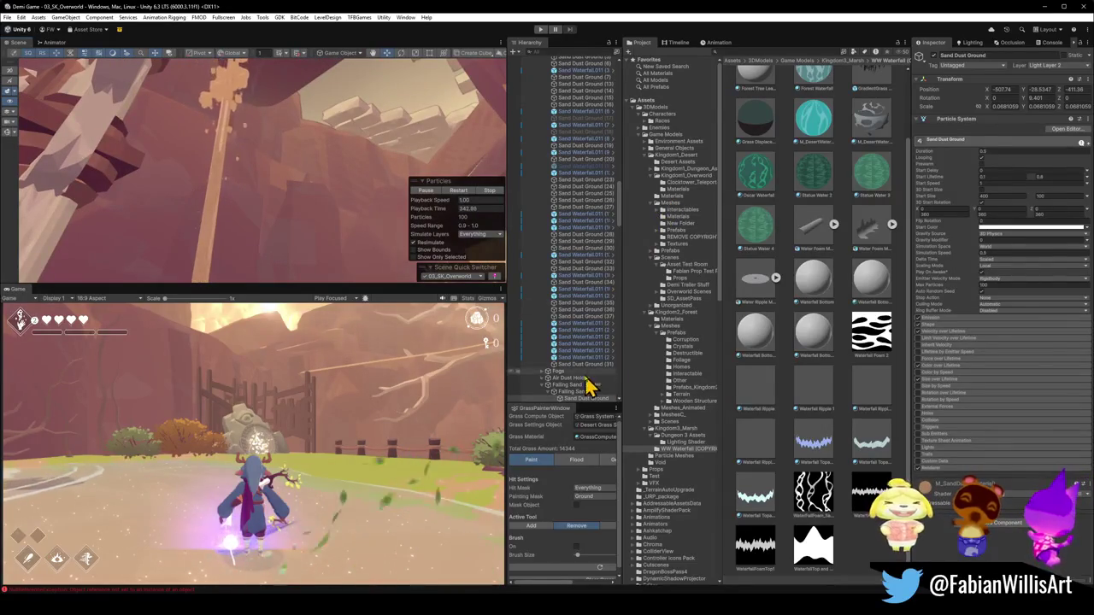
{"action": "left_click", "coordinate": [573, 391]}
{"action": "mouse_move", "coordinate": [361, 222]}
{"action": "left_mouse_down"}
{"action": "mouse_move", "coordinate": [306, 211]}
{"action": "mouse_move", "coordinate": [405, 223]}
{"action": "mouse_move", "coordinate": [345, 111]}
{"action": "mouse_move", "coordinate": [288, 245]}
{"action": "mouse_move", "coordinate": [319, 249]}
{"action": "mouse_move", "coordinate": [334, 193]}
{"action": "mouse_move", "coordinate": [310, 188]}
{"action": "mouse_move", "coordinate": [399, 208]}
{"action": "mouse_move", "coordinate": [318, 202]}
{"action": "left_mouse_up"}
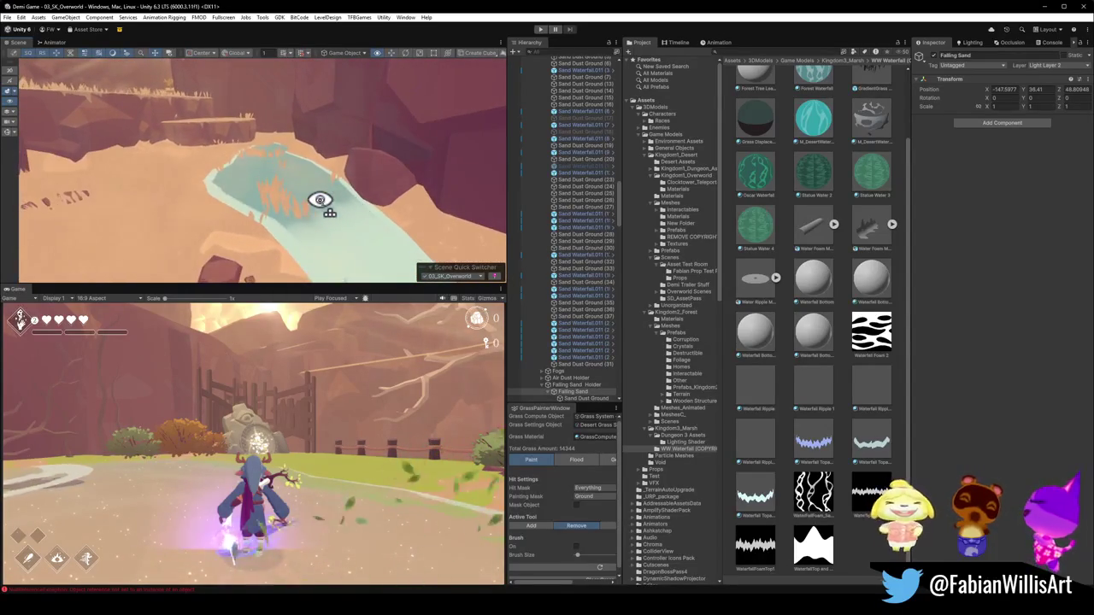
Duplicate Falling Sand, frame the copy, and drag it up the cave wall.
{"action": "key", "text": "ctrl+d"}
{"action": "key", "text": "f"}
{"action": "mouse_move", "coordinate": [288, 175]}
{"action": "left_mouse_down"}
{"action": "mouse_move", "coordinate": [307, 53]}
{"action": "mouse_move", "coordinate": [306, 120]}
{"action": "left_mouse_up"}
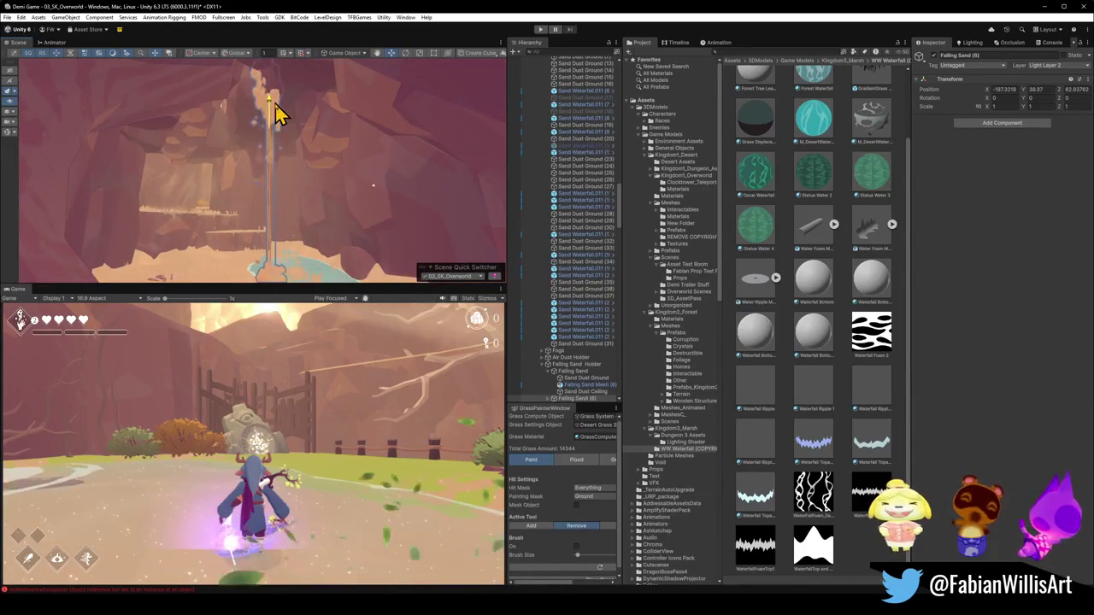
{"action": "mouse_move", "coordinate": [273, 120]}
{"action": "left_mouse_down"}
{"action": "mouse_move", "coordinate": [293, 152]}
{"action": "mouse_move", "coordinate": [308, 118]}
{"action": "mouse_move", "coordinate": [252, 130]}
{"action": "mouse_move", "coordinate": [305, 90]}
{"action": "mouse_move", "coordinate": [296, 53]}
{"action": "mouse_move", "coordinate": [325, 144]}
{"action": "mouse_move", "coordinate": [307, 127]}
{"action": "mouse_move", "coordinate": [279, 144]}
{"action": "mouse_move", "coordinate": [276, 164]}
{"action": "left_mouse_up"}
{"action": "mouse_move", "coordinate": [345, 187]}
{"action": "left_mouse_down"}
{"action": "mouse_move", "coordinate": [327, 162]}
{"action": "mouse_move", "coordinate": [407, 126]}
{"action": "mouse_move", "coordinate": [329, 127]}
{"action": "mouse_move", "coordinate": [325, 110]}
{"action": "mouse_move", "coordinate": [359, 99]}
{"action": "mouse_move", "coordinate": [440, 105]}
{"action": "mouse_move", "coordinate": [435, 91]}
{"action": "mouse_move", "coordinate": [434, 103]}
{"action": "mouse_move", "coordinate": [350, 115]}
{"action": "mouse_move", "coordinate": [355, 124]}
{"action": "mouse_move", "coordinate": [326, 121]}
{"action": "mouse_move", "coordinate": [262, 159]}
{"action": "mouse_move", "coordinate": [257, 190]}
{"action": "mouse_move", "coordinate": [277, 221]}
{"action": "mouse_move", "coordinate": [269, 230]}
{"action": "mouse_move", "coordinate": [247, 210]}
{"action": "mouse_move", "coordinate": [274, 182]}
{"action": "mouse_move", "coordinate": [203, 166]}
{"action": "mouse_move", "coordinate": [117, 176]}
{"action": "mouse_move", "coordinate": [68, 159]}
{"action": "mouse_move", "coordinate": [66, 188]}
{"action": "mouse_move", "coordinate": [75, 176]}
{"action": "mouse_move", "coordinate": [167, 177]}
{"action": "mouse_move", "coordinate": [140, 217]}
{"action": "mouse_move", "coordinate": [165, 229]}
{"action": "mouse_move", "coordinate": [241, 154]}
{"action": "left_mouse_up"}
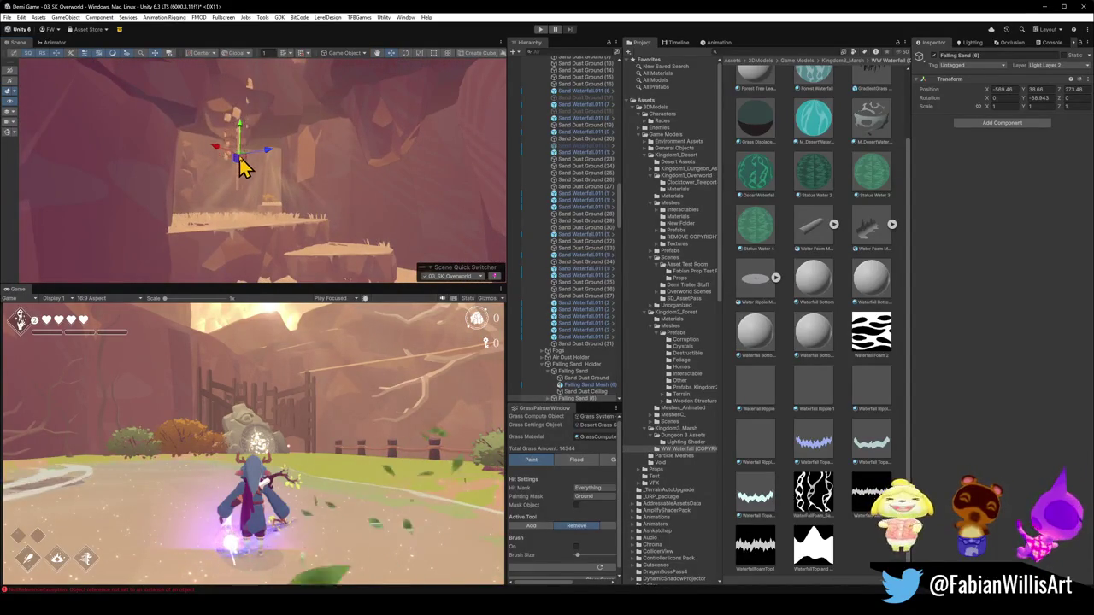
Shift the Falling Sand copies up and sideways, placing Falling Sand (9) near X -571.73, Z 266.56.
{"action": "mouse_move", "coordinate": [260, 167]}
{"action": "left_mouse_down"}
{"action": "mouse_move", "coordinate": [251, 78]}
{"action": "mouse_move", "coordinate": [222, 65]}
{"action": "mouse_move", "coordinate": [211, 110]}
{"action": "mouse_move", "coordinate": [276, 146]}
{"action": "mouse_move", "coordinate": [233, 137]}
{"action": "left_mouse_up"}
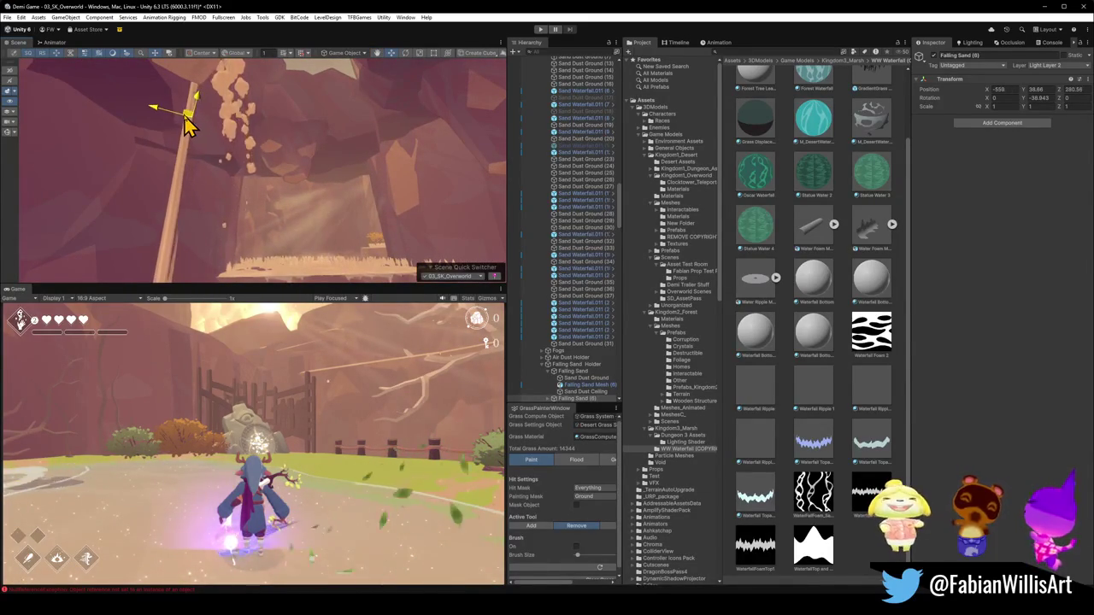
{"action": "mouse_move", "coordinate": [295, 147]}
{"action": "left_mouse_down"}
{"action": "mouse_move", "coordinate": [282, 142]}
{"action": "mouse_move", "coordinate": [276, 110]}
{"action": "mouse_move", "coordinate": [294, 141]}
{"action": "left_mouse_up"}
{"action": "left_click_drag", "start_coordinate": [234, 118], "coordinate": [219, 101]}
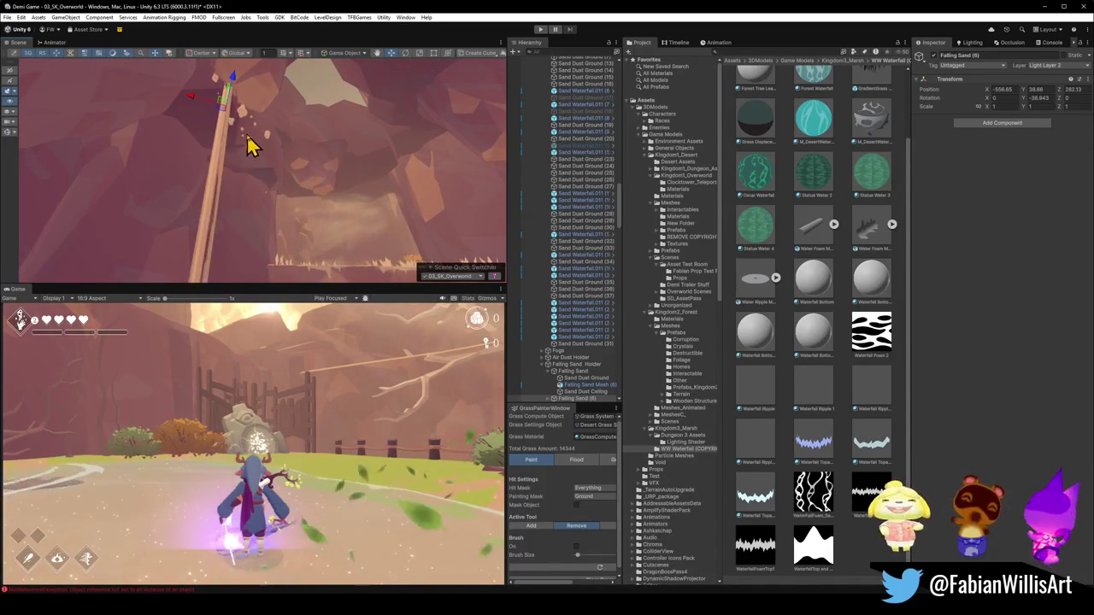
{"action": "mouse_move", "coordinate": [253, 139]}
{"action": "left_mouse_down"}
{"action": "mouse_move", "coordinate": [268, 186]}
{"action": "mouse_move", "coordinate": [293, 196]}
{"action": "mouse_move", "coordinate": [337, 163]}
{"action": "mouse_move", "coordinate": [321, 132]}
{"action": "left_mouse_up"}
{"action": "left_click_drag", "start_coordinate": [245, 140], "coordinate": [240, 137]}
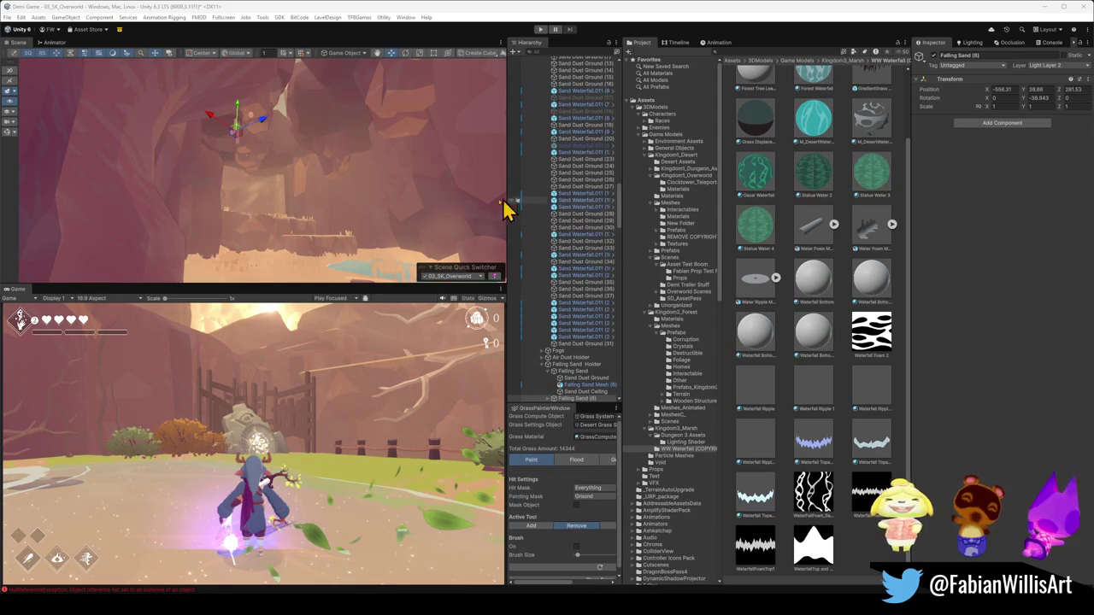
{"action": "mouse_move", "coordinate": [306, 194]}
{"action": "left_mouse_down"}
{"action": "mouse_move", "coordinate": [300, 178]}
{"action": "mouse_move", "coordinate": [283, 208]}
{"action": "mouse_move", "coordinate": [301, 181]}
{"action": "mouse_move", "coordinate": [303, 141]}
{"action": "mouse_move", "coordinate": [264, 168]}
{"action": "mouse_move", "coordinate": [248, 141]}
{"action": "left_mouse_up"}
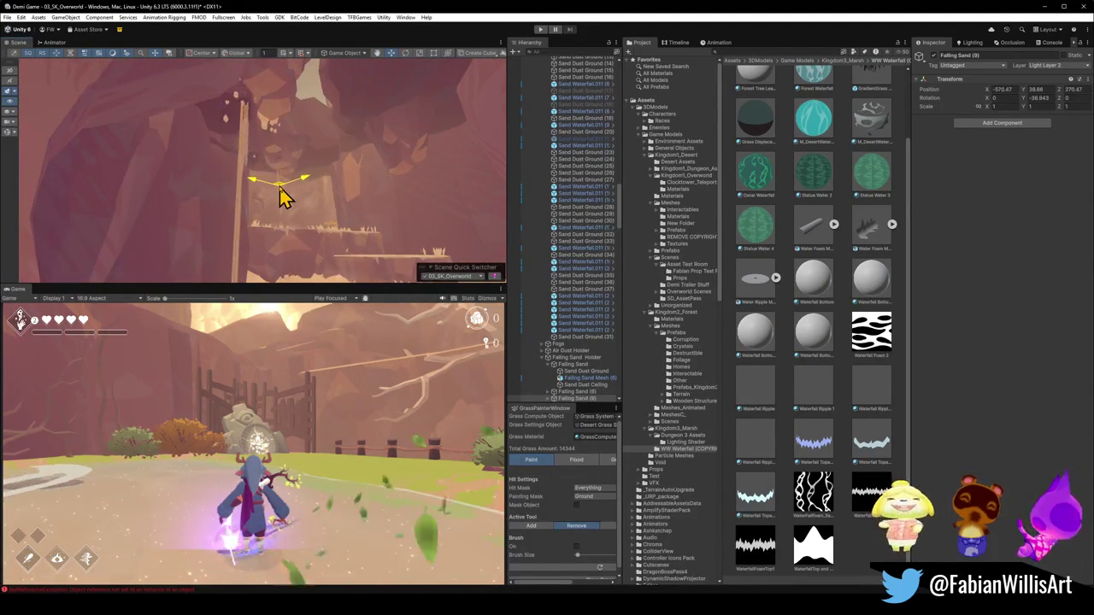
{"action": "mouse_move", "coordinate": [285, 195]}
{"action": "left_mouse_down"}
{"action": "mouse_move", "coordinate": [317, 212]}
{"action": "mouse_move", "coordinate": [271, 225]}
{"action": "left_mouse_up"}
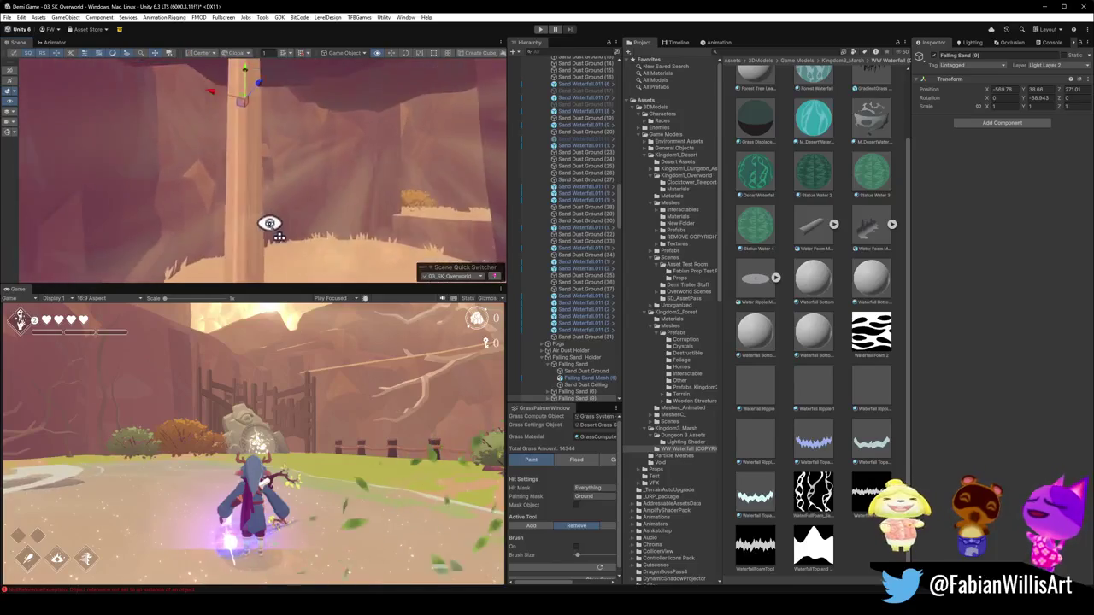
{"action": "left_click_drag", "start_coordinate": [266, 165], "coordinate": [259, 150]}
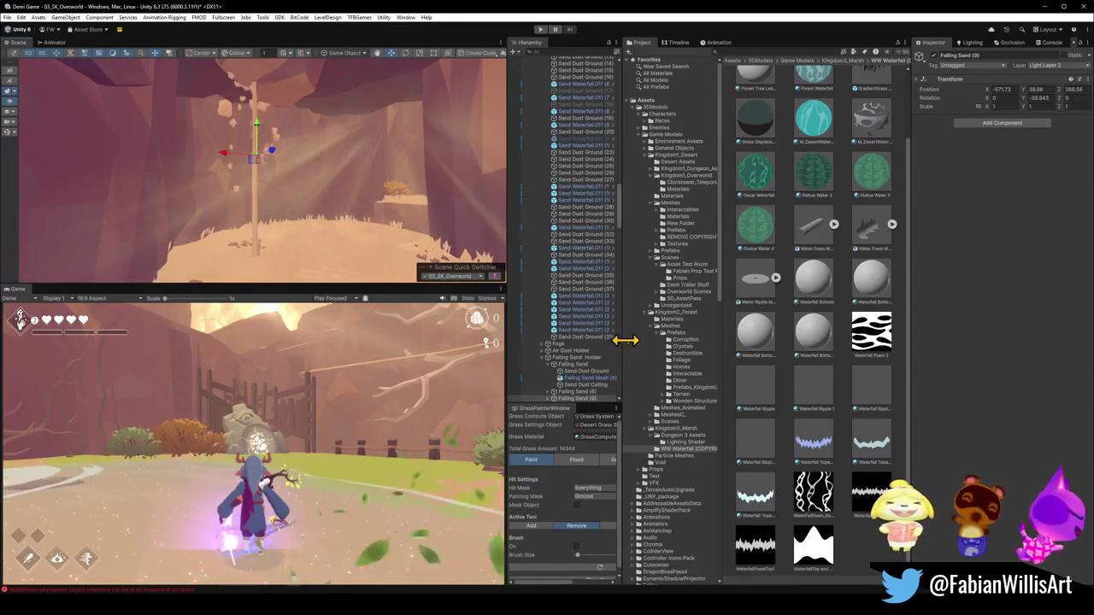
{"action": "scroll", "coordinate": [577, 385], "scroll_direction": "down", "scroll_amount": 5}
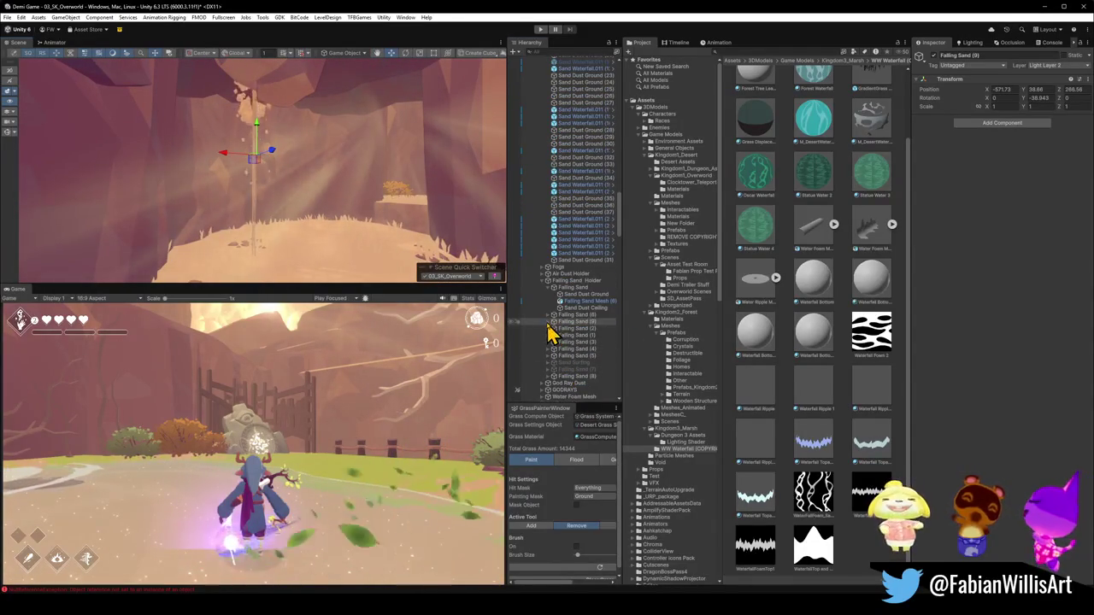
Lower the Sand Dust Ground particles inside Falling Sand (9) slightly.
{"action": "left_click", "coordinate": [548, 322]}
{"action": "left_click", "coordinate": [588, 342]}
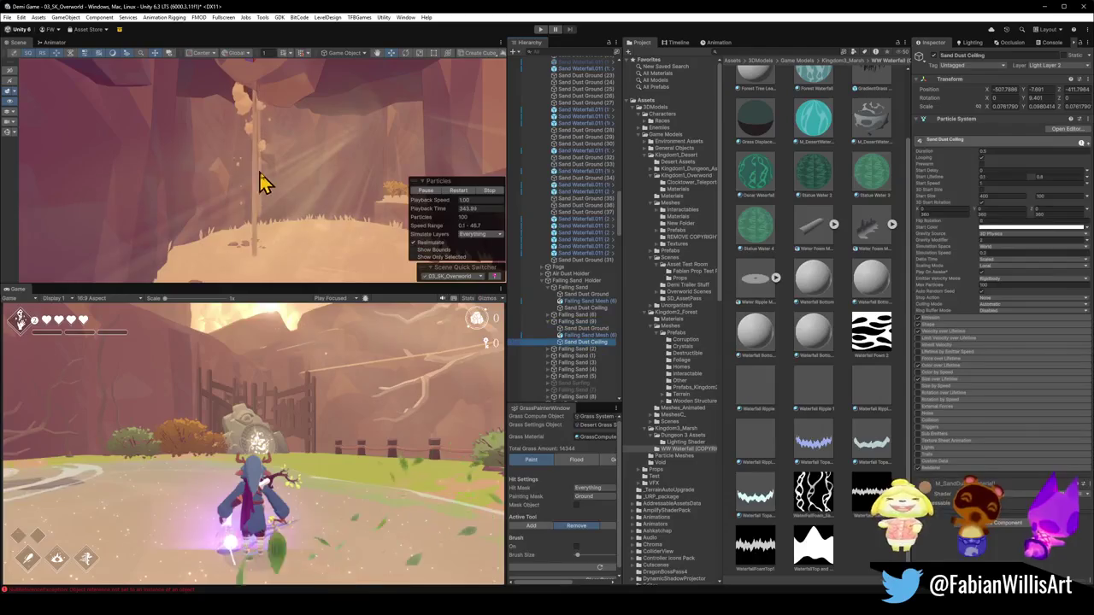
{"action": "mouse_move", "coordinate": [282, 188]}
{"action": "left_mouse_down"}
{"action": "mouse_move", "coordinate": [282, 153]}
{"action": "mouse_move", "coordinate": [386, 226]}
{"action": "left_mouse_up"}
{"action": "left_click", "coordinate": [608, 335]}
{"action": "left_click", "coordinate": [598, 328]}
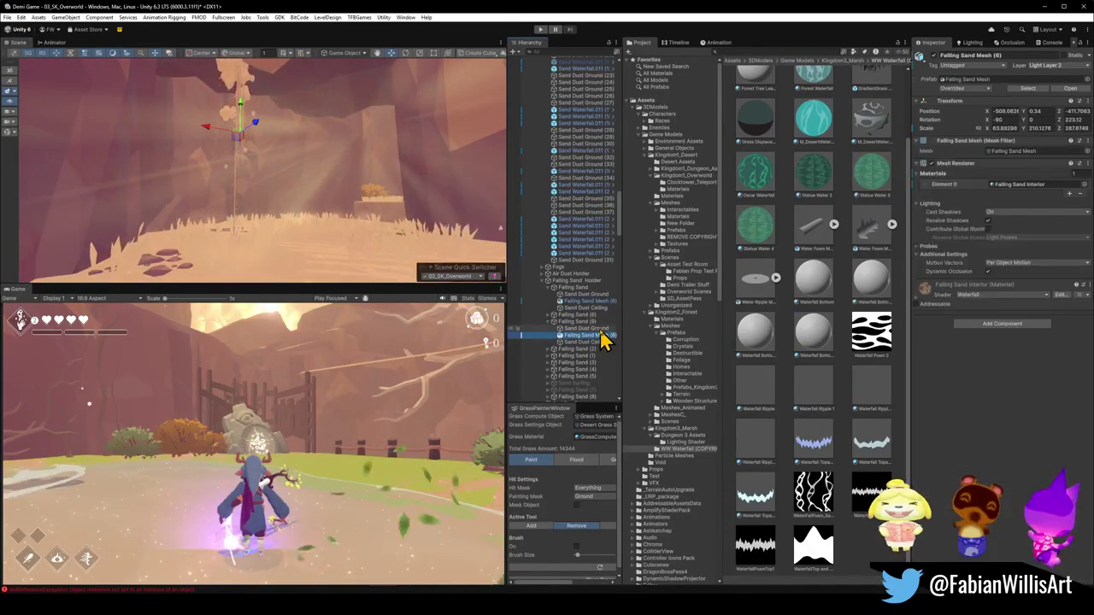
{"action": "key", "text": "f"}
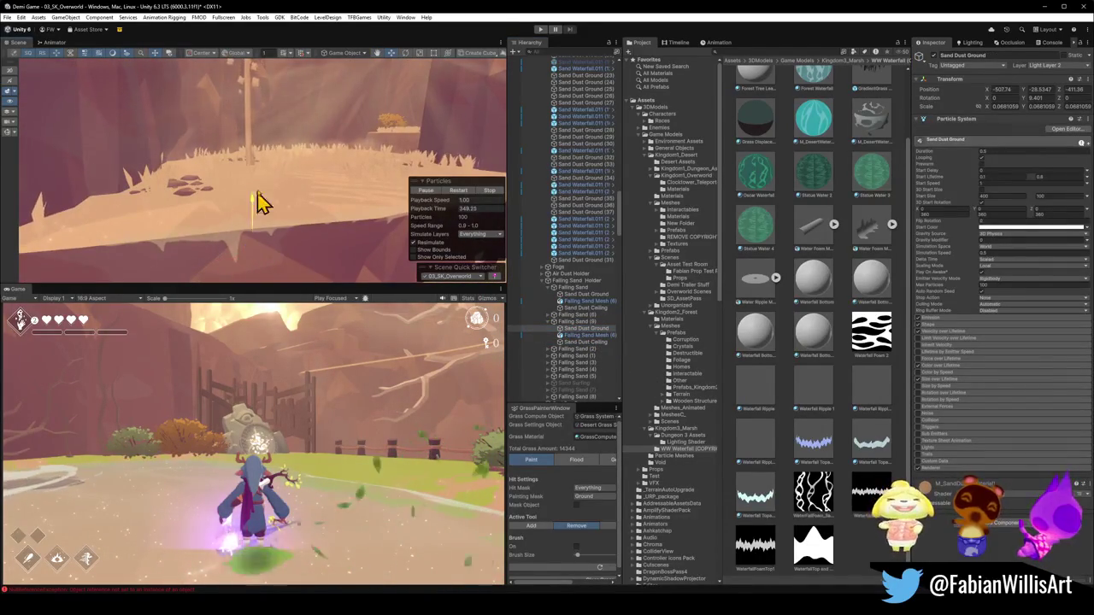
{"action": "left_click_drag", "start_coordinate": [275, 141], "coordinate": [318, 124]}
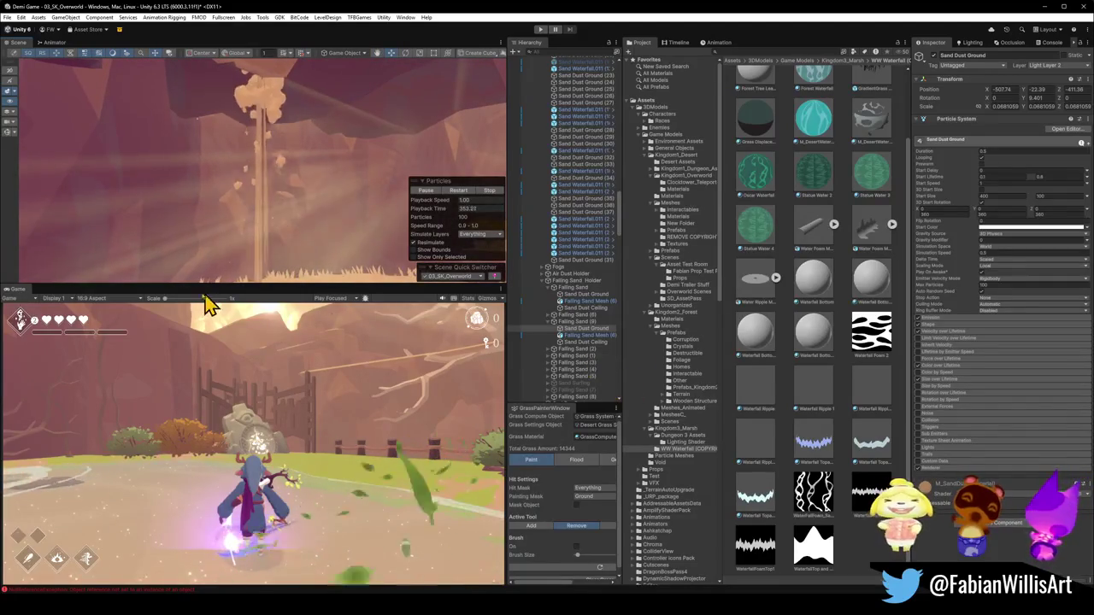
Duplicate Falling Sand (9) and move the copy right to about X -583.09, Z 275.78.
{"action": "left_click", "coordinate": [317, 211]}
{"action": "mouse_move", "coordinate": [317, 210]}
{"action": "left_mouse_down"}
{"action": "mouse_move", "coordinate": [300, 234]}
{"action": "mouse_move", "coordinate": [269, 226]}
{"action": "mouse_move", "coordinate": [293, 245]}
{"action": "mouse_move", "coordinate": [331, 244]}
{"action": "left_mouse_up"}
{"action": "key", "text": "ctrl+d"}
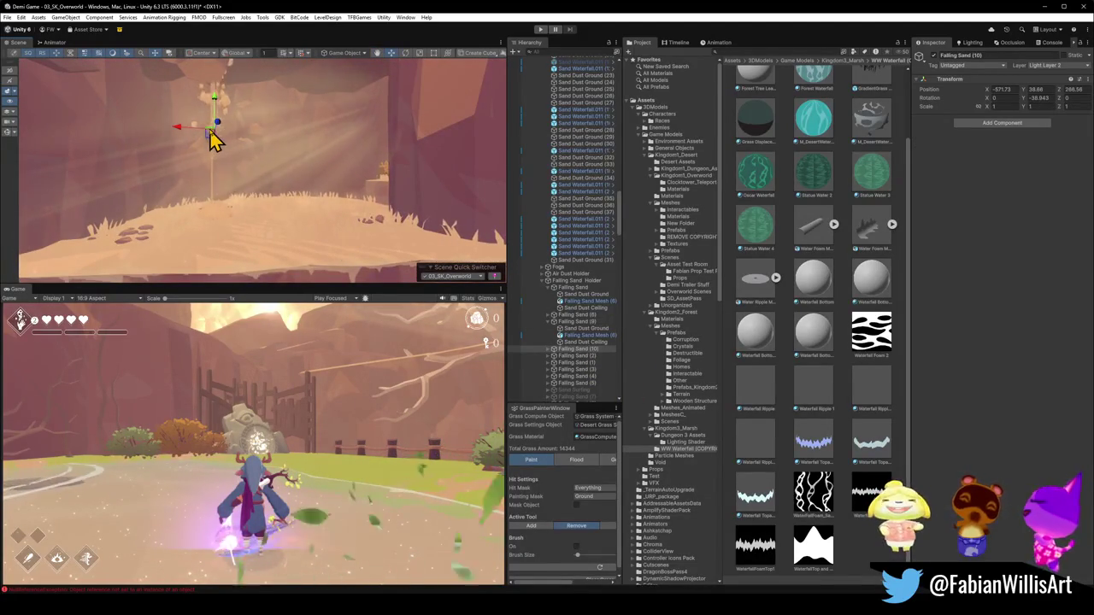
{"action": "mouse_move", "coordinate": [340, 127]}
{"action": "left_mouse_down"}
{"action": "mouse_move", "coordinate": [395, 109]}
{"action": "mouse_move", "coordinate": [356, 122]}
{"action": "left_mouse_up"}
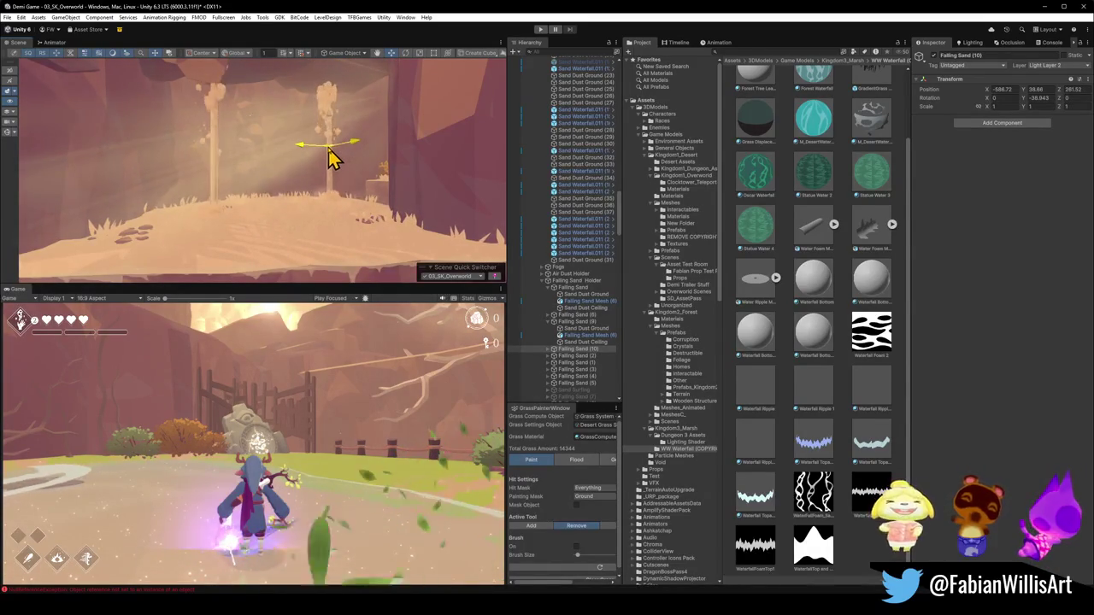
{"action": "mouse_move", "coordinate": [370, 122]}
{"action": "left_mouse_down"}
{"action": "mouse_move", "coordinate": [418, 104]}
{"action": "mouse_move", "coordinate": [447, 113]}
{"action": "left_mouse_up"}
{"action": "mouse_move", "coordinate": [379, 166]}
{"action": "left_mouse_down"}
{"action": "mouse_move", "coordinate": [415, 108]}
{"action": "mouse_move", "coordinate": [425, 148]}
{"action": "mouse_move", "coordinate": [330, 159]}
{"action": "mouse_move", "coordinate": [353, 191]}
{"action": "mouse_move", "coordinate": [206, 164]}
{"action": "mouse_move", "coordinate": [349, 178]}
{"action": "mouse_move", "coordinate": [390, 166]}
{"action": "mouse_move", "coordinate": [357, 163]}
{"action": "mouse_move", "coordinate": [322, 142]}
{"action": "mouse_move", "coordinate": [338, 154]}
{"action": "mouse_move", "coordinate": [300, 117]}
{"action": "left_mouse_up"}
{"action": "left_click", "coordinate": [301, 105]}
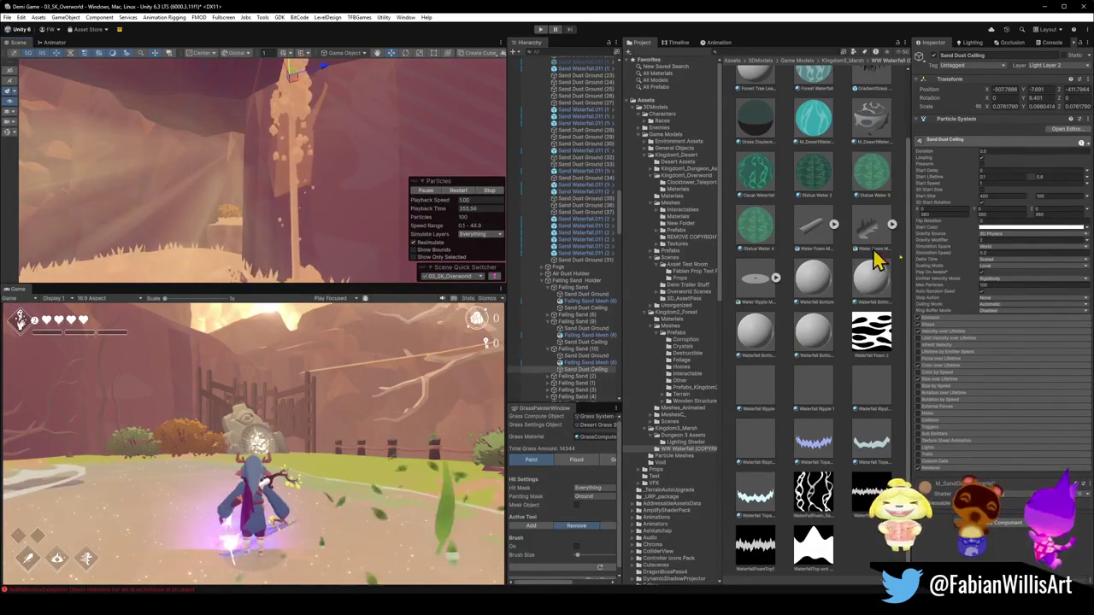
Select all Sand Dust Ceiling emitters and set their Max Particles to 20.
{"action": "left_click", "coordinate": [987, 285]}
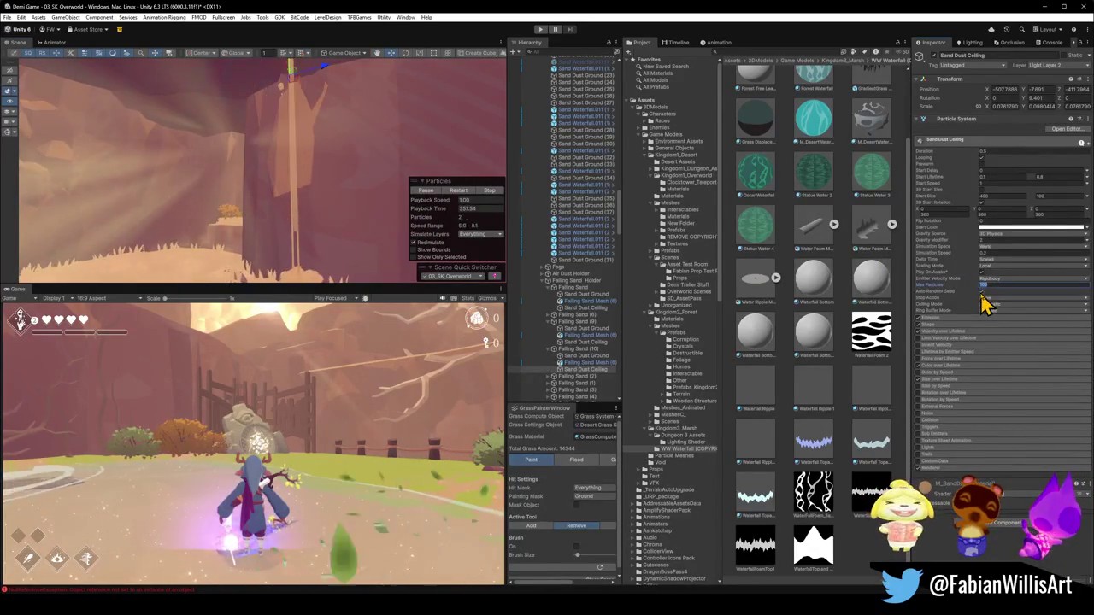
{"action": "left_click_drag", "start_coordinate": [349, 140], "coordinate": [350, 147]}
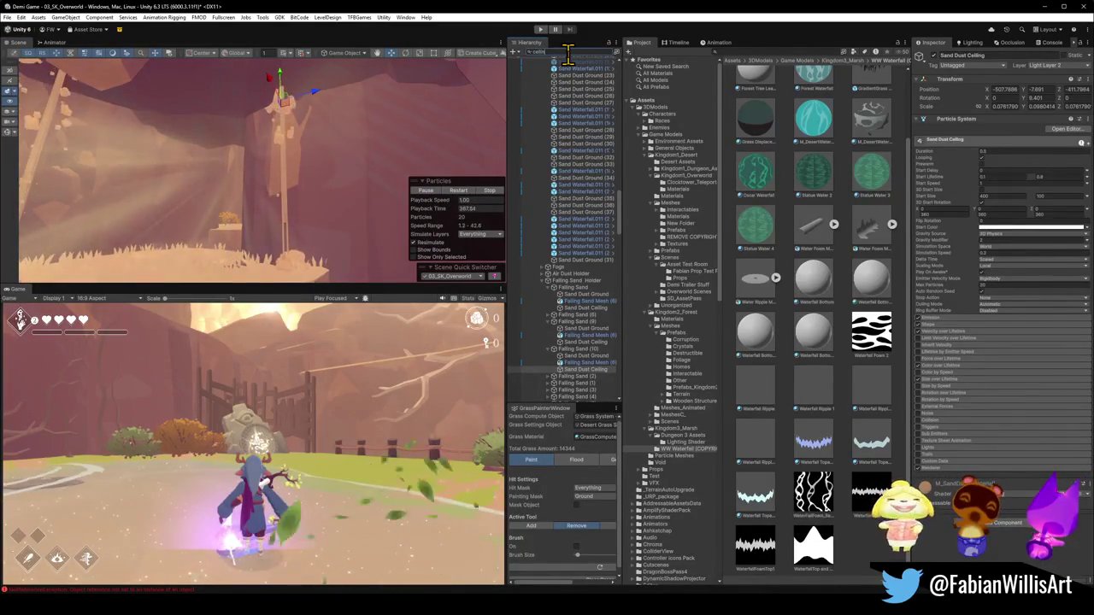
{"action": "type", "text": "g"}
{"action": "left_click", "coordinate": [560, 121]}
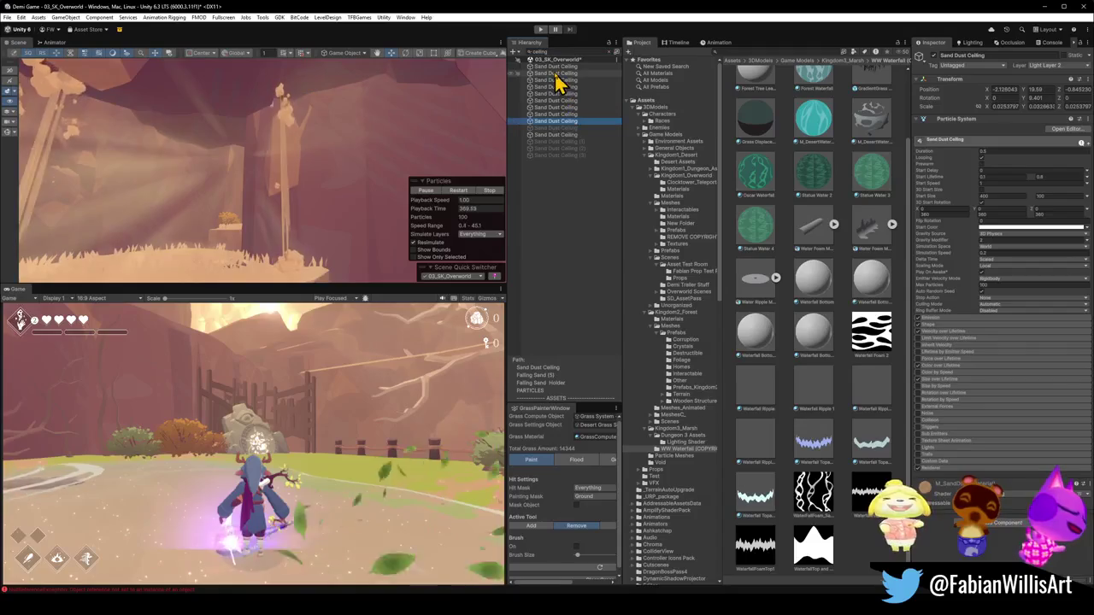
{"action": "left_click", "coordinate": [558, 69], "text": "shift"}
{"action": "left_click", "coordinate": [569, 134], "text": "ctrl"}
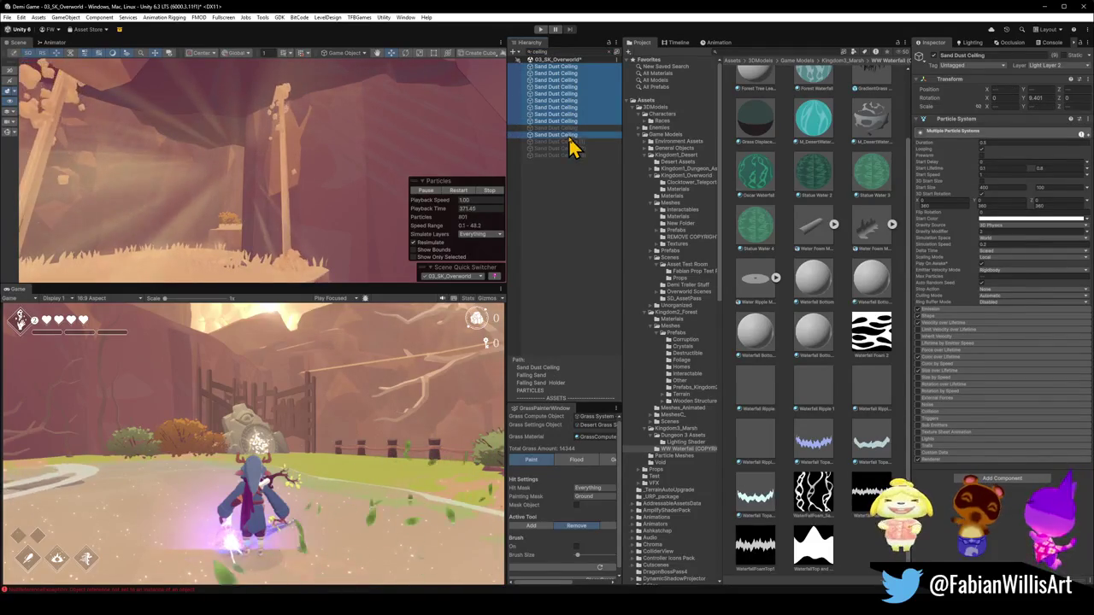
{"action": "left_click", "coordinate": [990, 276]}
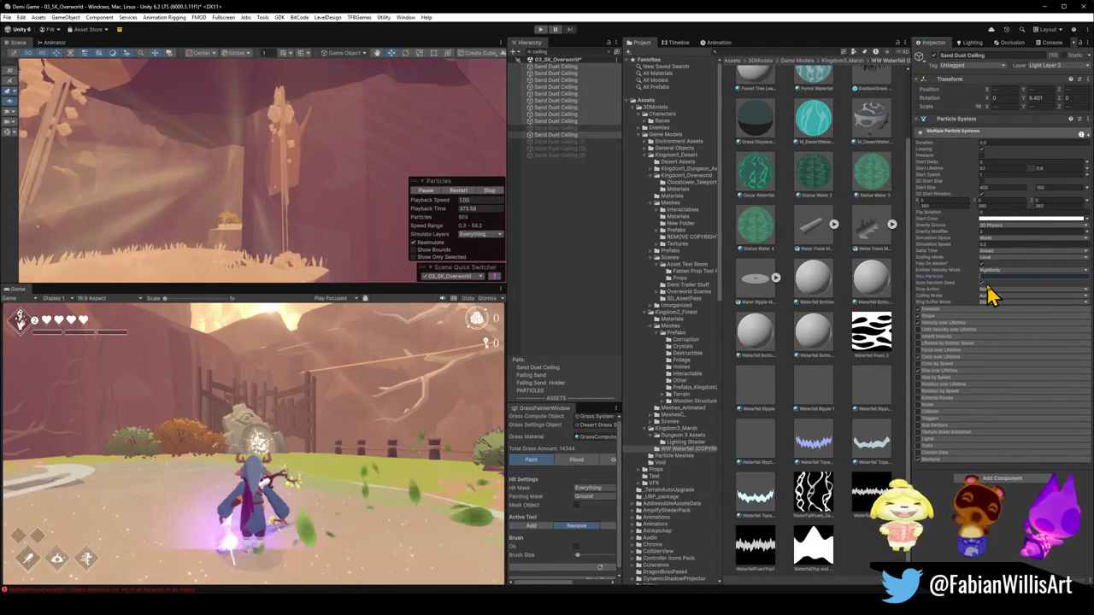
{"action": "mouse_move", "coordinate": [325, 149]}
{"action": "left_mouse_down"}
{"action": "mouse_move", "coordinate": [305, 139]}
{"action": "mouse_move", "coordinate": [313, 152]}
{"action": "mouse_move", "coordinate": [313, 120]}
{"action": "mouse_move", "coordinate": [312, 141]}
{"action": "left_mouse_up"}
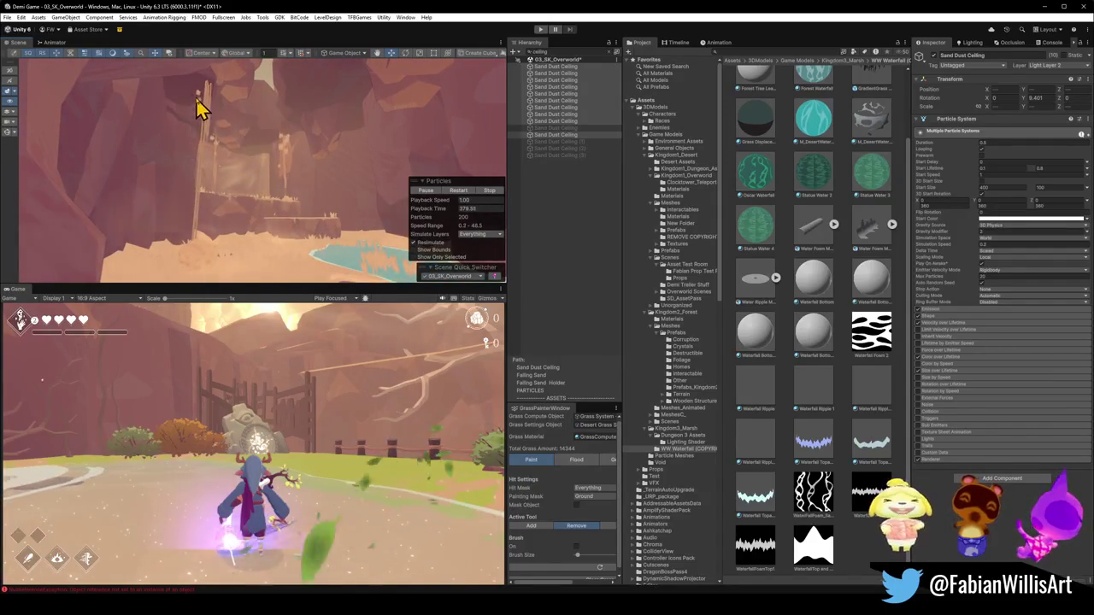
Frame a ceiling emitter, then pick the Sand Dust Ground emitter beside the pool.
{"action": "left_click", "coordinate": [554, 122]}
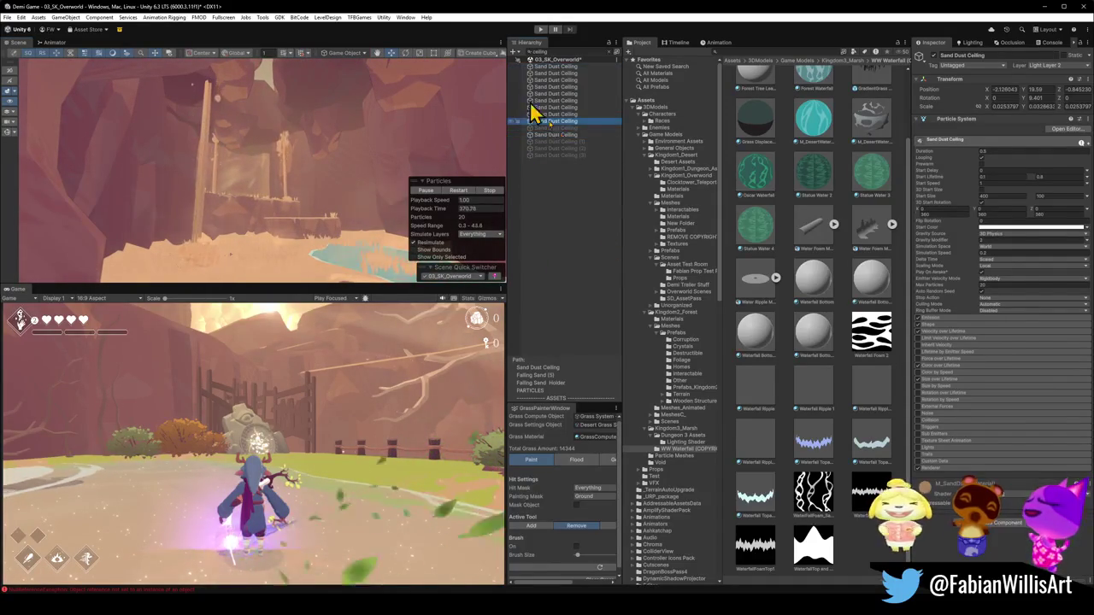
{"action": "key", "text": "f"}
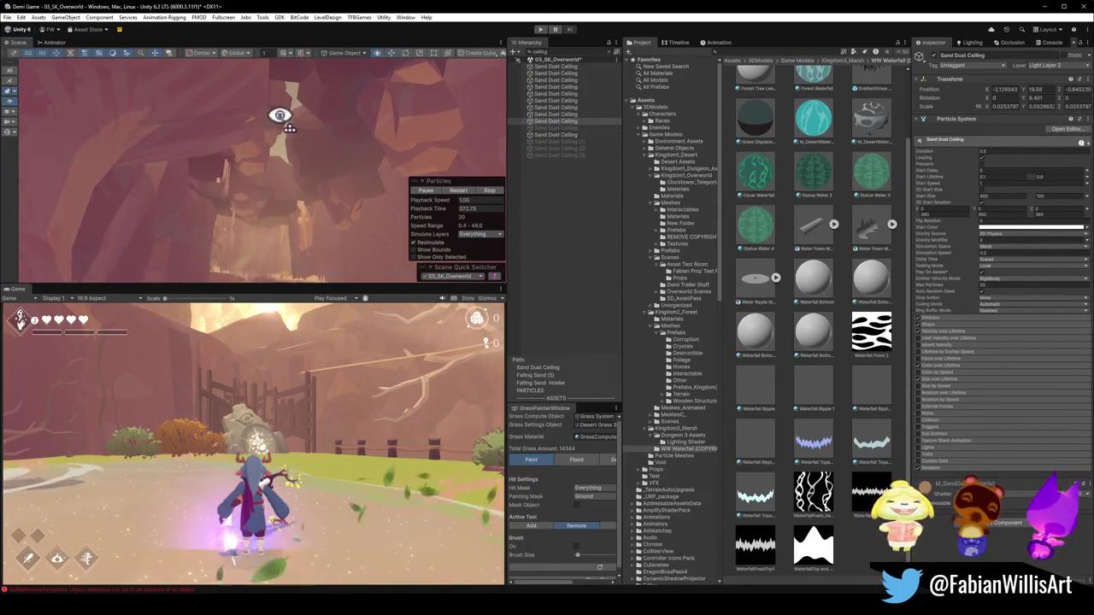
{"action": "left_click_drag", "start_coordinate": [280, 116], "coordinate": [282, 124]}
{"action": "key", "text": "Up"}
{"action": "key", "text": "Up"}
{"action": "key", "text": "Up"}
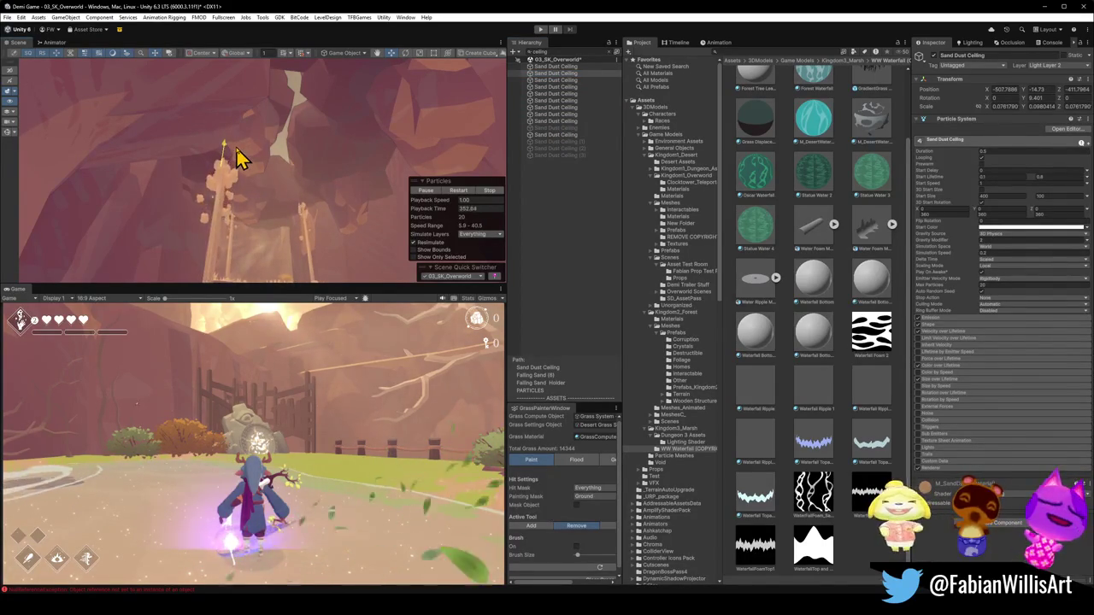
{"action": "left_click_drag", "start_coordinate": [277, 152], "coordinate": [264, 210]}
{"action": "mouse_move", "coordinate": [340, 203]}
{"action": "left_mouse_down"}
{"action": "mouse_move", "coordinate": [332, 151]}
{"action": "mouse_move", "coordinate": [379, 169]}
{"action": "left_mouse_up"}
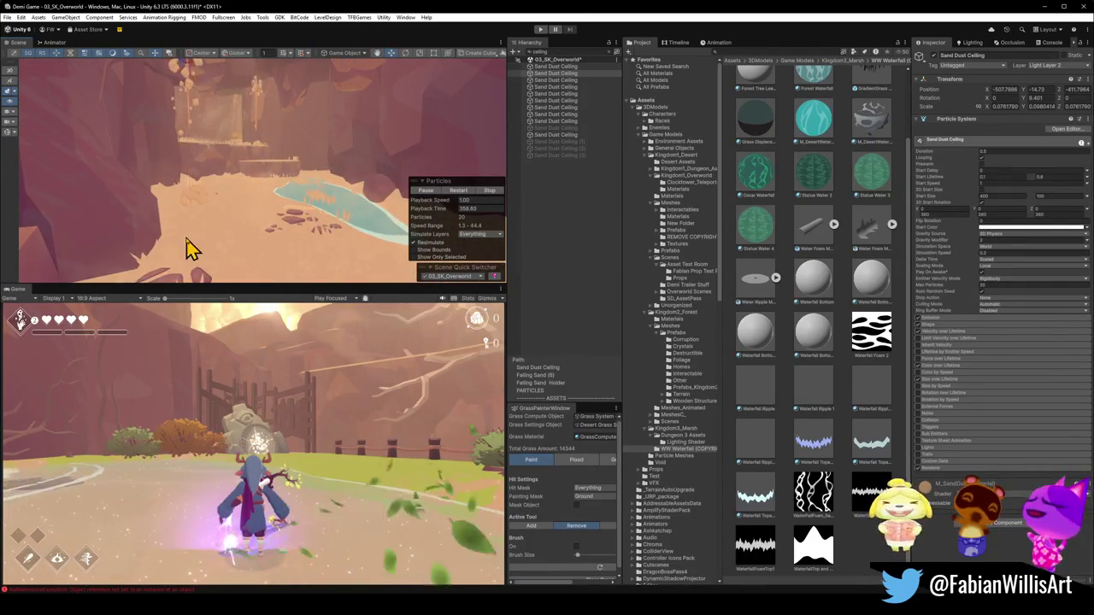
{"action": "left_click", "coordinate": [201, 202]}
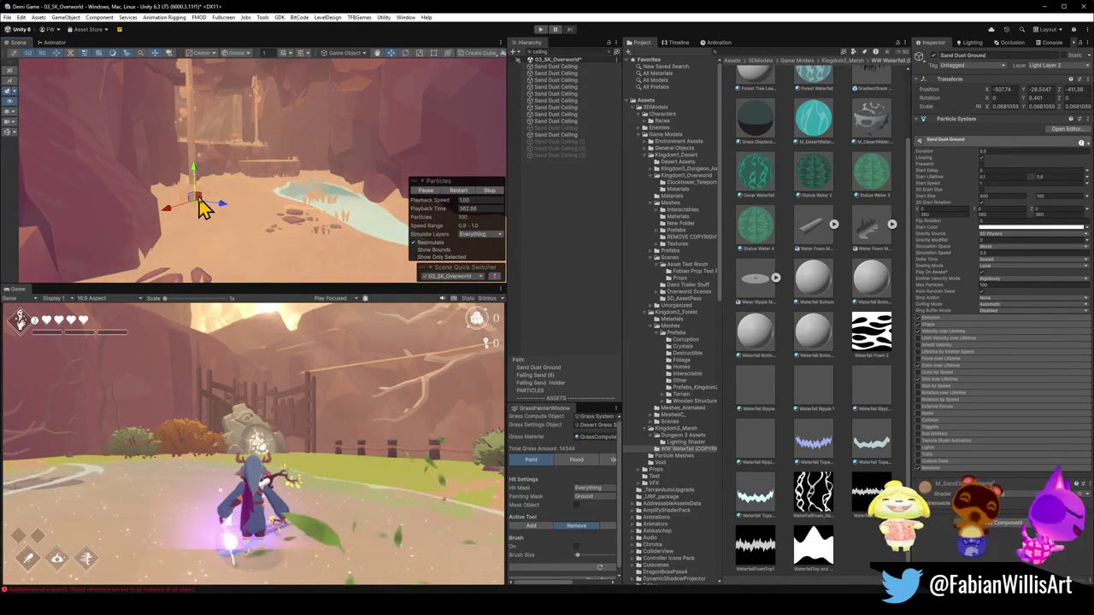
{"action": "left_click", "coordinate": [610, 53]}
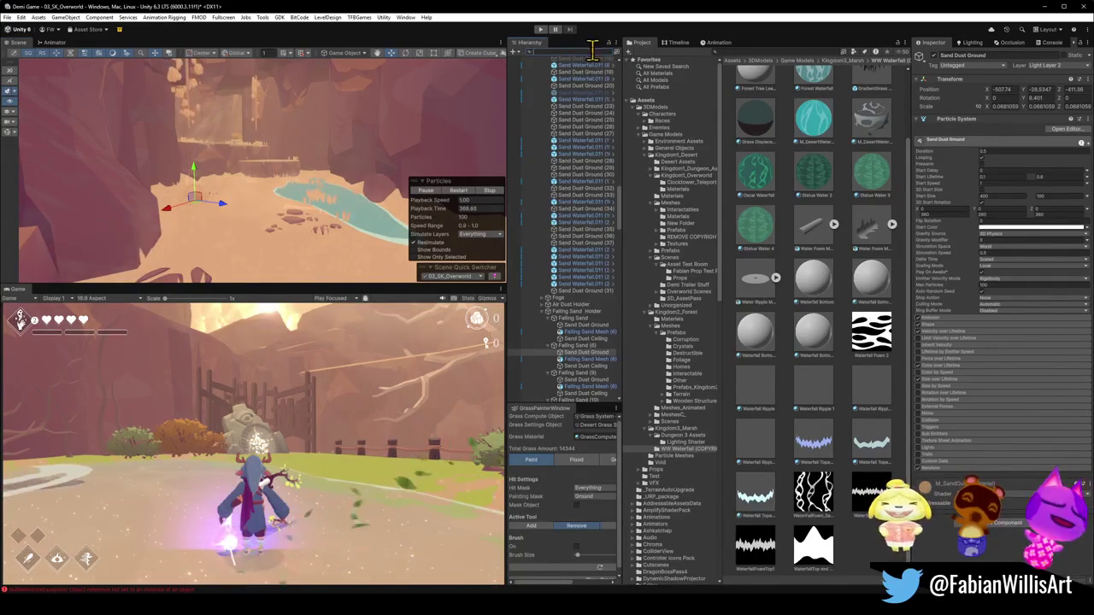
Filter the Hierarchy by 'sand dust'.
{"action": "left_click", "coordinate": [537, 53]}
{"action": "type", "text": "sannd"}
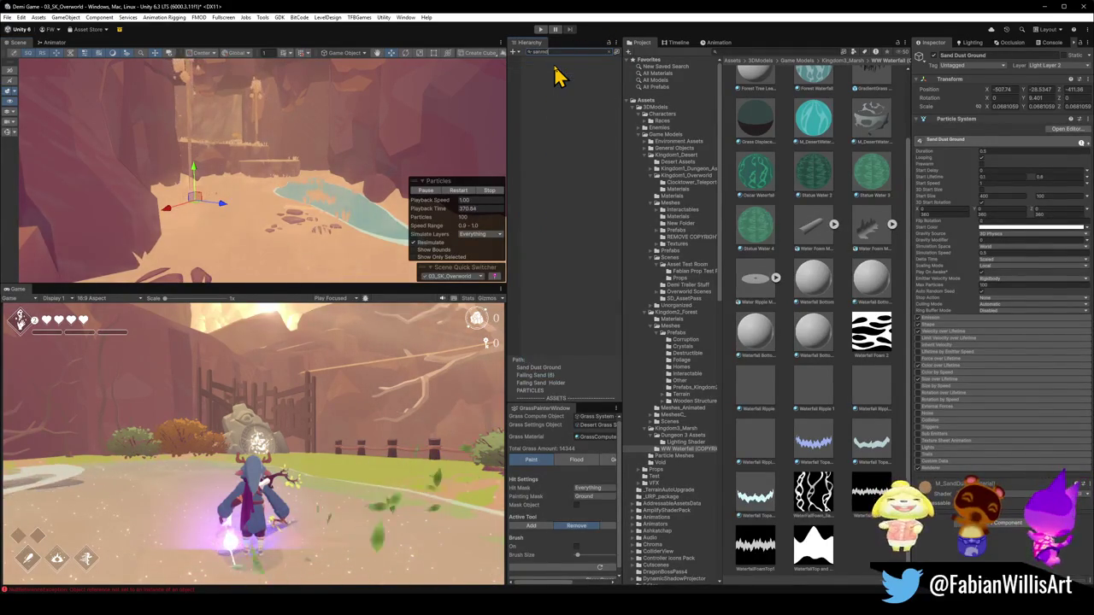
{"action": "key", "text": "Escape"}
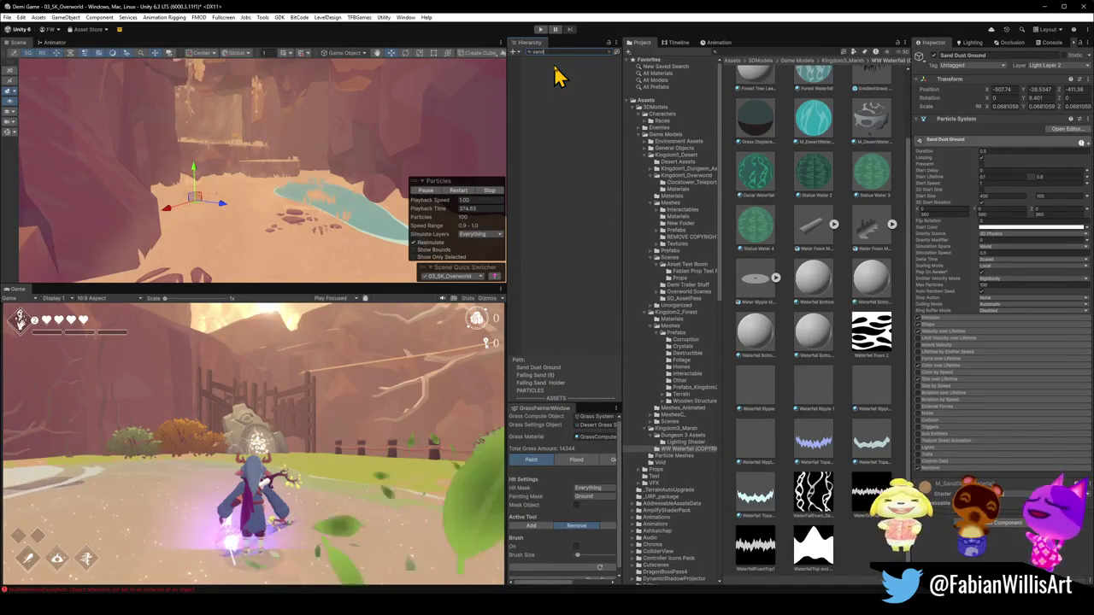
{"action": "type", "text": "dust grou"}
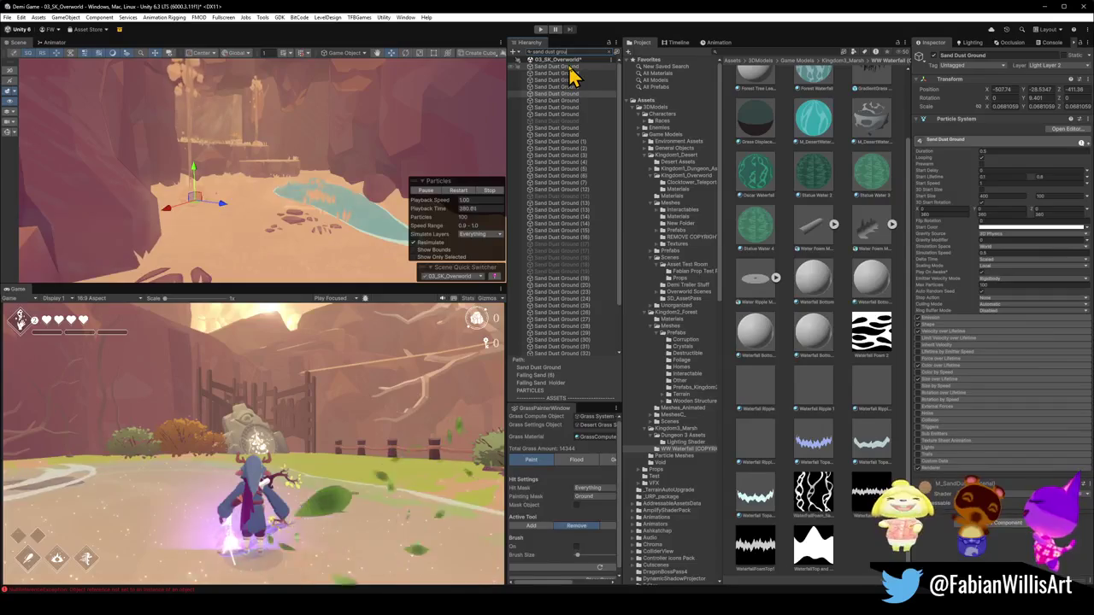
Multi-select Sand Dust Ground (0)–(16) and (19)–(37), skipping (17) and (18).
{"action": "left_click", "coordinate": [576, 128], "text": "shift"}
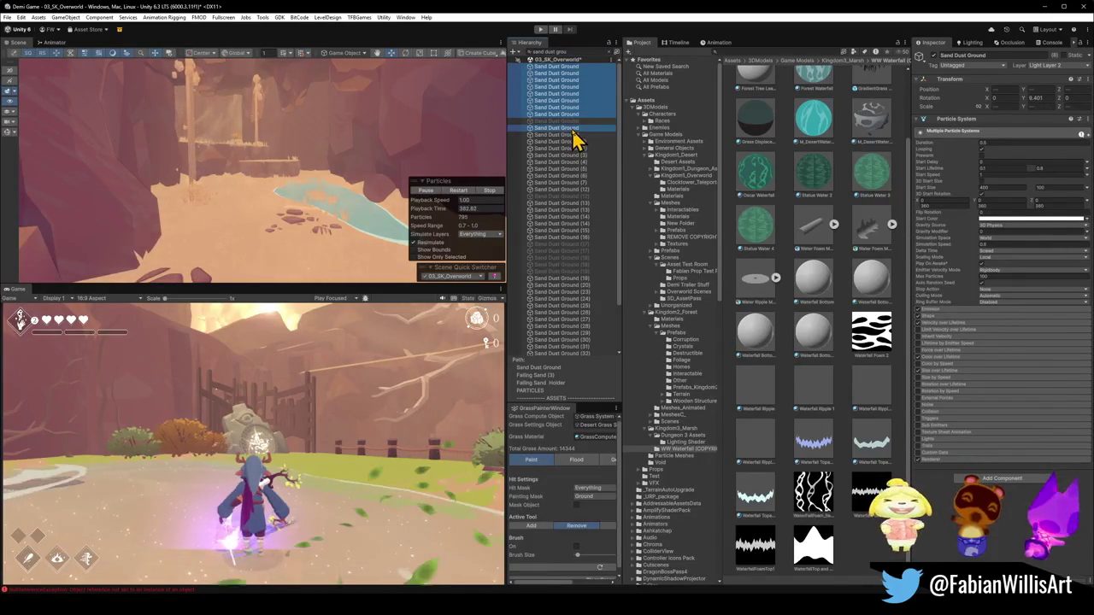
{"action": "left_click", "coordinate": [573, 202], "text": "shift"}
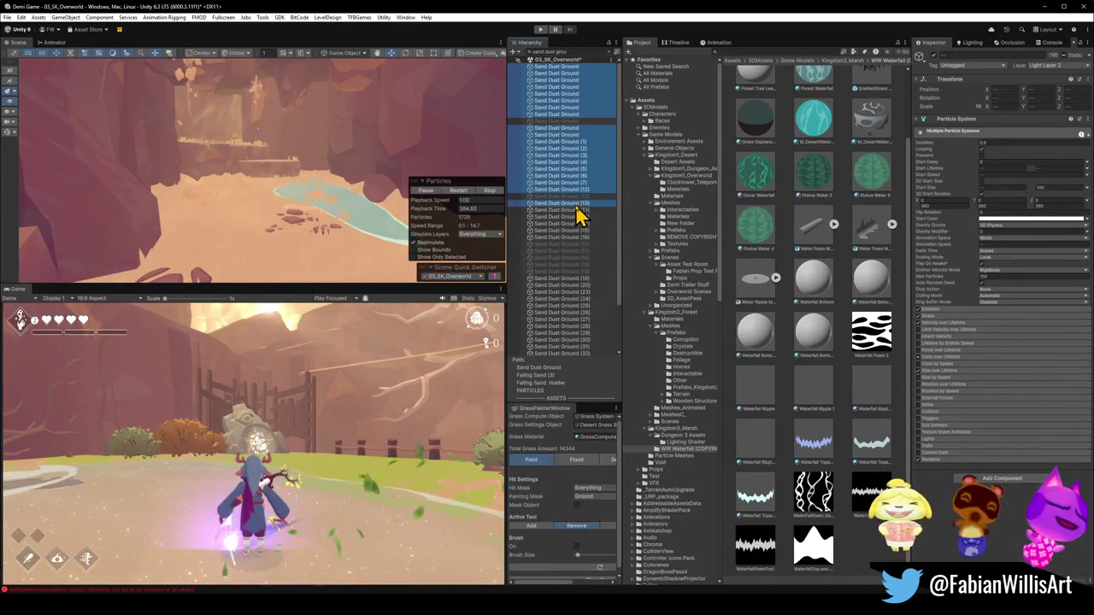
{"action": "left_click", "coordinate": [596, 243], "text": "shift"}
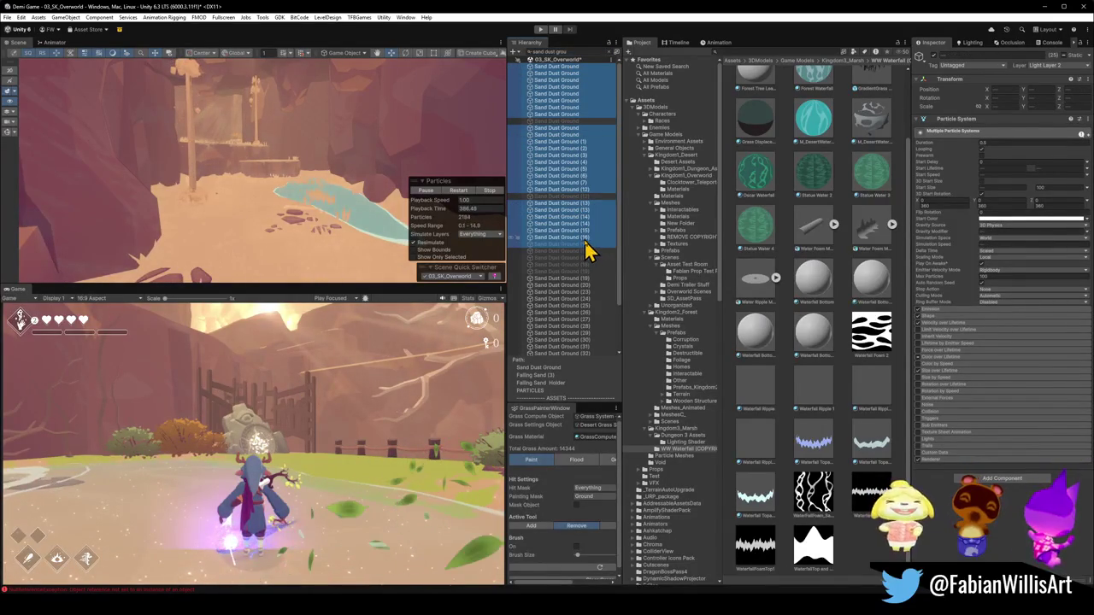
{"action": "key", "text": "ctrl+z"}
{"action": "left_click", "coordinate": [580, 240], "text": "shift"}
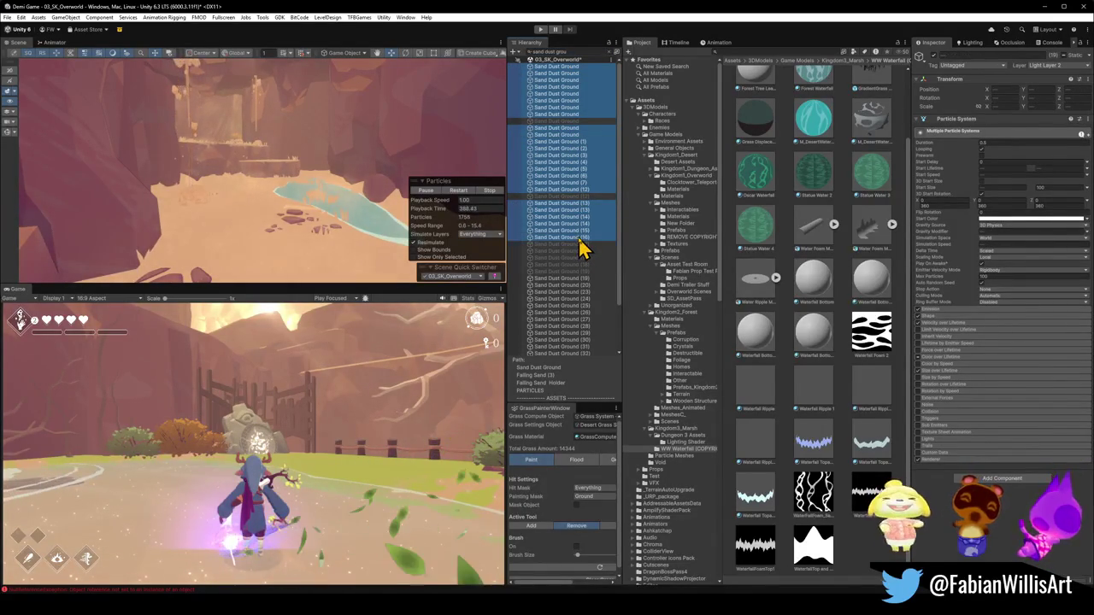
{"action": "left_click", "coordinate": [570, 278], "text": "ctrl"}
{"action": "scroll", "coordinate": [573, 282], "scroll_direction": "down", "scroll_amount": 3}
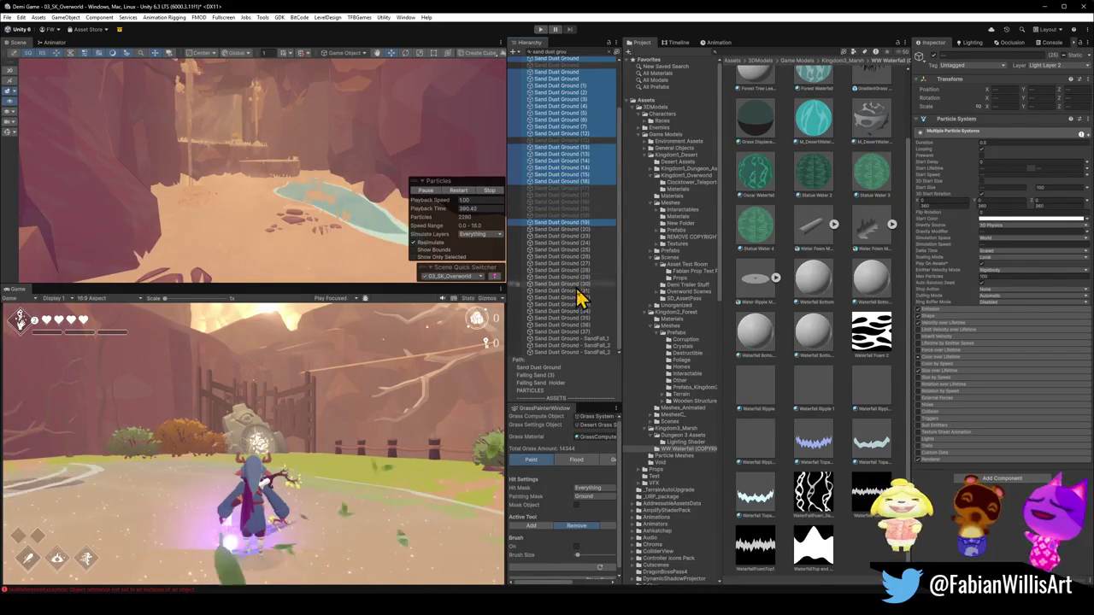
{"action": "left_click", "coordinate": [587, 333], "text": "shift"}
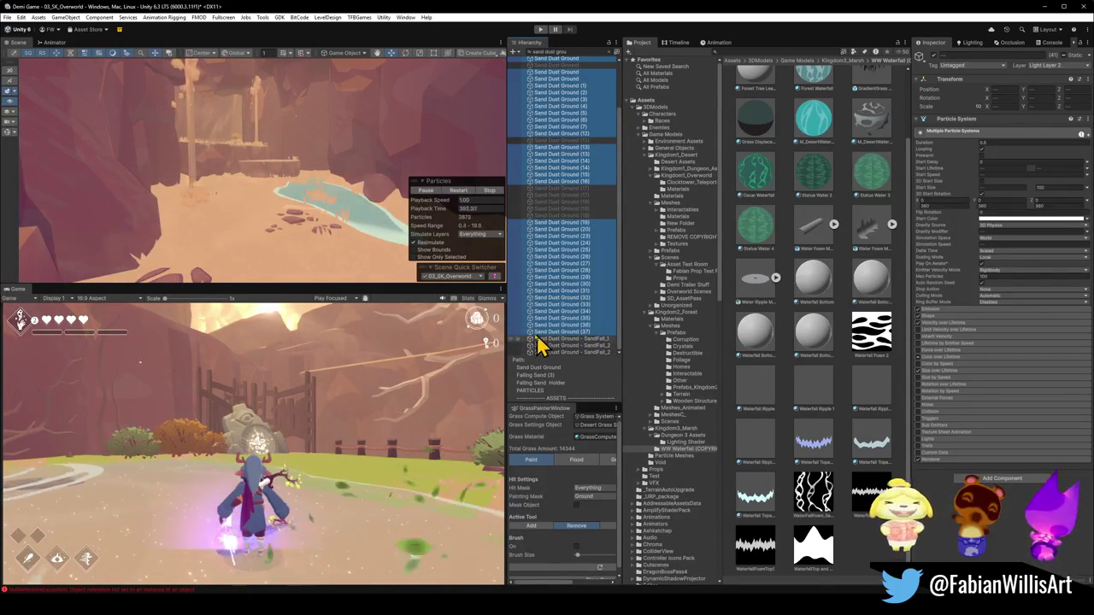
{"action": "left_click", "coordinate": [1019, 275]}
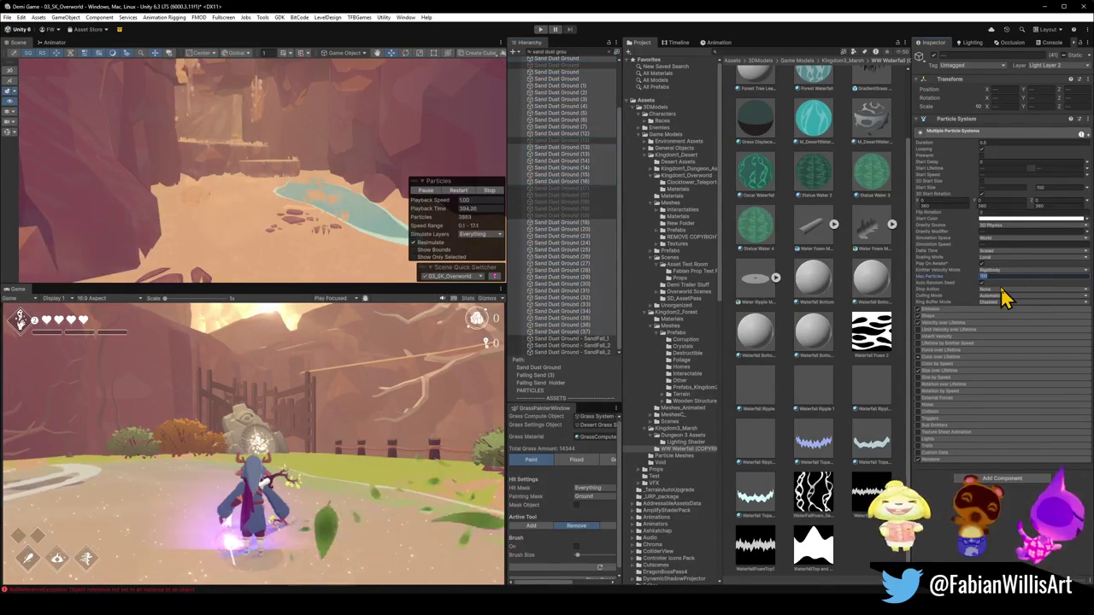
Set Max Particles to 20 on the selected Sand Dust Ground emitters and review the cave dust.
{"action": "left_click_drag", "start_coordinate": [273, 183], "coordinate": [273, 180]}
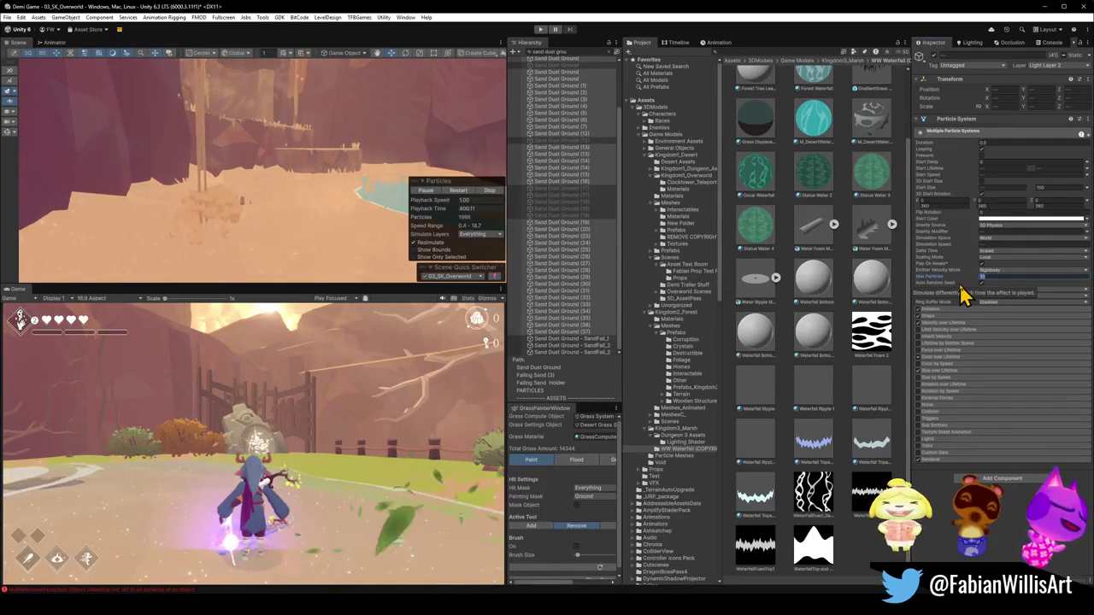
{"action": "type", "text": "20"}
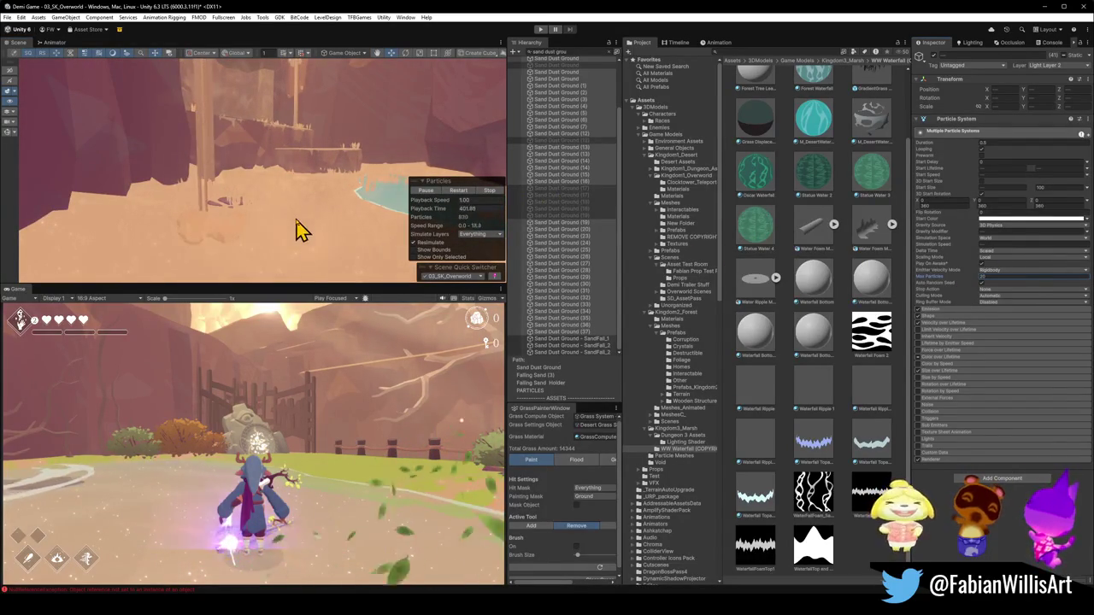
{"action": "mouse_move", "coordinate": [333, 237]}
{"action": "left_mouse_down"}
{"action": "mouse_move", "coordinate": [321, 207]}
{"action": "mouse_move", "coordinate": [342, 220]}
{"action": "left_mouse_up"}
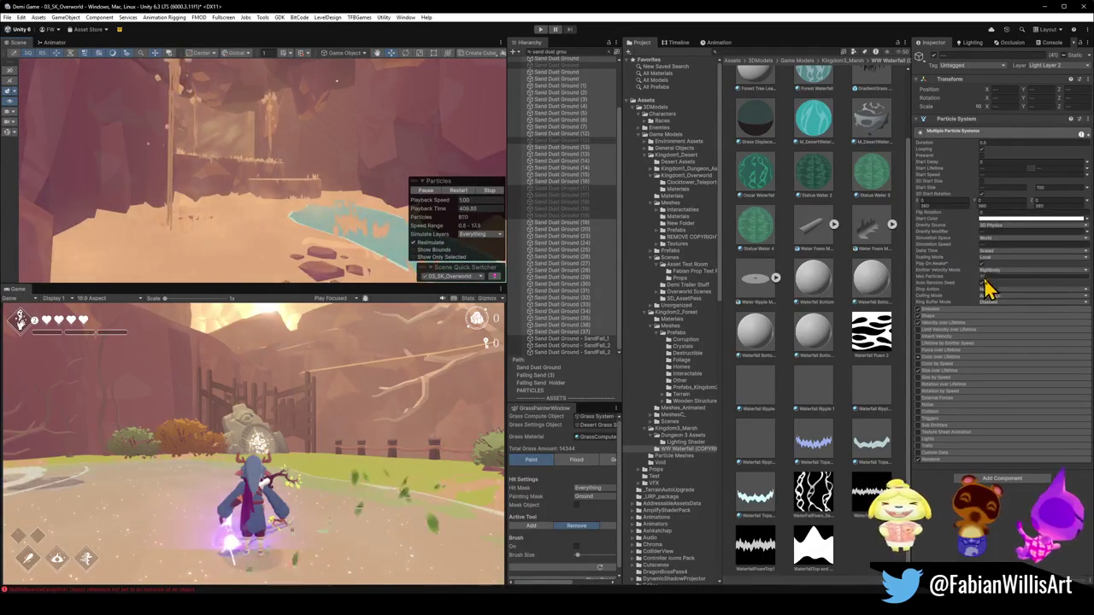
{"action": "mouse_move", "coordinate": [957, 299]}
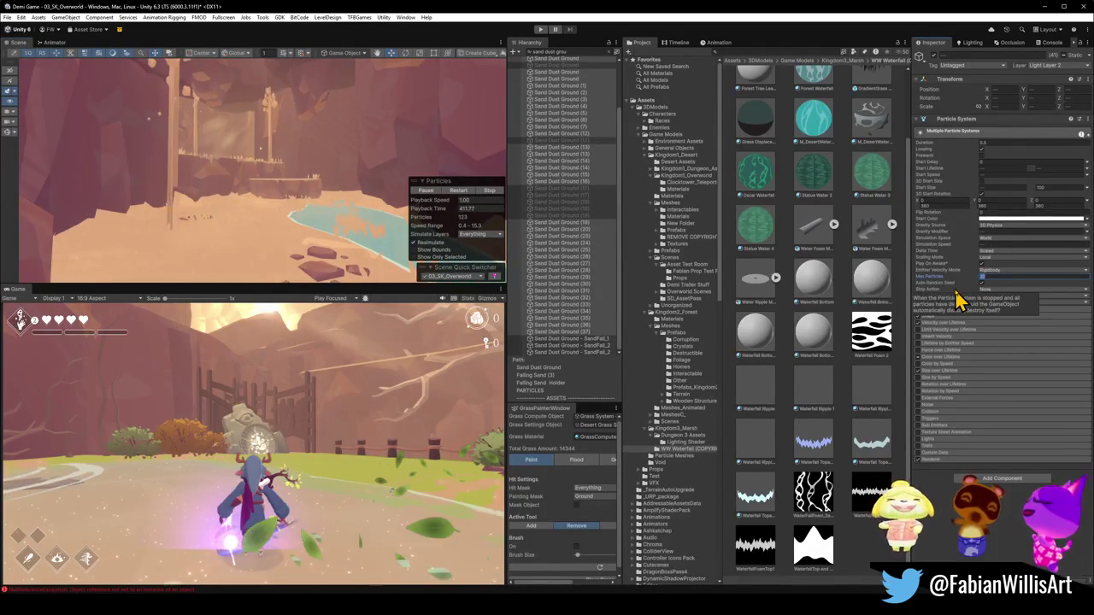
{"action": "left_click_drag", "start_coordinate": [276, 237], "coordinate": [281, 209]}
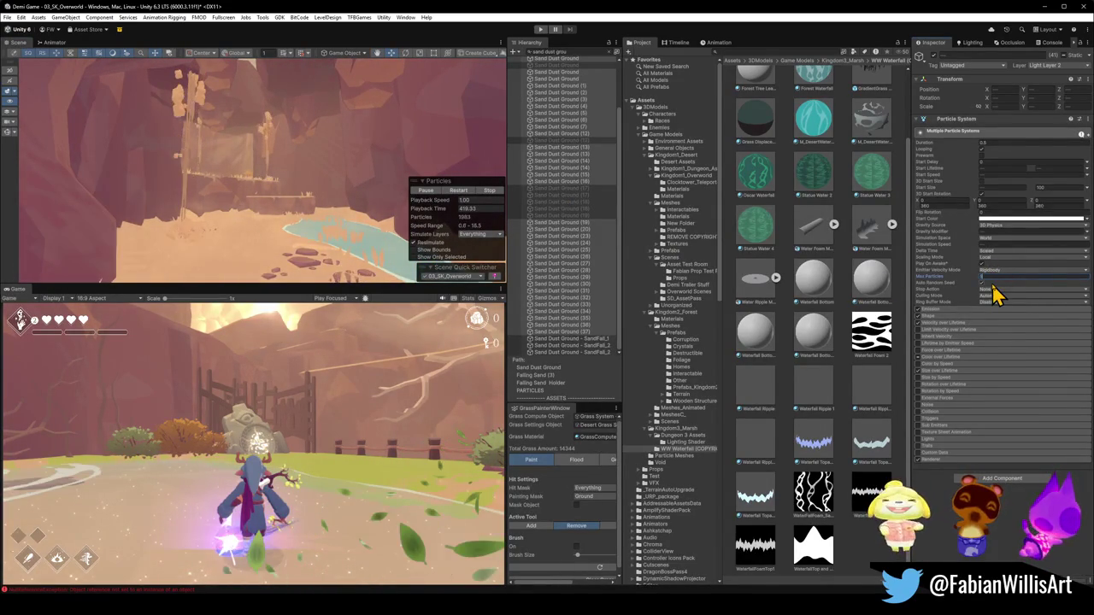
{"action": "mouse_move", "coordinate": [325, 179]}
{"action": "left_mouse_down"}
{"action": "mouse_move", "coordinate": [339, 188]}
{"action": "mouse_move", "coordinate": [332, 117]}
{"action": "mouse_move", "coordinate": [333, 145]}
{"action": "mouse_move", "coordinate": [310, 100]}
{"action": "mouse_move", "coordinate": [300, 171]}
{"action": "mouse_move", "coordinate": [296, 142]}
{"action": "mouse_move", "coordinate": [222, 162]}
{"action": "mouse_move", "coordinate": [313, 161]}
{"action": "mouse_move", "coordinate": [337, 174]}
{"action": "mouse_move", "coordinate": [340, 154]}
{"action": "left_mouse_up"}
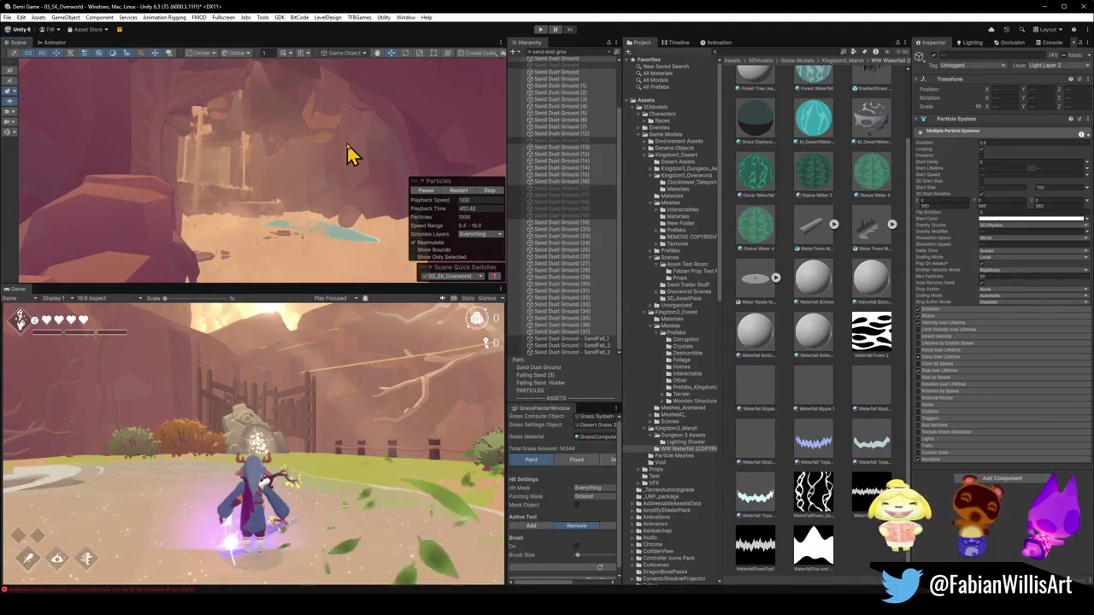
Select Sand Dust Ground (17) on its own and clear the Hierarchy search text.
{"action": "left_click_drag", "start_coordinate": [316, 183], "coordinate": [317, 176]}
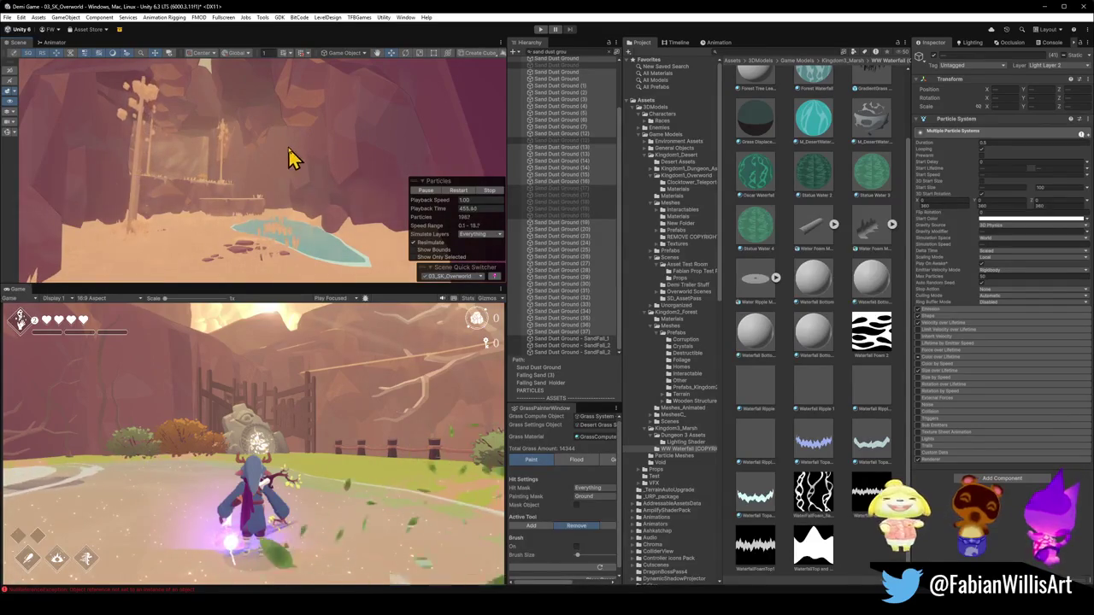
{"action": "left_click_drag", "start_coordinate": [244, 209], "coordinate": [278, 210]}
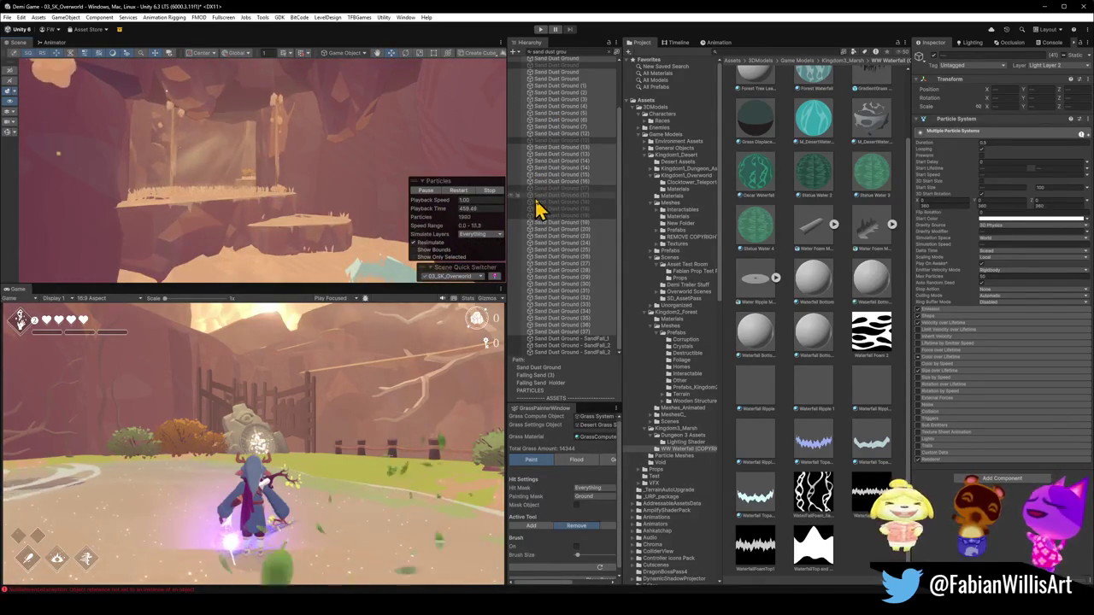
{"action": "left_click", "coordinate": [537, 205]}
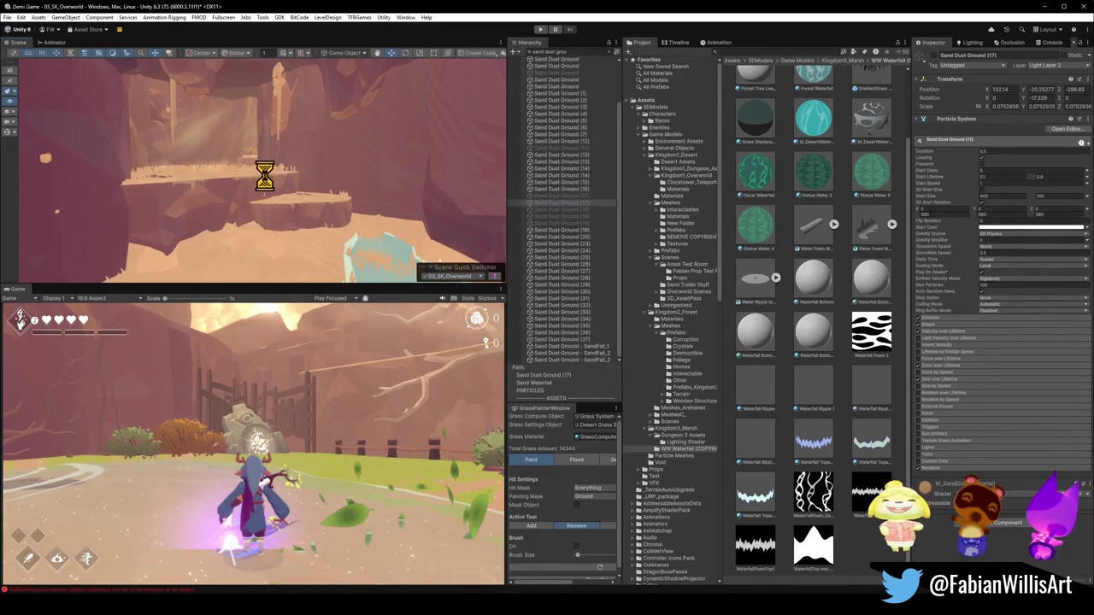
{"action": "left_click", "coordinate": [572, 53]}
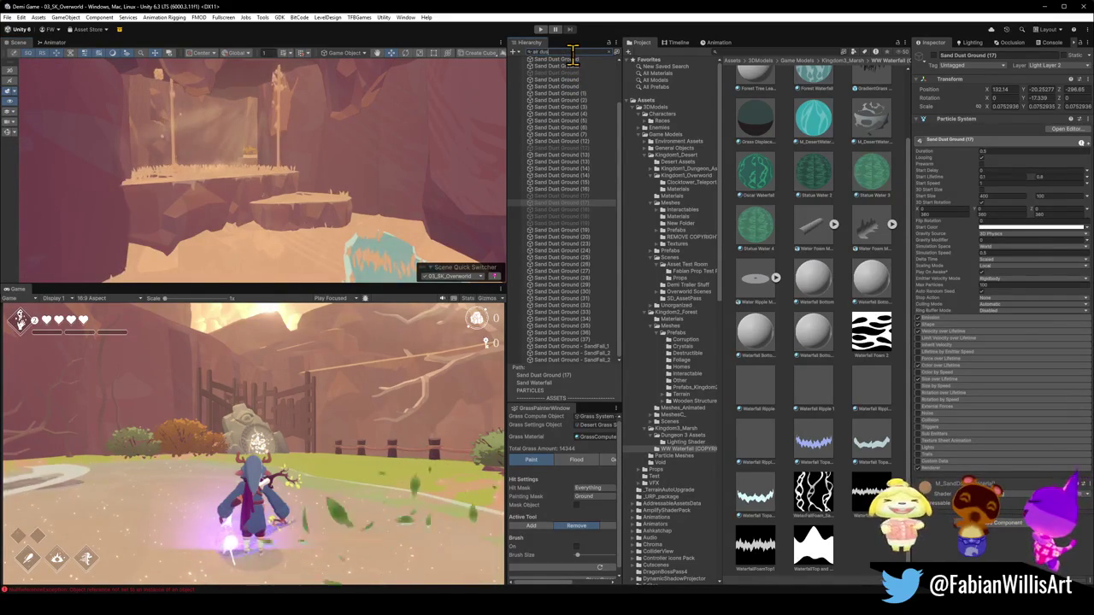
Search the Hierarchy for 'air dus' and select the Air Dust (3) emitter.
{"action": "type", "text": "air dus"}
{"action": "left_click", "coordinate": [575, 120]}
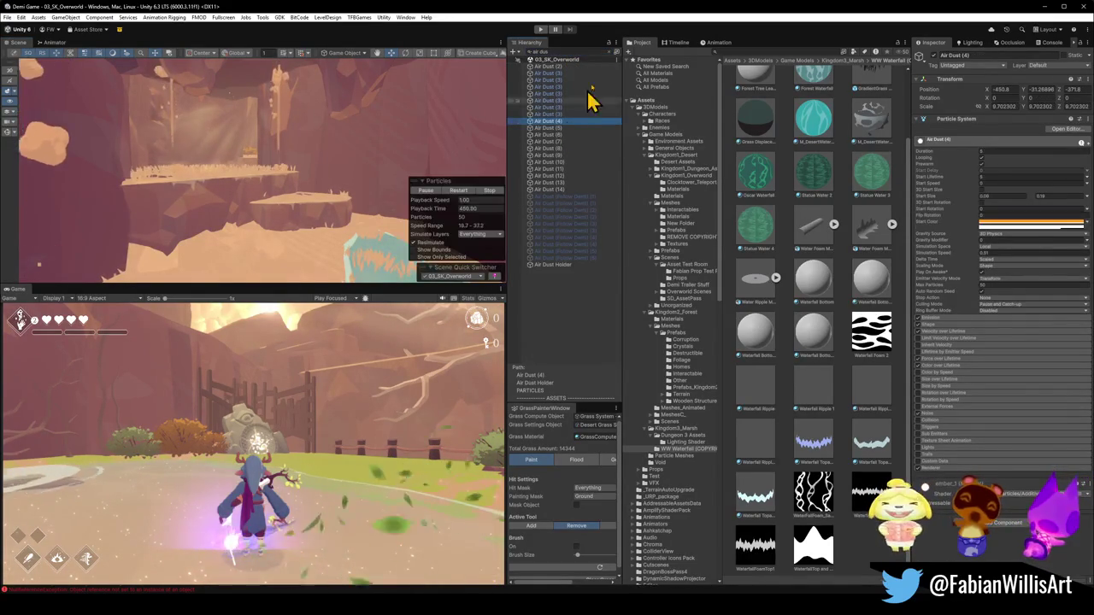
{"action": "left_click", "coordinate": [614, 52]}
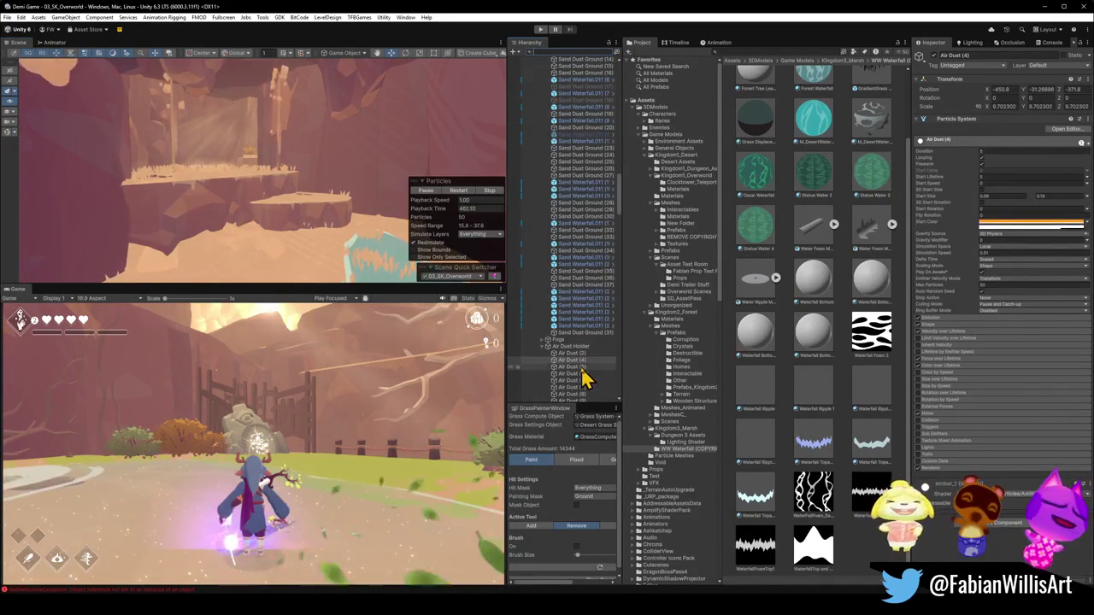
{"action": "scroll", "coordinate": [579, 355], "scroll_direction": "down", "scroll_amount": 5}
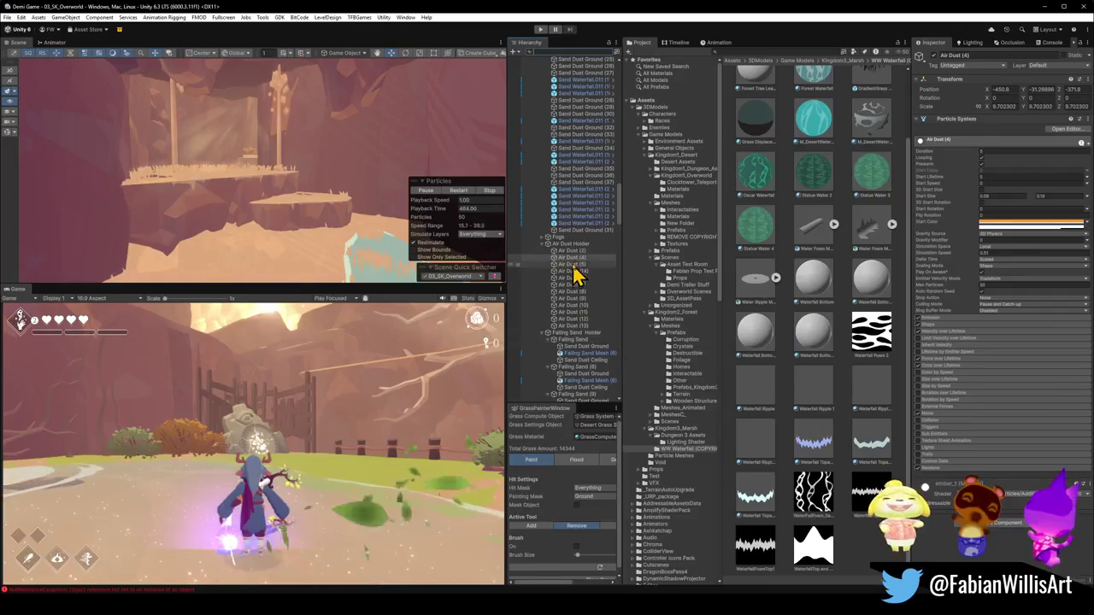
{"action": "left_click", "coordinate": [284, 186]}
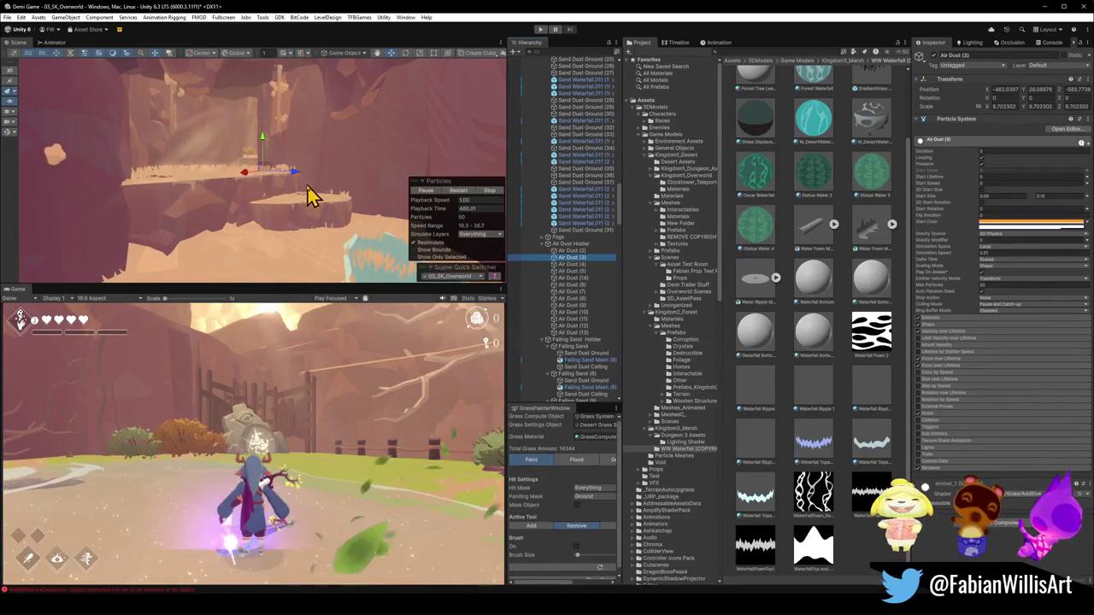
Shrink Air Dust (3) to about 5.4 scale and raise it, then delete the emitter.
{"action": "left_click_drag", "start_coordinate": [321, 202], "coordinate": [265, 171]}
{"action": "key", "text": "q"}
{"action": "key", "text": "r"}
{"action": "mouse_move", "coordinate": [271, 234]}
{"action": "left_mouse_down"}
{"action": "mouse_move", "coordinate": [256, 261]}
{"action": "mouse_move", "coordinate": [267, 254]}
{"action": "left_mouse_up"}
{"action": "left_click_drag", "start_coordinate": [274, 194], "coordinate": [295, 132]}
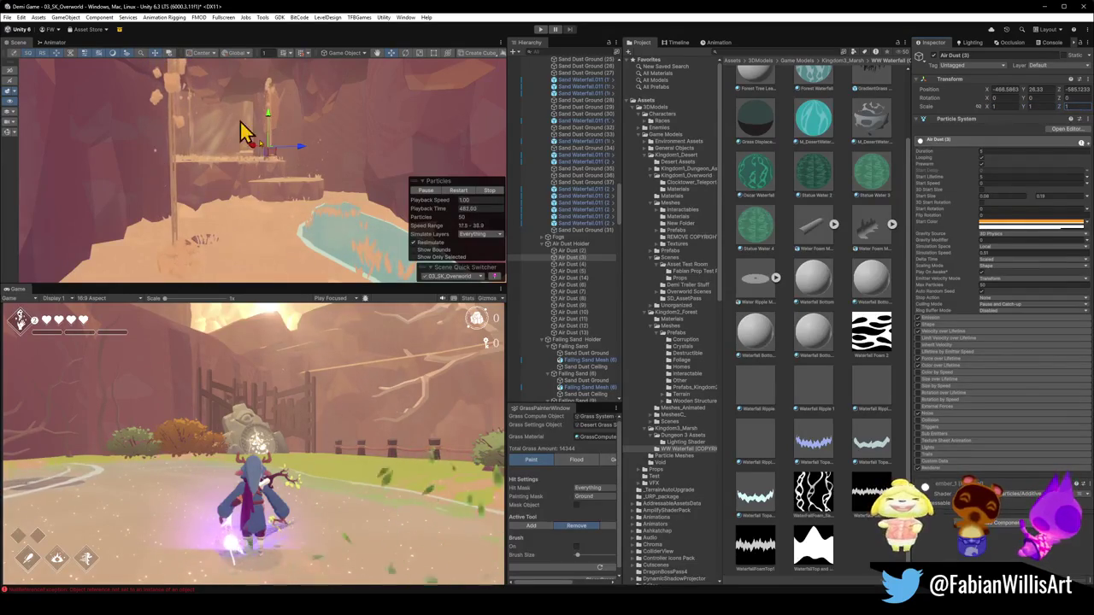
{"action": "mouse_move", "coordinate": [335, 159]}
{"action": "left_mouse_down"}
{"action": "mouse_move", "coordinate": [303, 139]}
{"action": "mouse_move", "coordinate": [335, 137]}
{"action": "left_mouse_up"}
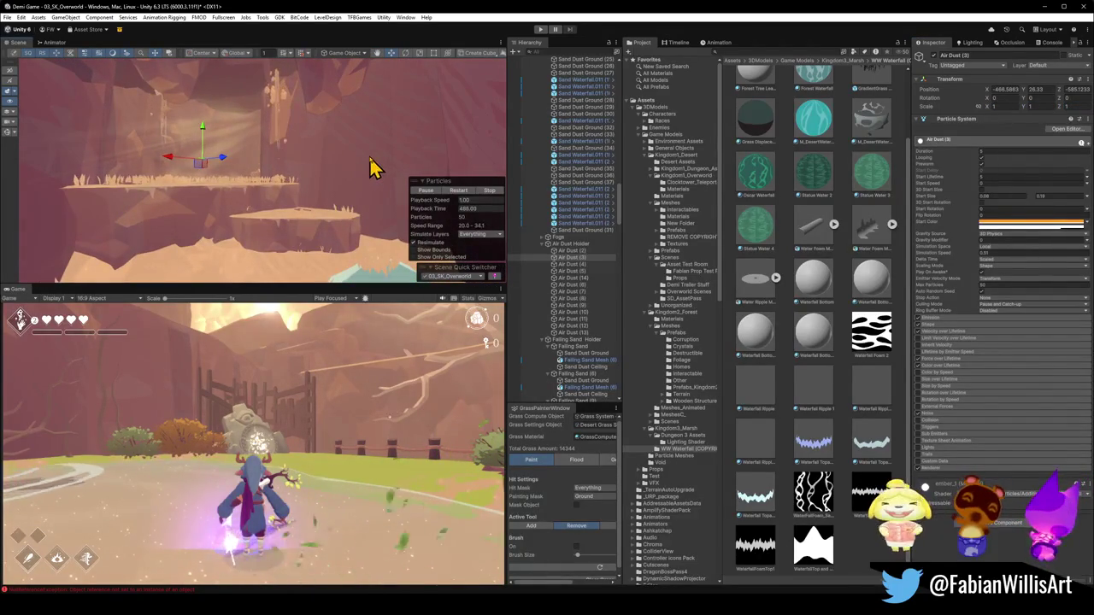
{"action": "mouse_move", "coordinate": [373, 167]}
{"action": "left_mouse_down"}
{"action": "mouse_move", "coordinate": [308, 166]}
{"action": "mouse_move", "coordinate": [310, 176]}
{"action": "left_mouse_up"}
{"action": "left_click", "coordinate": [580, 257]}
{"action": "key", "text": "Delete"}
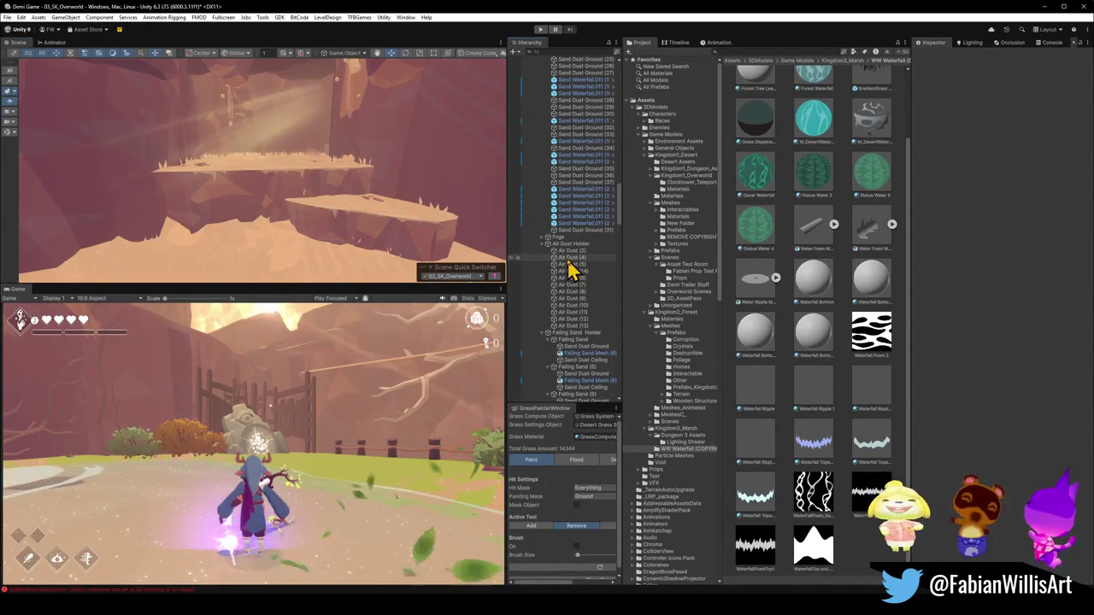
{"action": "left_click", "coordinate": [574, 258]}
{"action": "left_click", "coordinate": [571, 264]}
{"action": "key", "text": "f"}
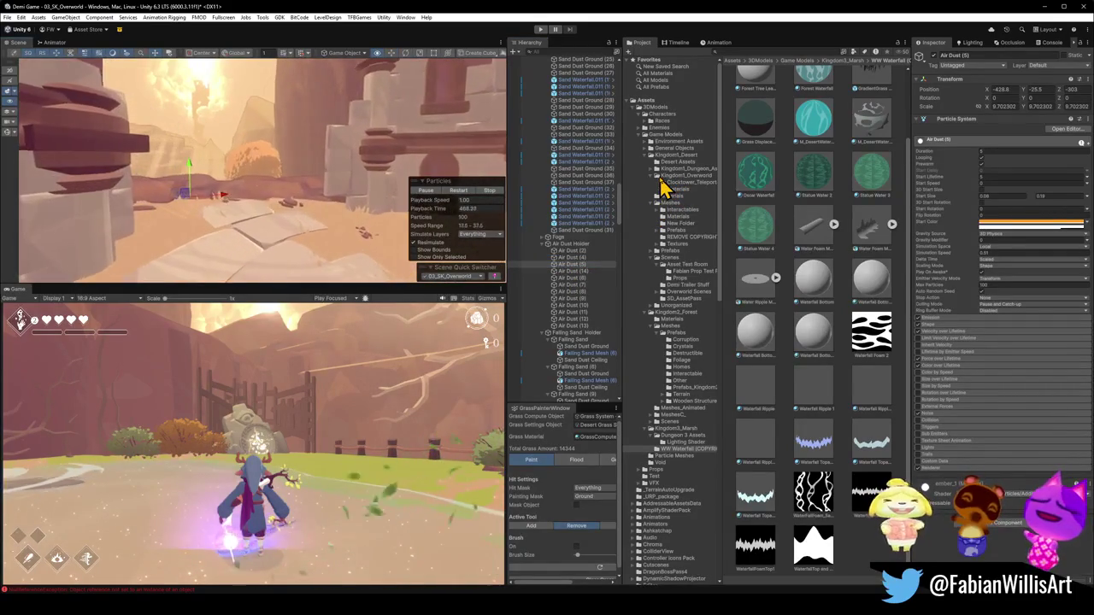
{"action": "mouse_move", "coordinate": [182, 188]}
{"action": "left_mouse_down"}
{"action": "mouse_move", "coordinate": [256, 183]}
{"action": "mouse_move", "coordinate": [213, 248]}
{"action": "mouse_move", "coordinate": [239, 244]}
{"action": "mouse_move", "coordinate": [249, 216]}
{"action": "left_mouse_up"}
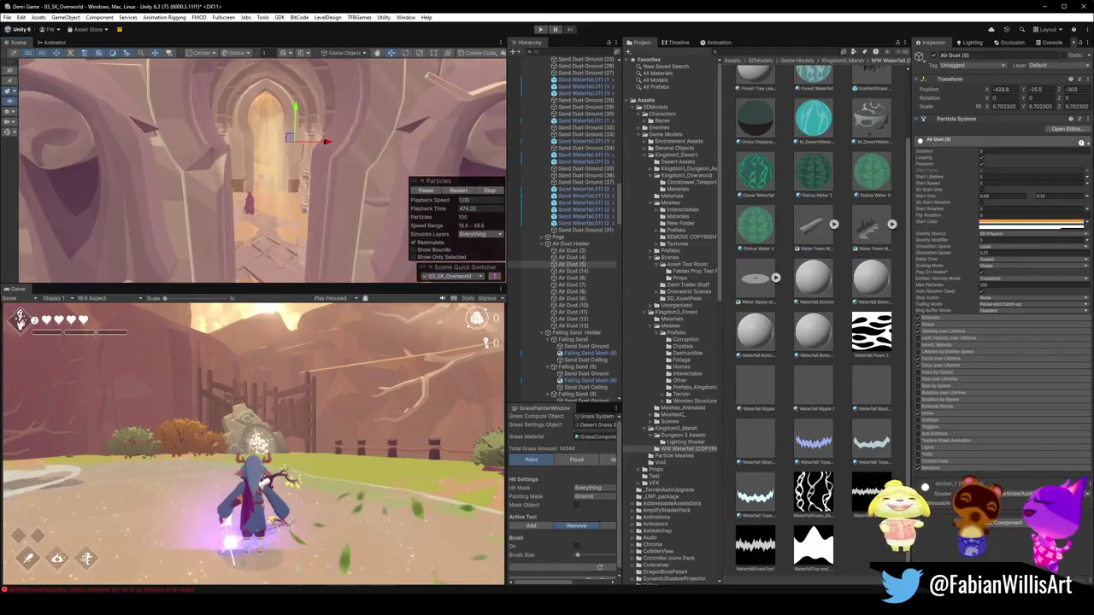
{"action": "mouse_move", "coordinate": [296, 185]}
{"action": "left_mouse_down"}
{"action": "mouse_move", "coordinate": [281, 171]}
{"action": "mouse_move", "coordinate": [298, 162]}
{"action": "mouse_move", "coordinate": [355, 171]}
{"action": "mouse_move", "coordinate": [394, 151]}
{"action": "left_mouse_up"}
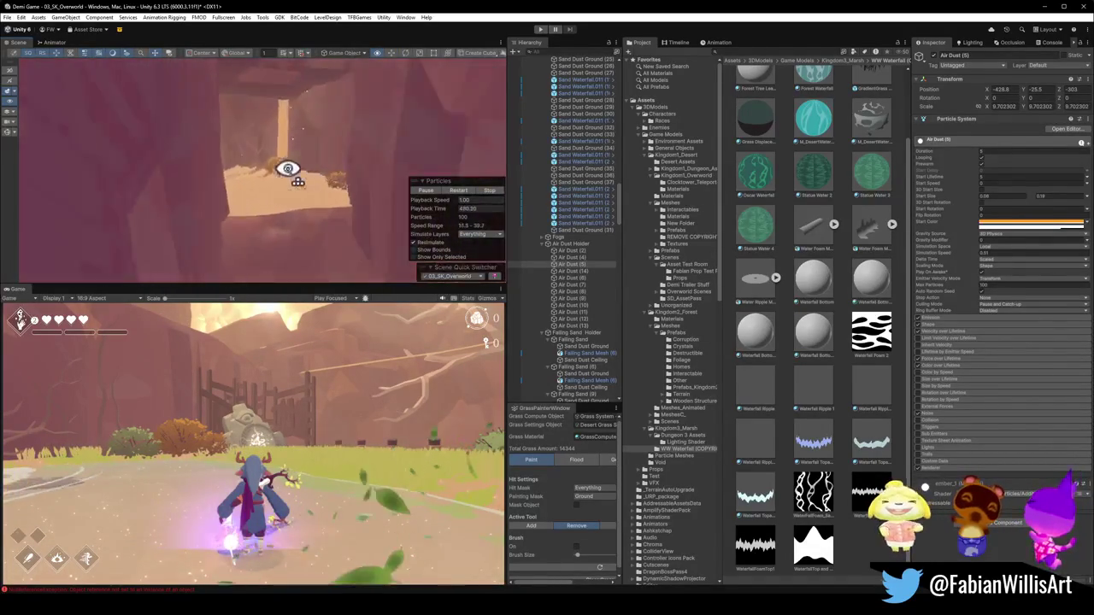
{"action": "left_click", "coordinate": [300, 152]}
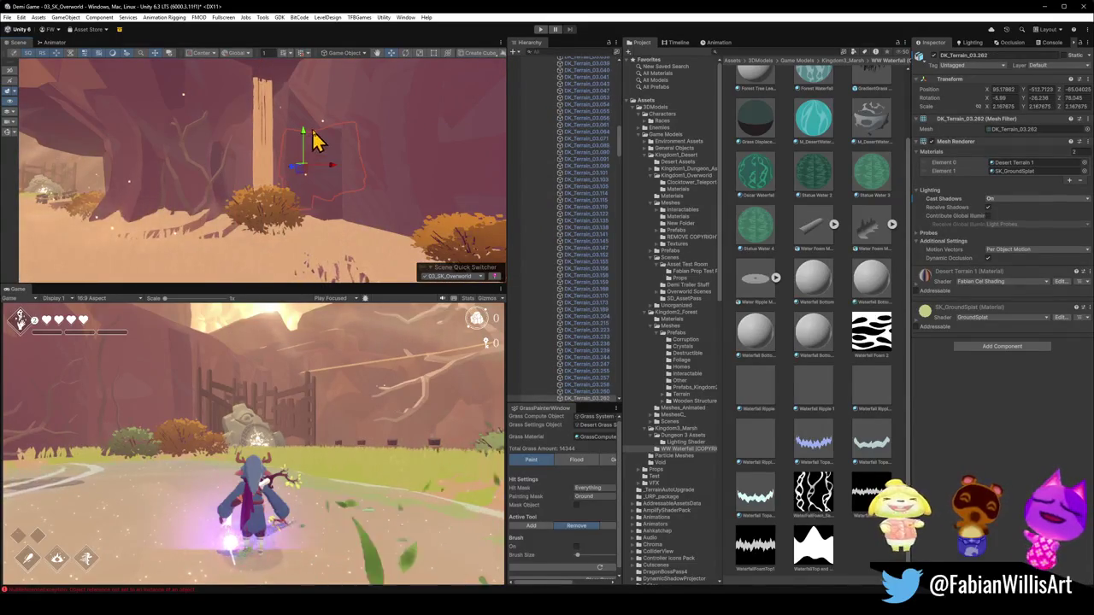
{"action": "left_click", "coordinate": [326, 138]}
{"action": "left_click", "coordinate": [327, 139]}
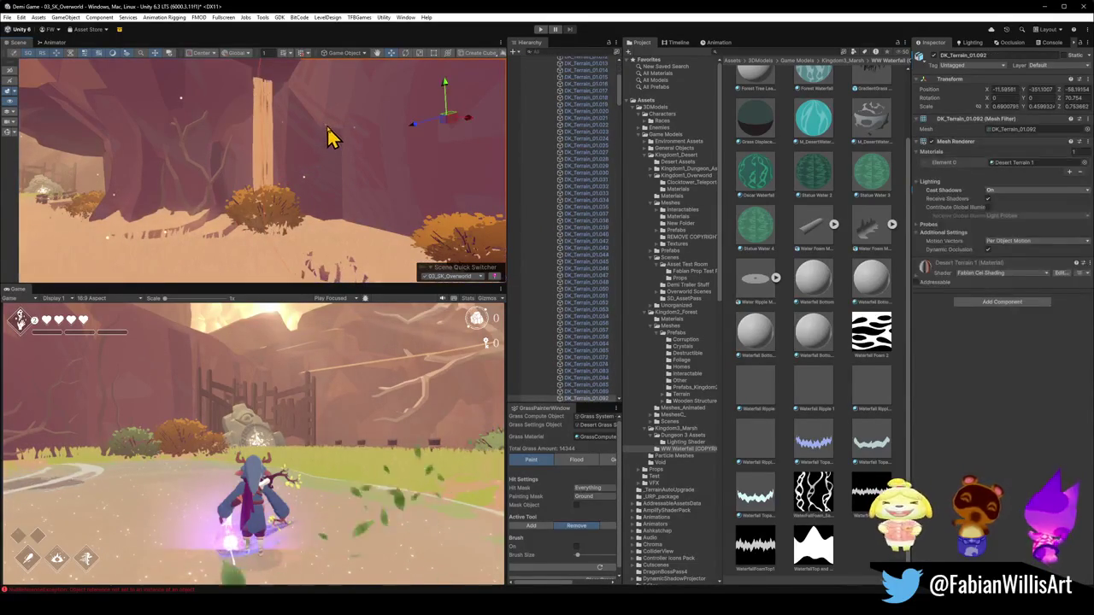
{"action": "left_click", "coordinate": [178, 106]}
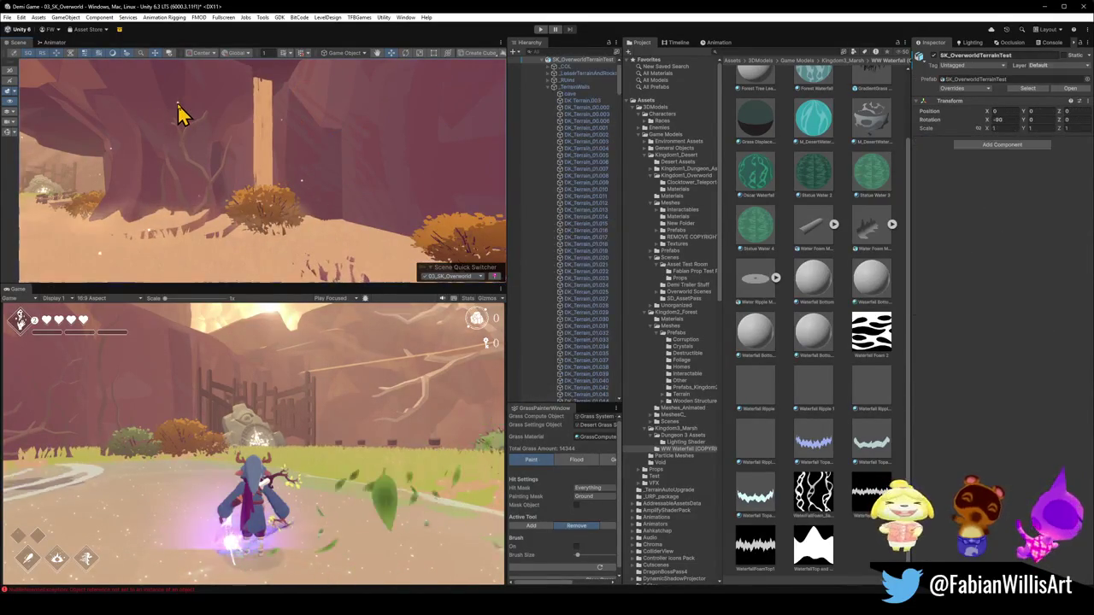
Shift Air Dust (15) along the ground and set its Max Particles to 50.
{"action": "mouse_move", "coordinate": [354, 206]}
{"action": "left_mouse_down"}
{"action": "mouse_move", "coordinate": [254, 176]}
{"action": "mouse_move", "coordinate": [10, 176]}
{"action": "mouse_move", "coordinate": [106, 176]}
{"action": "mouse_move", "coordinate": [88, 204]}
{"action": "mouse_move", "coordinate": [46, 202]}
{"action": "mouse_move", "coordinate": [96, 218]}
{"action": "mouse_move", "coordinate": [93, 205]}
{"action": "mouse_move", "coordinate": [169, 198]}
{"action": "mouse_move", "coordinate": [191, 183]}
{"action": "mouse_move", "coordinate": [176, 200]}
{"action": "mouse_move", "coordinate": [205, 209]}
{"action": "left_mouse_up"}
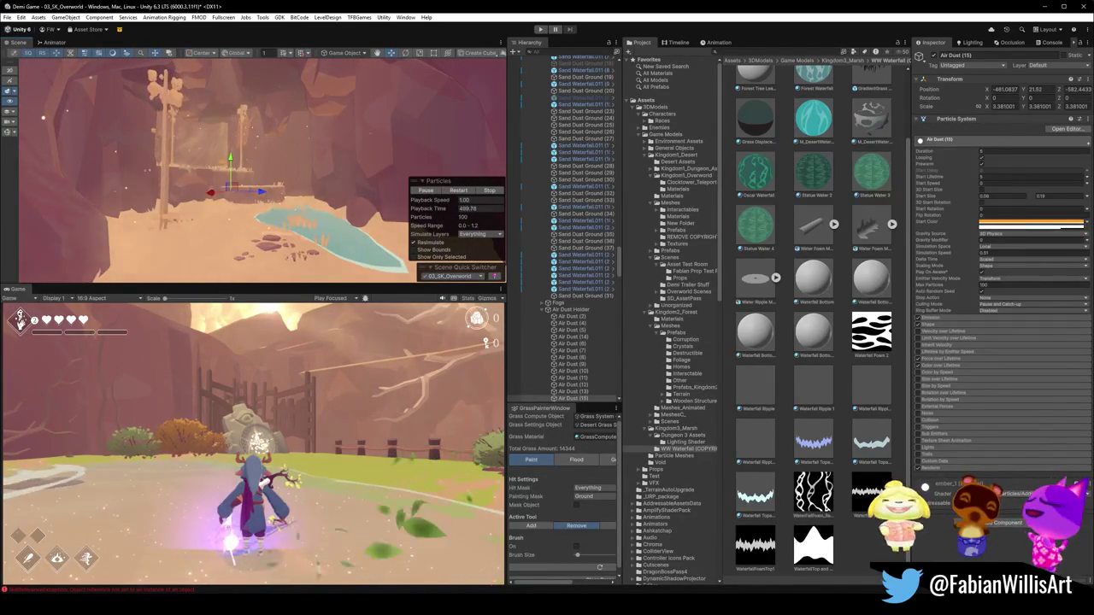
{"action": "mouse_move", "coordinate": [223, 195]}
{"action": "left_mouse_down"}
{"action": "mouse_move", "coordinate": [276, 185]}
{"action": "mouse_move", "coordinate": [224, 191]}
{"action": "mouse_move", "coordinate": [293, 220]}
{"action": "mouse_move", "coordinate": [371, 215]}
{"action": "left_mouse_up"}
{"action": "mouse_move", "coordinate": [196, 186]}
{"action": "left_mouse_down"}
{"action": "mouse_move", "coordinate": [222, 178]}
{"action": "mouse_move", "coordinate": [347, 205]}
{"action": "mouse_move", "coordinate": [229, 175]}
{"action": "mouse_move", "coordinate": [447, 136]}
{"action": "mouse_move", "coordinate": [390, 127]}
{"action": "mouse_move", "coordinate": [371, 136]}
{"action": "mouse_move", "coordinate": [300, 210]}
{"action": "left_mouse_up"}
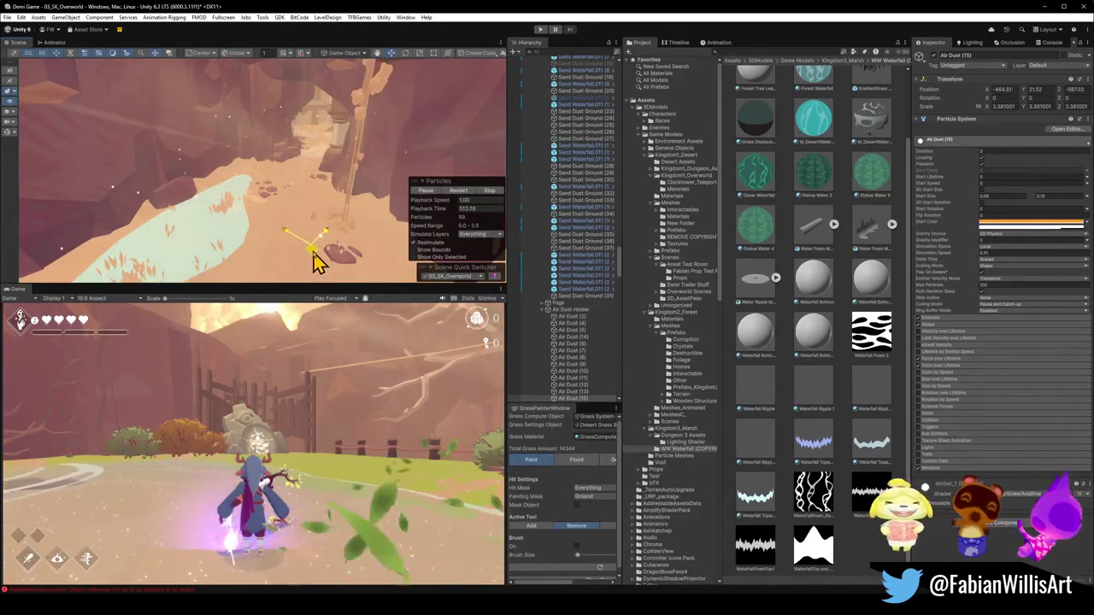
{"action": "mouse_move", "coordinate": [279, 242]}
{"action": "left_mouse_down"}
{"action": "mouse_move", "coordinate": [288, 221]}
{"action": "mouse_move", "coordinate": [273, 214]}
{"action": "left_mouse_up"}
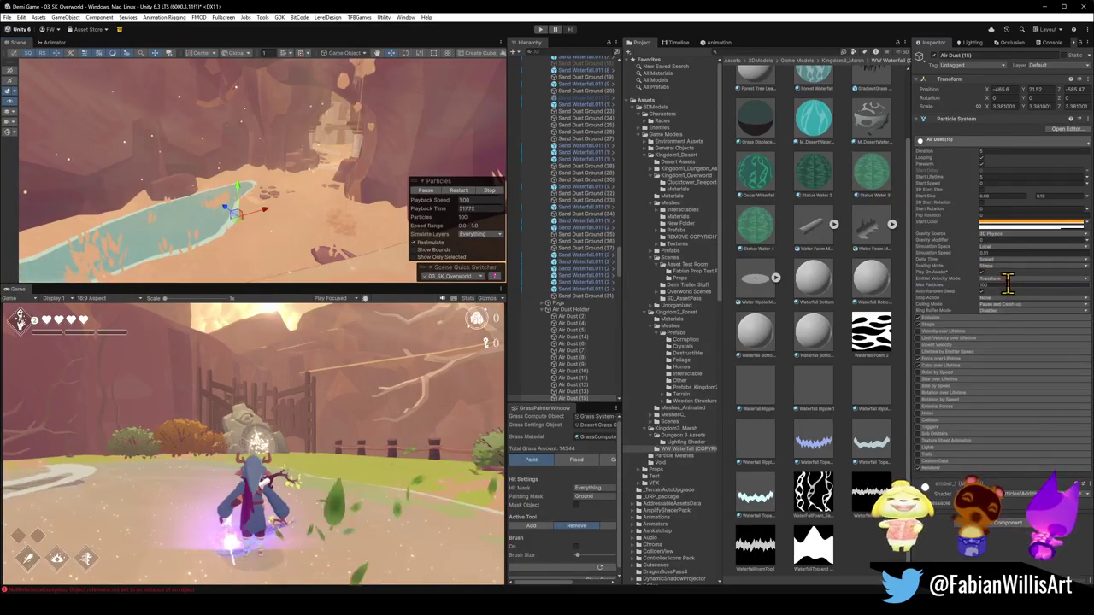
{"action": "type", "text": "50"}
{"action": "mouse_move", "coordinate": [219, 134]}
{"action": "left_mouse_down"}
{"action": "mouse_move", "coordinate": [379, 114]}
{"action": "mouse_move", "coordinate": [313, 208]}
{"action": "mouse_move", "coordinate": [207, 203]}
{"action": "mouse_move", "coordinate": [334, 171]}
{"action": "mouse_move", "coordinate": [376, 180]}
{"action": "mouse_move", "coordinate": [305, 202]}
{"action": "left_mouse_up"}
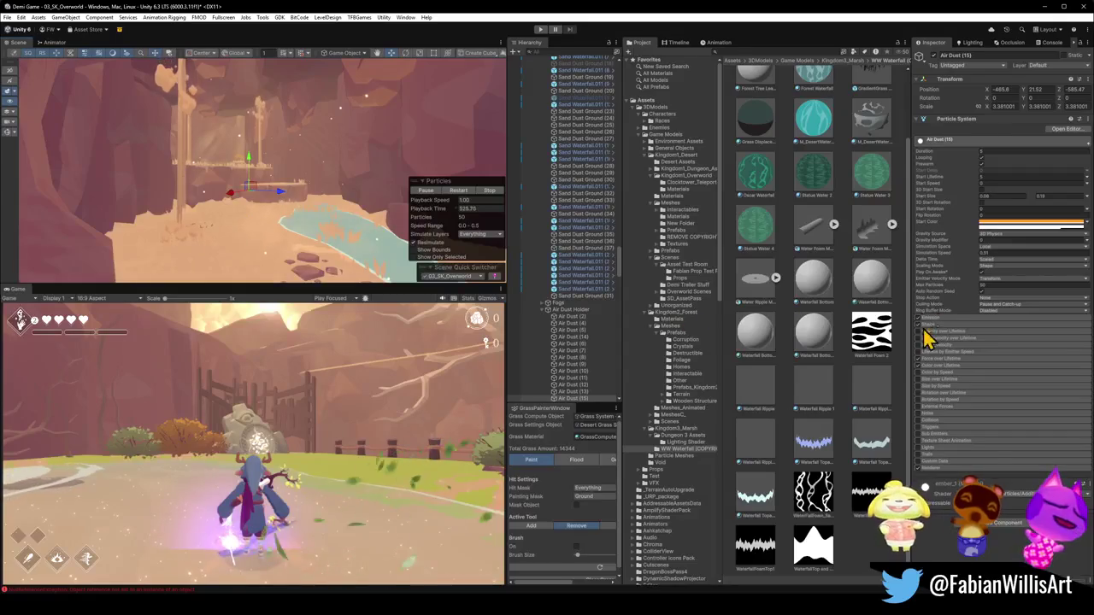
Move Air Dust (16) onto the rocky ledge at about X -515.73, Y 25.57, Z -586.95.
{"action": "mouse_move", "coordinate": [342, 171]}
{"action": "left_mouse_down"}
{"action": "mouse_move", "coordinate": [298, 171]}
{"action": "mouse_move", "coordinate": [398, 179]}
{"action": "mouse_move", "coordinate": [322, 156]}
{"action": "mouse_move", "coordinate": [340, 203]}
{"action": "mouse_move", "coordinate": [361, 207]}
{"action": "mouse_move", "coordinate": [299, 205]}
{"action": "left_mouse_up"}
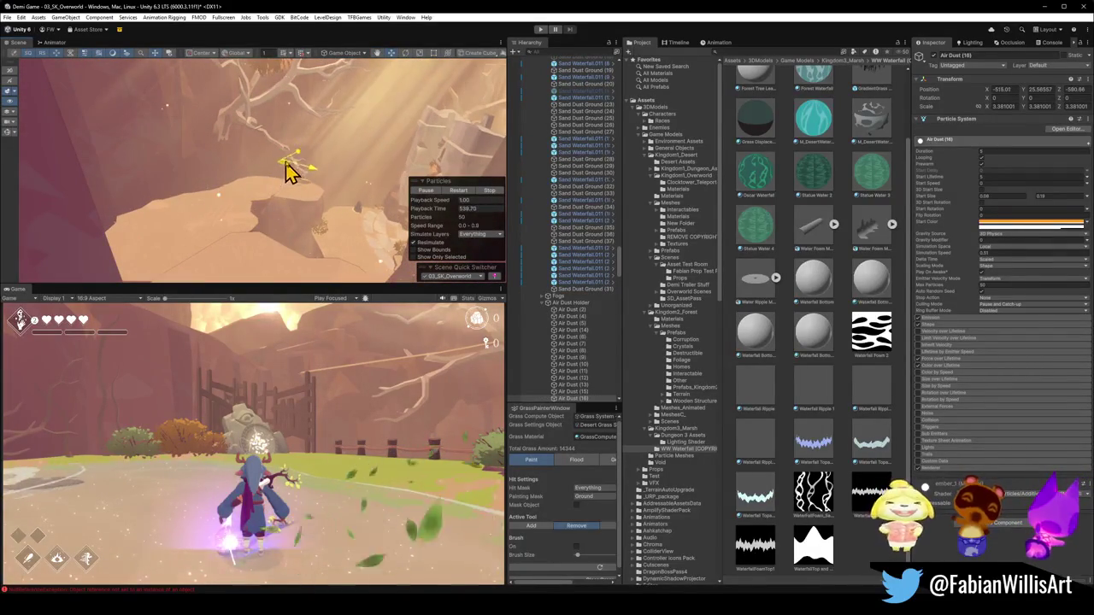
{"action": "mouse_move", "coordinate": [317, 165]}
{"action": "left_mouse_down"}
{"action": "mouse_move", "coordinate": [293, 171]}
{"action": "mouse_move", "coordinate": [350, 177]}
{"action": "mouse_move", "coordinate": [329, 178]}
{"action": "left_mouse_up"}
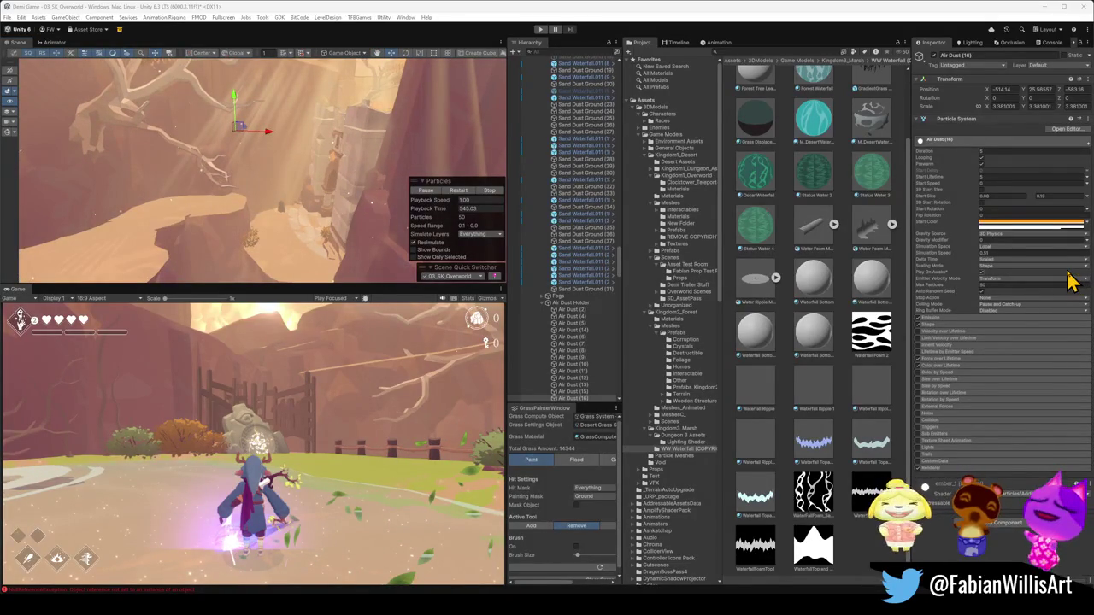
{"action": "mouse_move", "coordinate": [342, 176]}
{"action": "left_mouse_down"}
{"action": "mouse_move", "coordinate": [361, 196]}
{"action": "mouse_move", "coordinate": [390, 171]}
{"action": "mouse_move", "coordinate": [409, 174]}
{"action": "mouse_move", "coordinate": [293, 176]}
{"action": "mouse_move", "coordinate": [407, 185]}
{"action": "mouse_move", "coordinate": [225, 231]}
{"action": "left_mouse_up"}
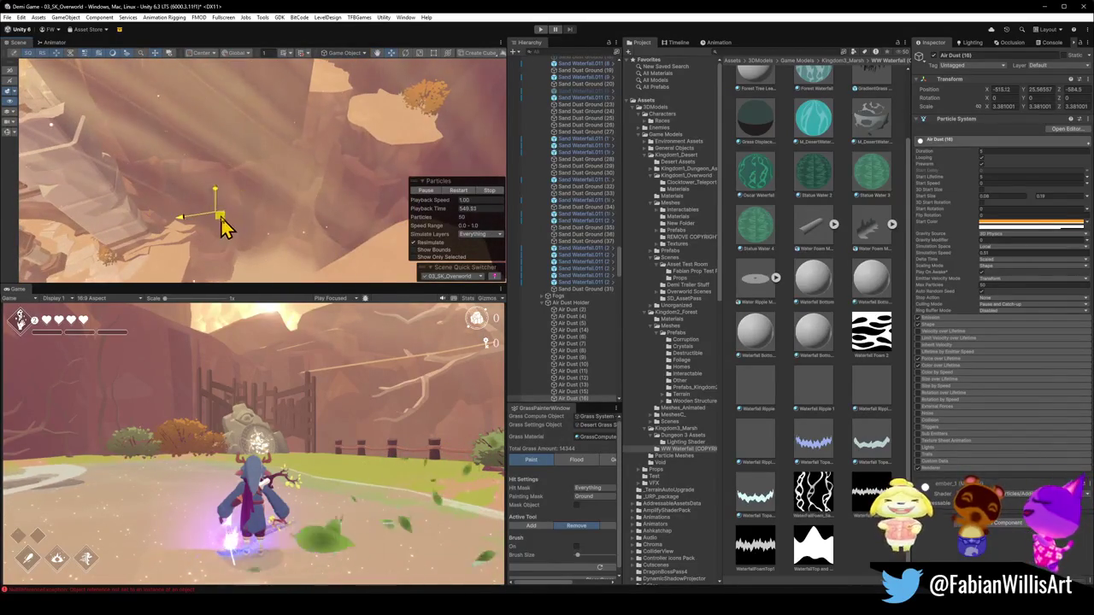
{"action": "mouse_move", "coordinate": [317, 214]}
{"action": "left_mouse_down"}
{"action": "mouse_move", "coordinate": [316, 197]}
{"action": "mouse_move", "coordinate": [276, 169]}
{"action": "mouse_move", "coordinate": [427, 105]}
{"action": "mouse_move", "coordinate": [301, 190]}
{"action": "mouse_move", "coordinate": [360, 158]}
{"action": "mouse_move", "coordinate": [174, 189]}
{"action": "mouse_move", "coordinate": [315, 77]}
{"action": "mouse_move", "coordinate": [227, 131]}
{"action": "mouse_move", "coordinate": [299, 151]}
{"action": "mouse_move", "coordinate": [316, 195]}
{"action": "mouse_move", "coordinate": [290, 165]}
{"action": "left_mouse_up"}
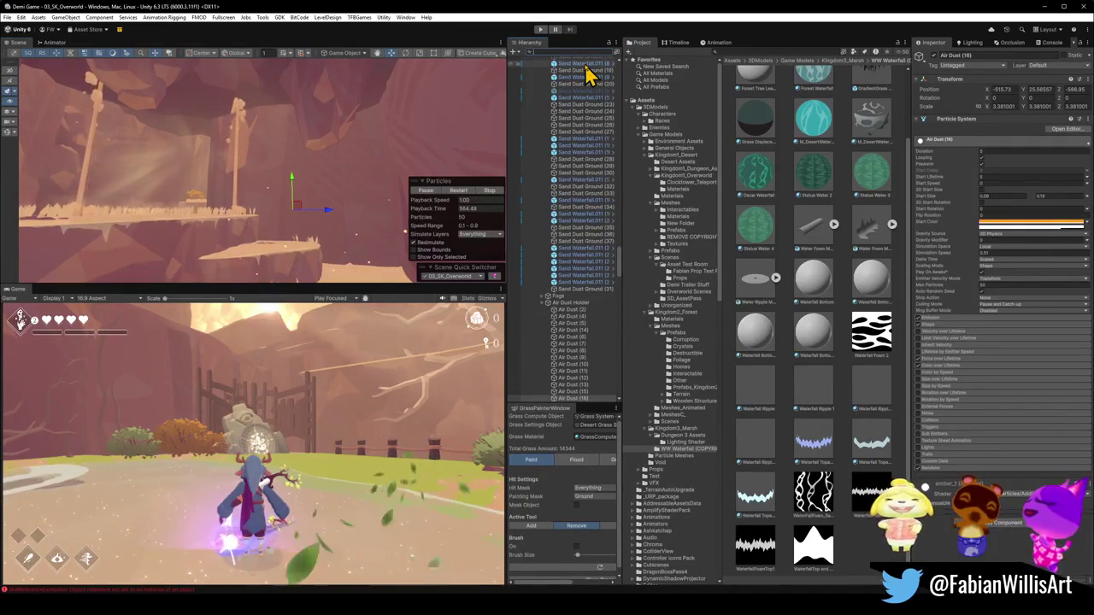
{"action": "type", "text": "emis"}
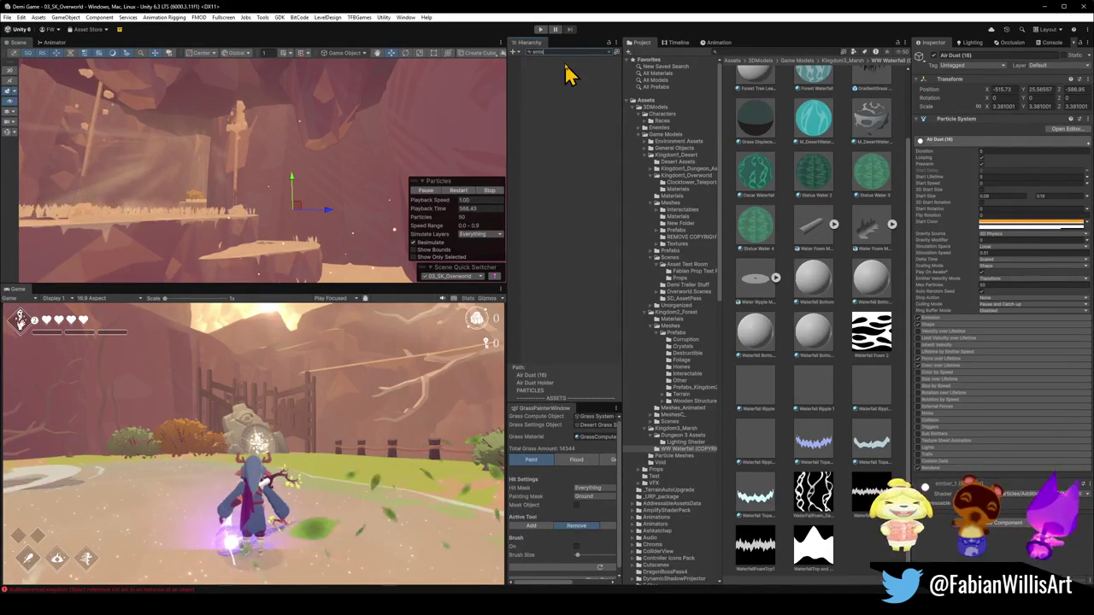
Add a new Plane 3D object under the expanded ASSETS group, below WATERFALL.
{"action": "key", "text": "Escape"}
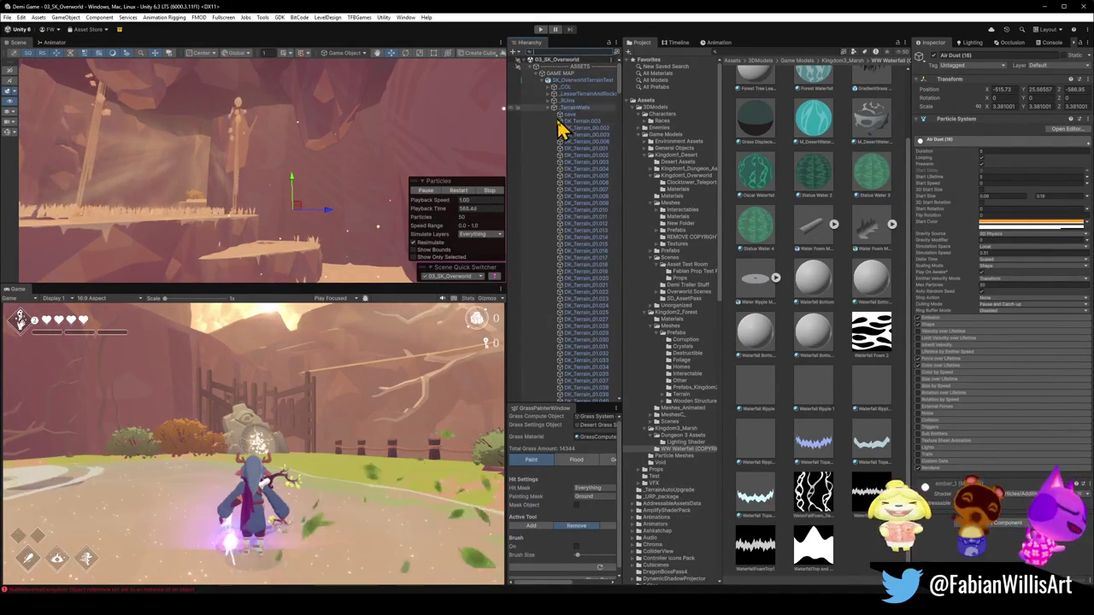
{"action": "left_click", "coordinate": [567, 113]}
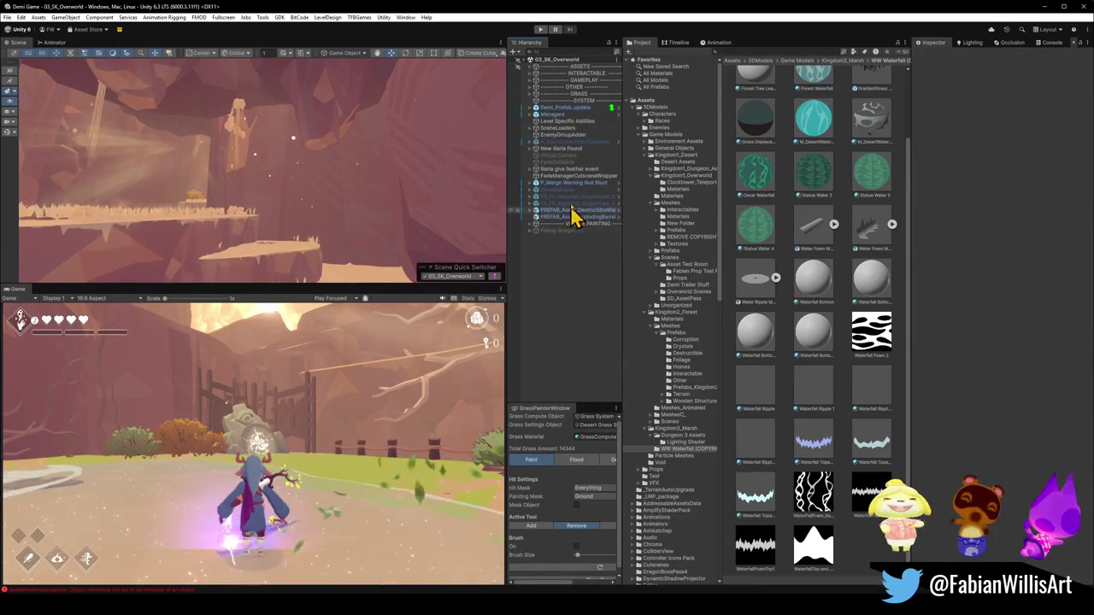
{"action": "left_click", "coordinate": [530, 67]}
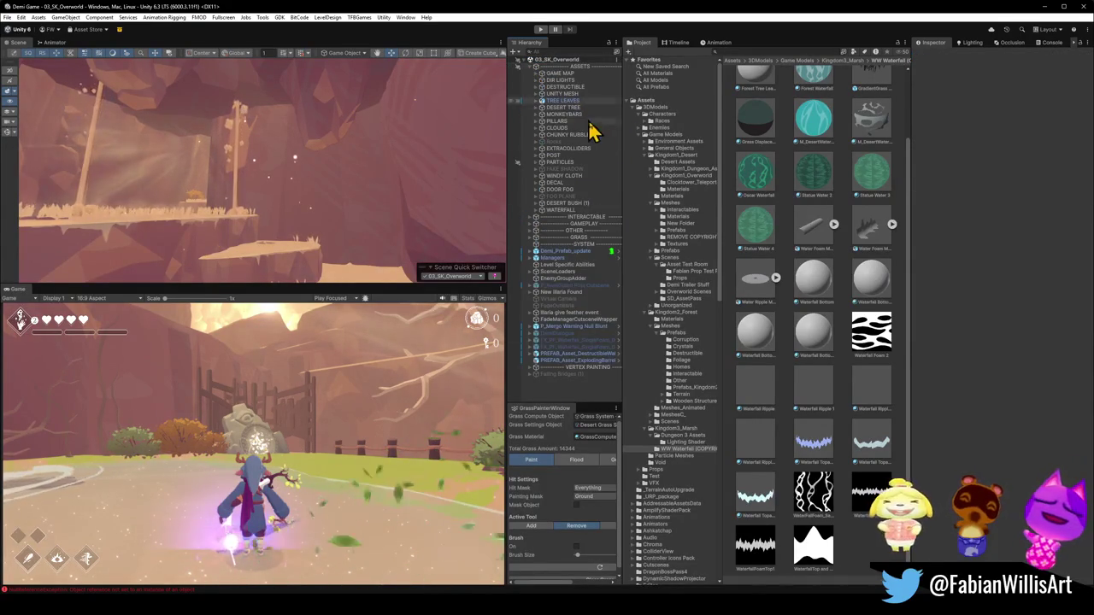
{"action": "left_click", "coordinate": [566, 210]}
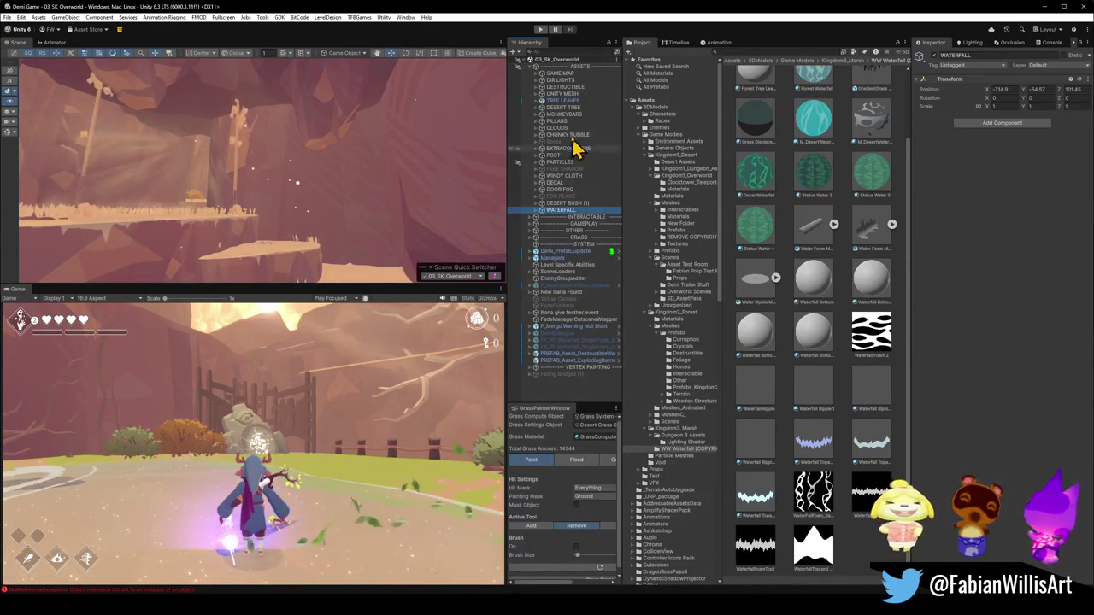
{"action": "right_click", "coordinate": [578, 66]}
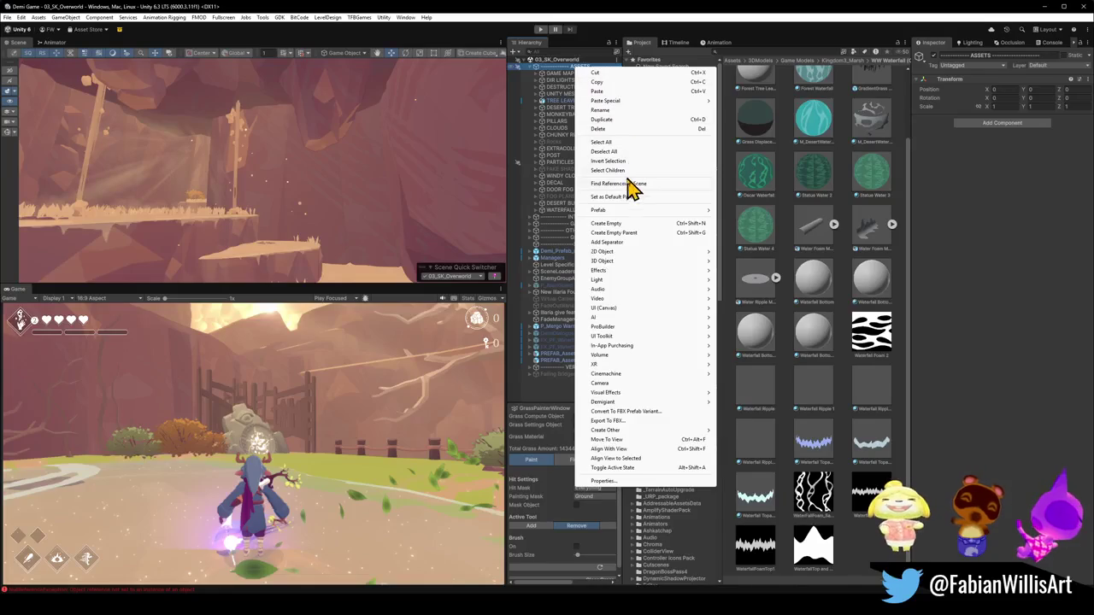
{"action": "mouse_move", "coordinate": [612, 261]}
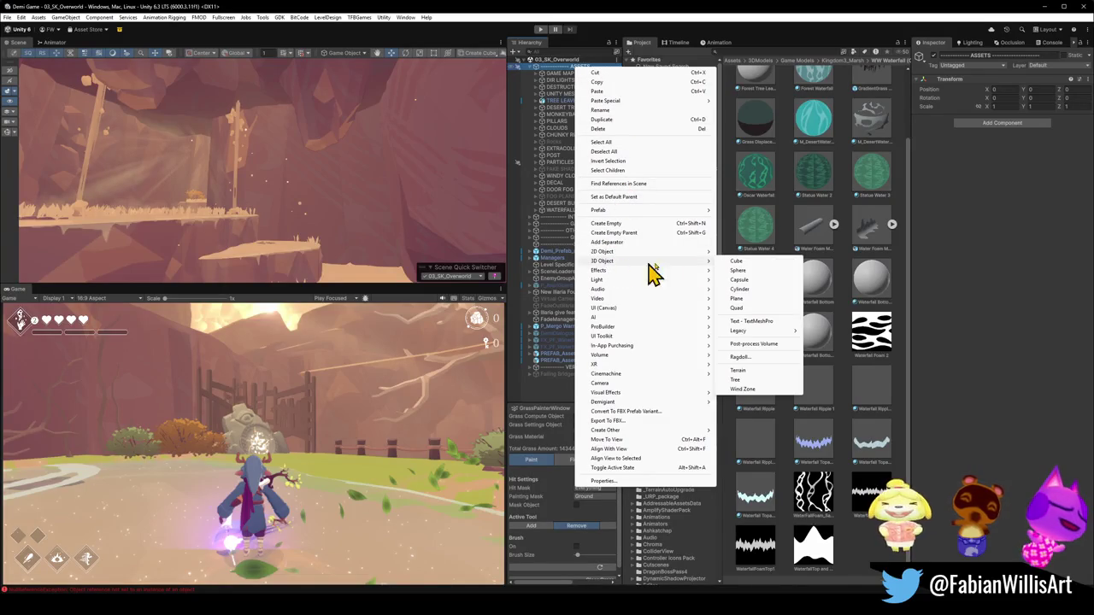
{"action": "left_click", "coordinate": [737, 299]}
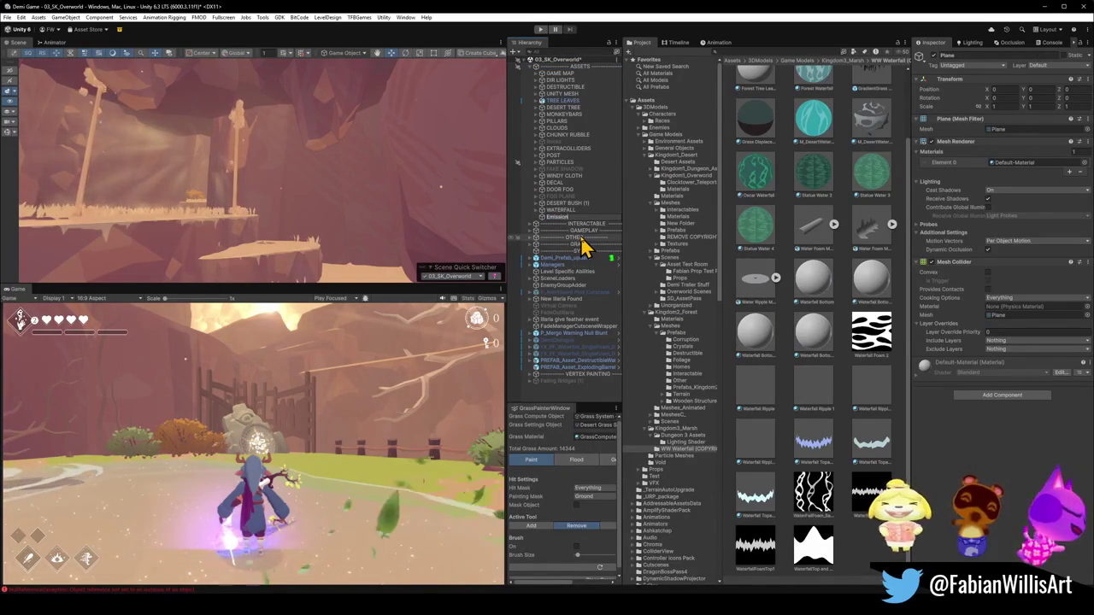
Name the plane Emission Plane, flip it 180° on Z, and scale it to about double size.
{"action": "type", "text": " Plane"}
{"action": "key", "text": "Return"}
{"action": "key", "text": "ctrl+alt+f"}
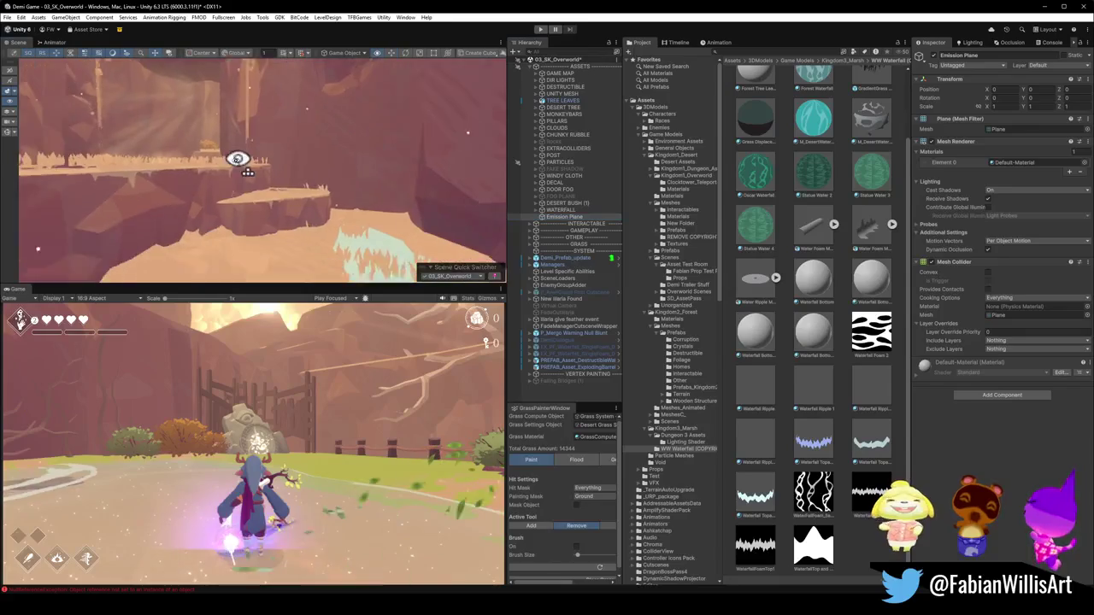
{"action": "scroll", "coordinate": [291, 174], "scroll_direction": "down", "scroll_amount": 2}
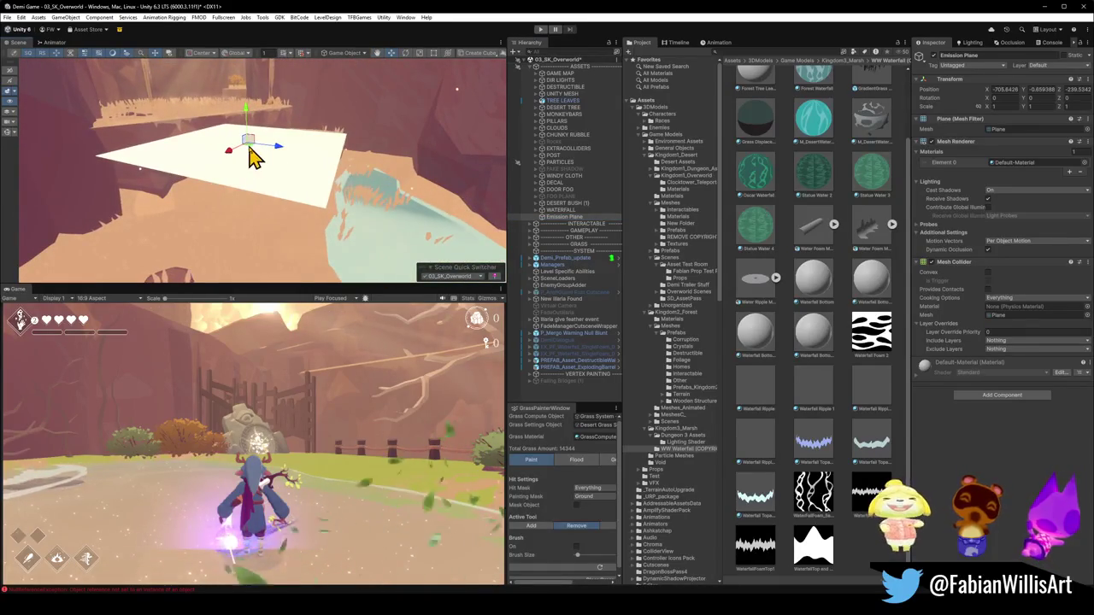
{"action": "key", "text": "e"}
{"action": "mouse_move", "coordinate": [240, 145]}
{"action": "left_mouse_down"}
{"action": "mouse_move", "coordinate": [217, 188]}
{"action": "mouse_move", "coordinate": [232, 367]}
{"action": "left_mouse_up"}
{"action": "left_click_drag", "start_coordinate": [318, 184], "coordinate": [324, 106]}
{"action": "key", "text": "r"}
{"action": "mouse_move", "coordinate": [256, 181]}
{"action": "left_mouse_down"}
{"action": "mouse_move", "coordinate": [262, 191]}
{"action": "mouse_move", "coordinate": [302, 171]}
{"action": "mouse_move", "coordinate": [272, 201]}
{"action": "mouse_move", "coordinate": [262, 166]}
{"action": "mouse_move", "coordinate": [281, 77]}
{"action": "mouse_move", "coordinate": [286, 122]}
{"action": "mouse_move", "coordinate": [286, 103]}
{"action": "left_mouse_up"}
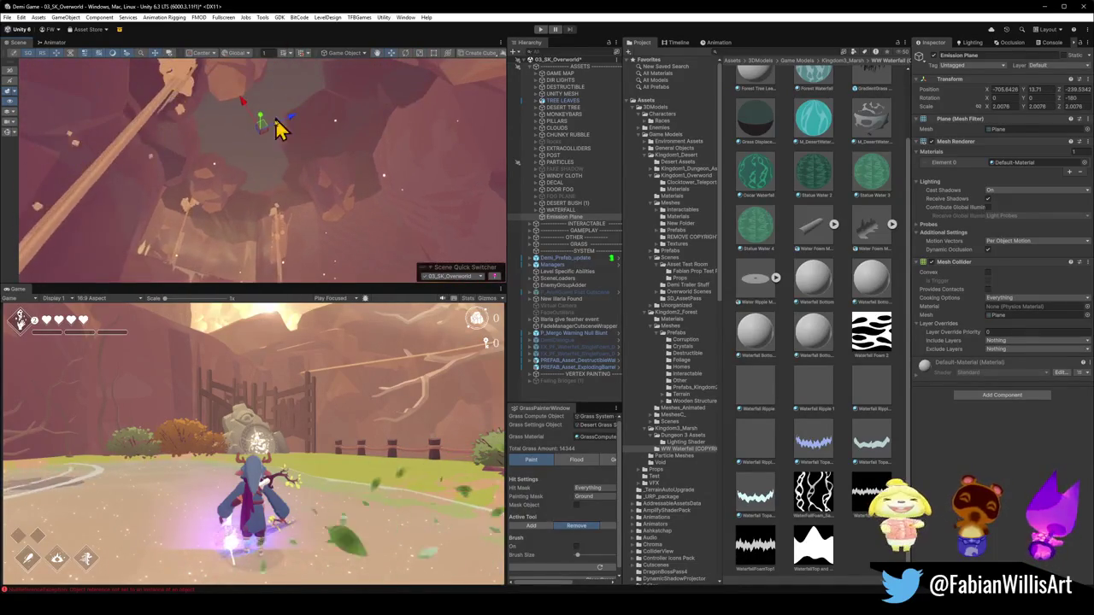
Lower the Emission Plane to Y 16.21 inside the cave ceiling and check its placement.
{"action": "left_click", "coordinate": [274, 133]}
{"action": "left_click", "coordinate": [266, 121]}
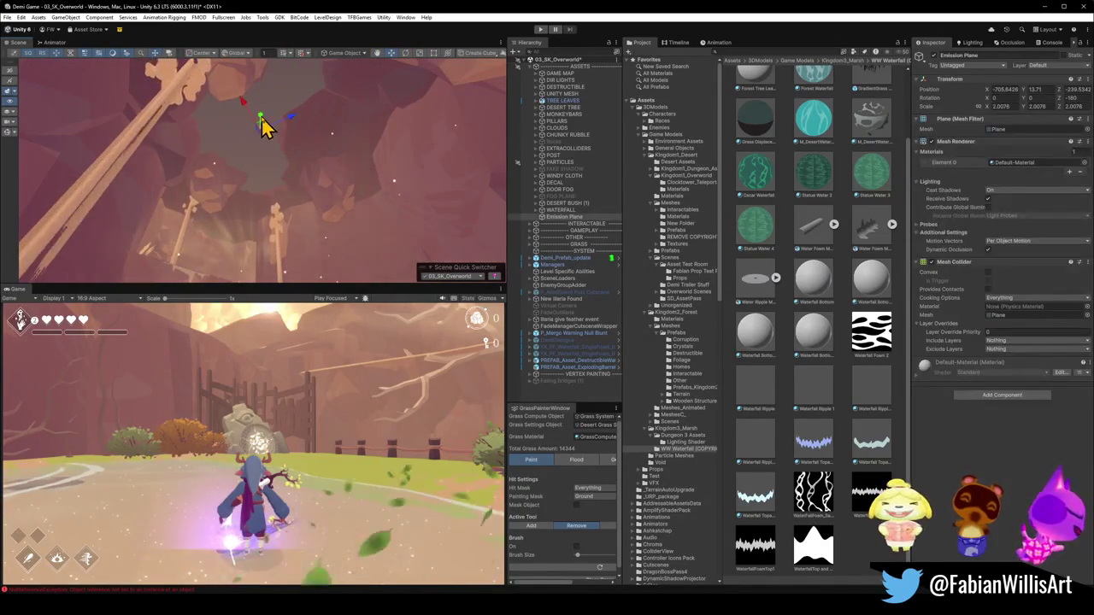
{"action": "mouse_move", "coordinate": [281, 99]}
{"action": "left_mouse_down"}
{"action": "mouse_move", "coordinate": [324, 146]}
{"action": "mouse_move", "coordinate": [220, 73]}
{"action": "mouse_move", "coordinate": [293, 191]}
{"action": "mouse_move", "coordinate": [291, 176]}
{"action": "mouse_move", "coordinate": [198, 154]}
{"action": "left_mouse_up"}
{"action": "scroll", "coordinate": [213, 154], "scroll_direction": "up", "scroll_amount": 2}
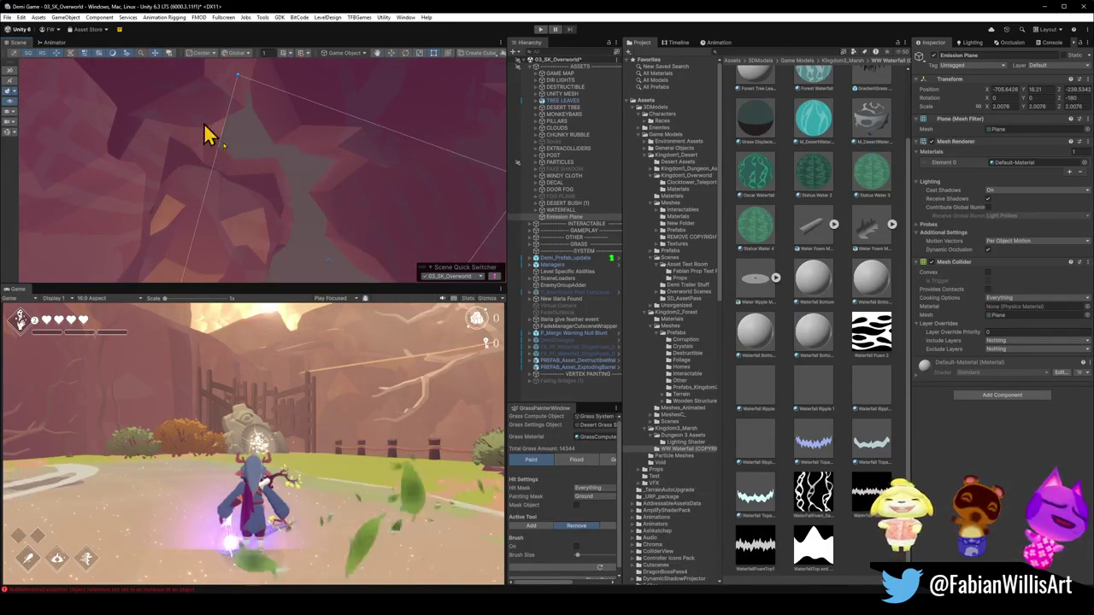
{"action": "mouse_move", "coordinate": [203, 134]}
{"action": "left_mouse_down"}
{"action": "mouse_move", "coordinate": [94, 205]}
{"action": "mouse_move", "coordinate": [288, 217]}
{"action": "mouse_move", "coordinate": [298, 208]}
{"action": "left_mouse_up"}
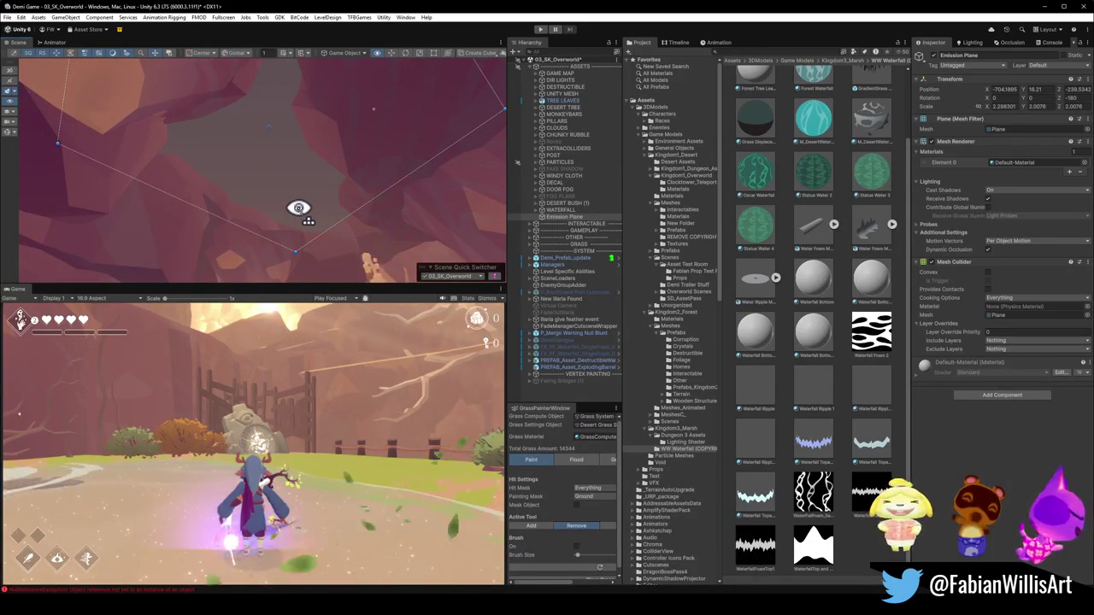
{"action": "mouse_move", "coordinate": [298, 207]}
{"action": "left_mouse_down"}
{"action": "mouse_move", "coordinate": [317, 217]}
{"action": "mouse_move", "coordinate": [248, 213]}
{"action": "mouse_move", "coordinate": [269, 159]}
{"action": "mouse_move", "coordinate": [405, 171]}
{"action": "mouse_move", "coordinate": [425, 239]}
{"action": "mouse_move", "coordinate": [435, 231]}
{"action": "mouse_move", "coordinate": [367, 203]}
{"action": "mouse_move", "coordinate": [345, 179]}
{"action": "mouse_move", "coordinate": [359, 183]}
{"action": "left_mouse_up"}
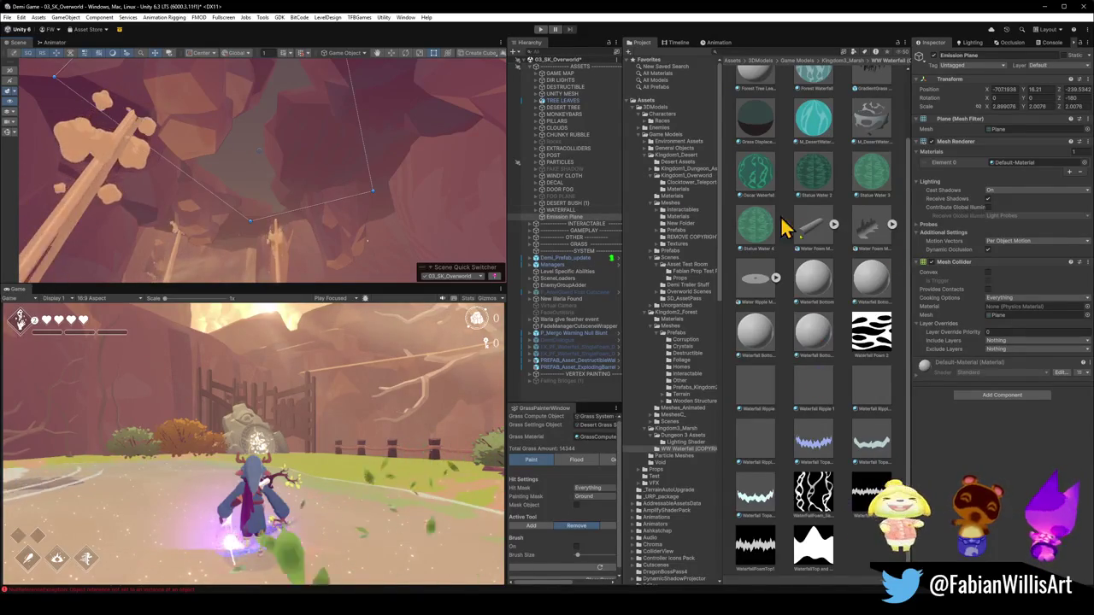
{"action": "right_click", "coordinate": [870, 551]}
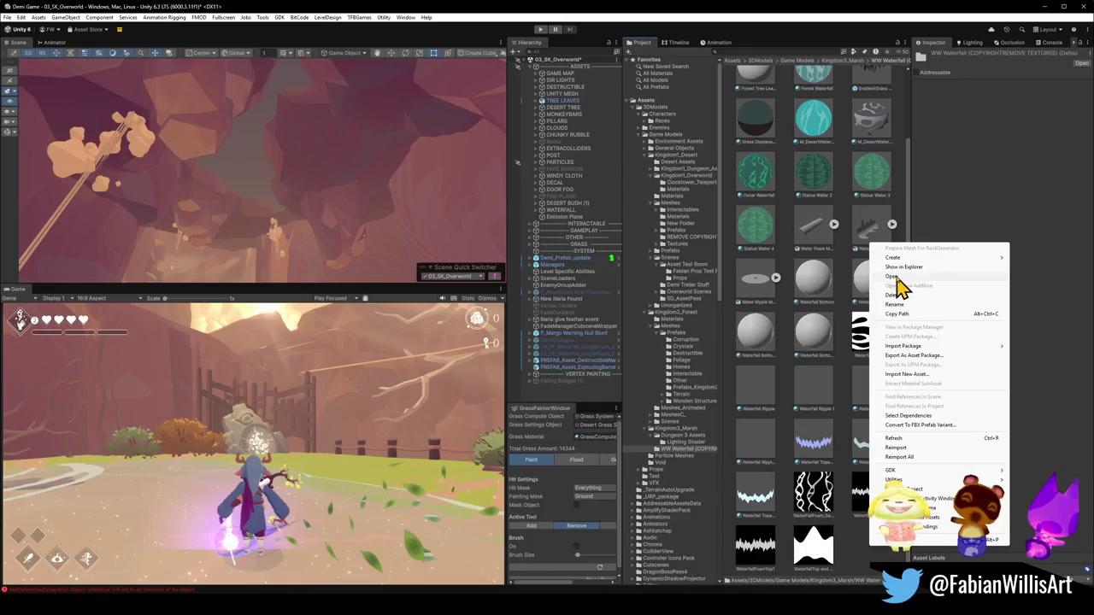
{"action": "mouse_move", "coordinate": [894, 259]}
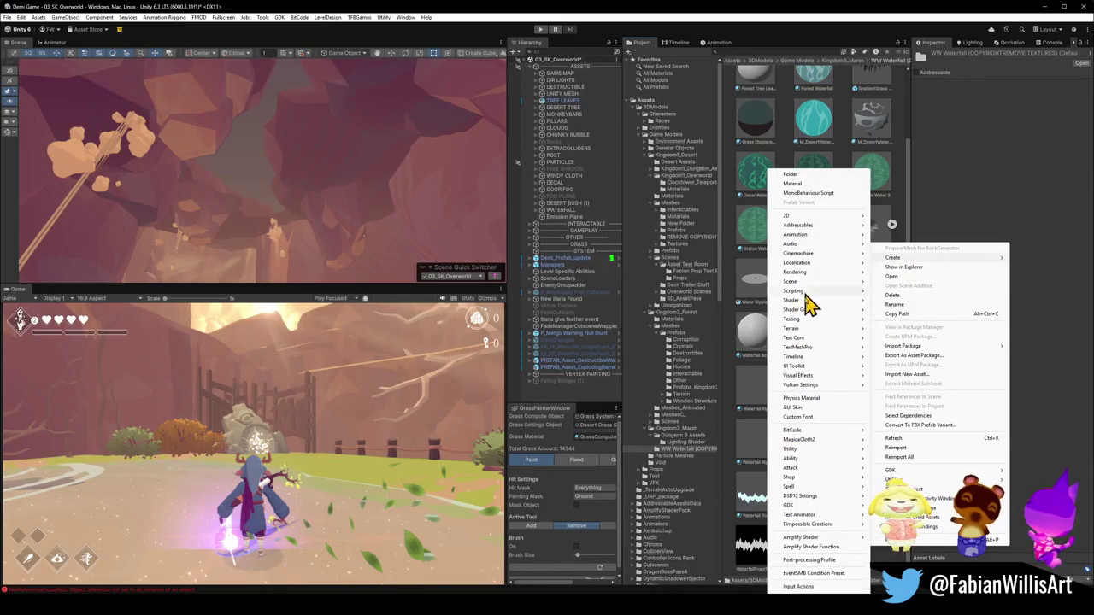
{"action": "mouse_move", "coordinate": [791, 459]}
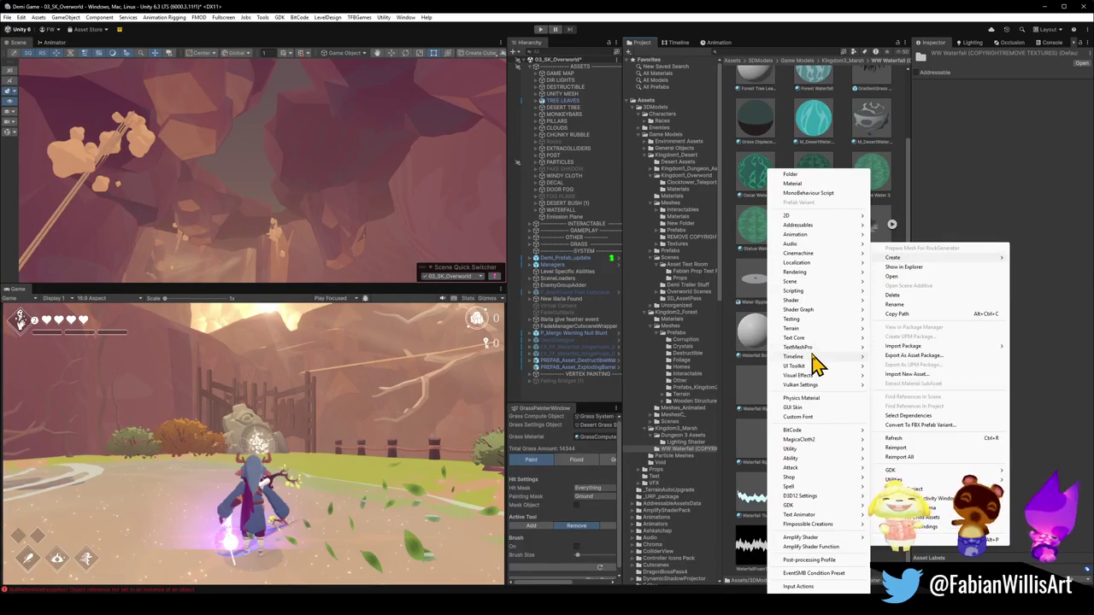
{"action": "mouse_move", "coordinate": [812, 357]}
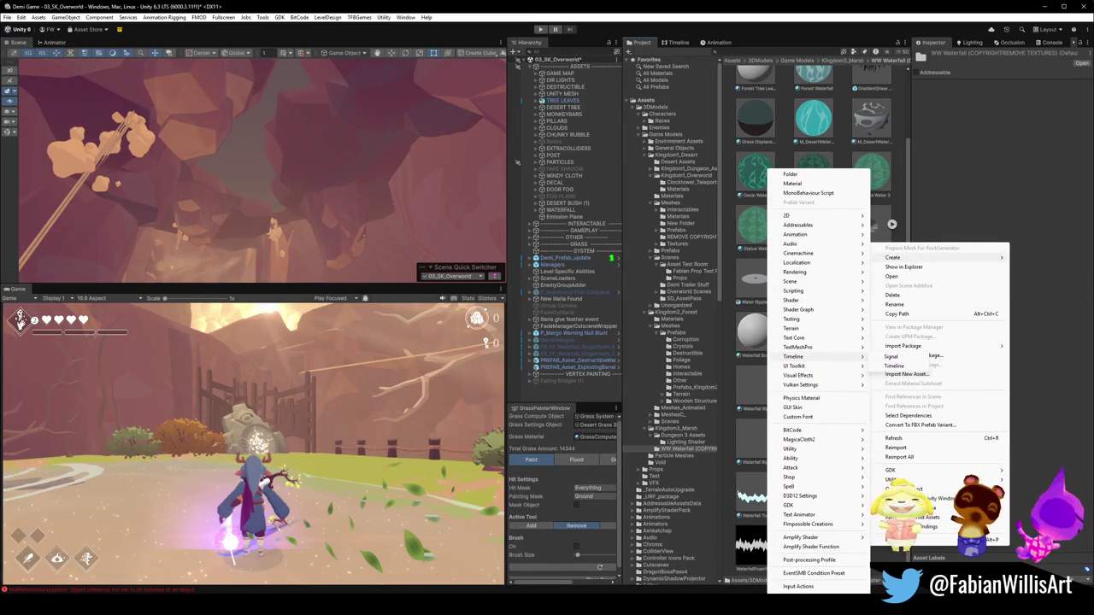
{"action": "key", "text": "Escape"}
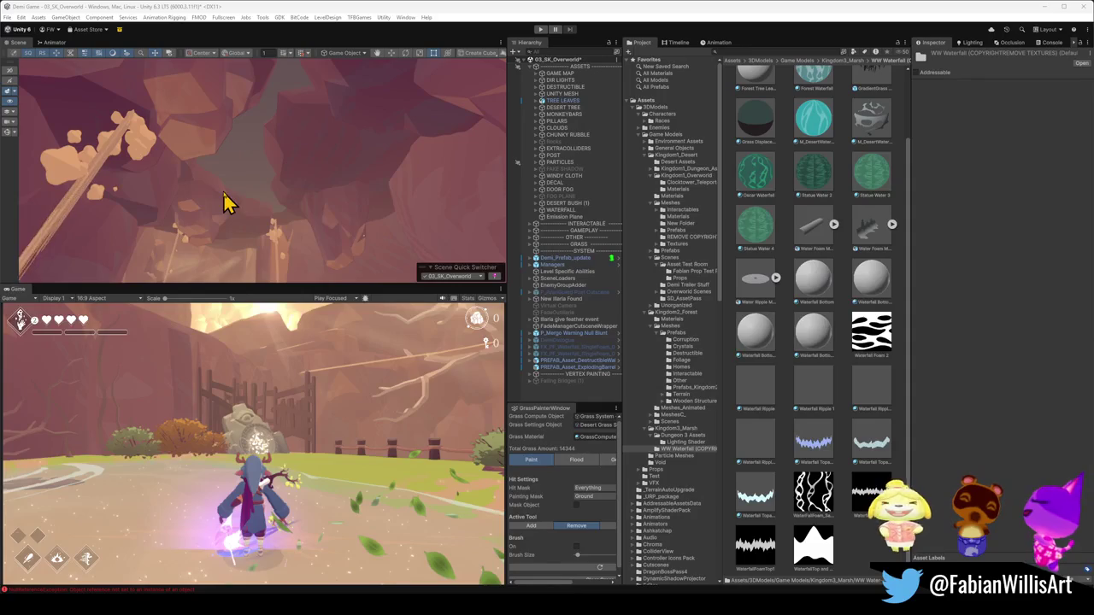
{"action": "right_click", "coordinate": [865, 540]}
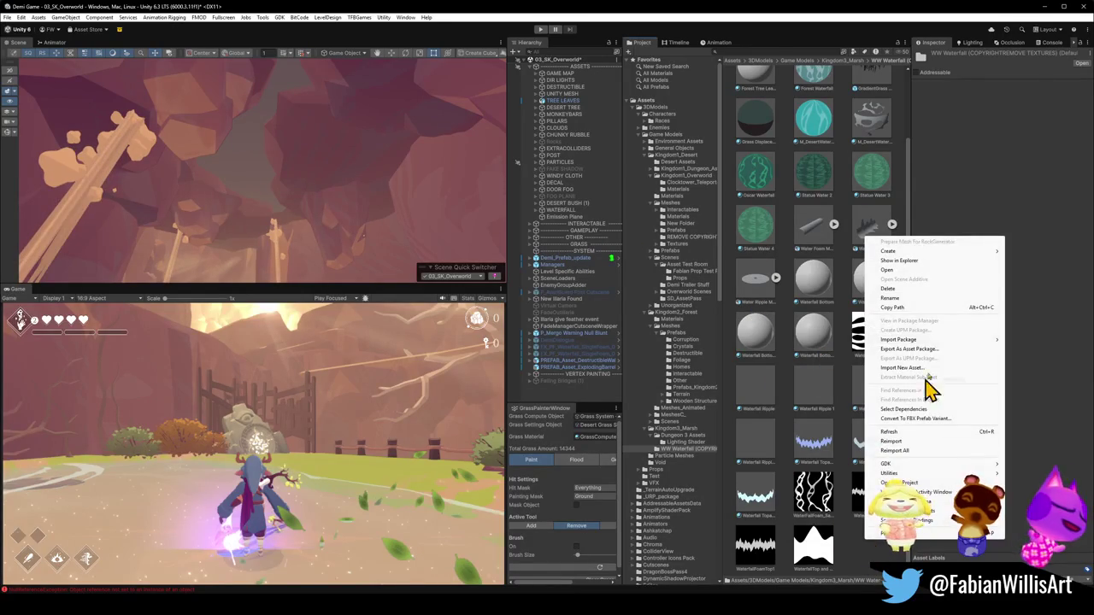
Create a new Standard material named New Material in the WW Waterfall folder.
{"action": "mouse_move", "coordinate": [921, 260]}
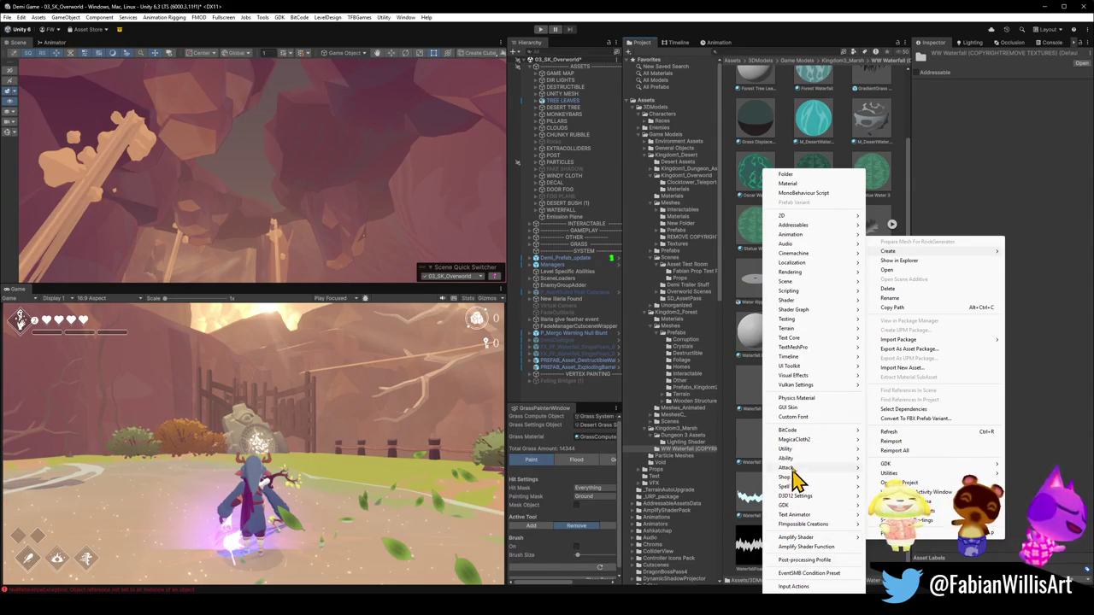
{"action": "mouse_move", "coordinate": [802, 236]}
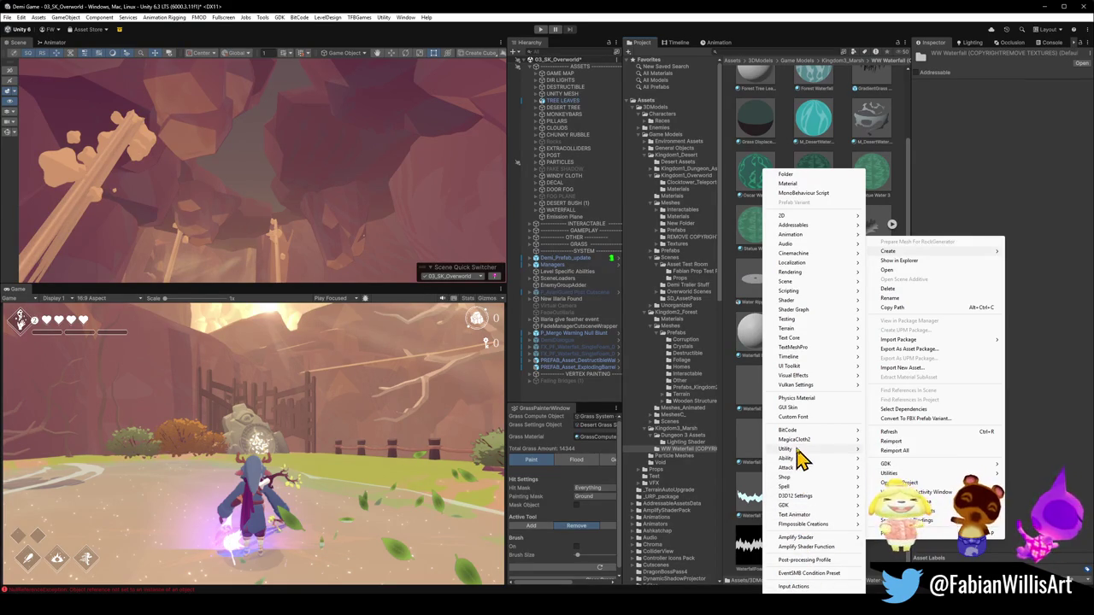
{"action": "mouse_move", "coordinate": [795, 374]}
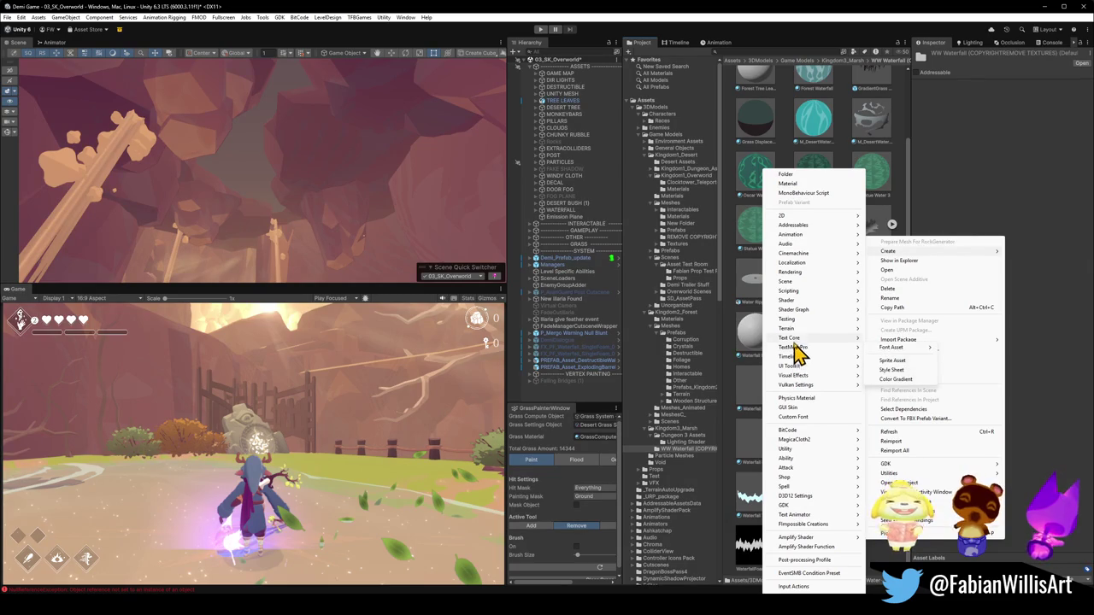
{"action": "mouse_move", "coordinate": [792, 302]}
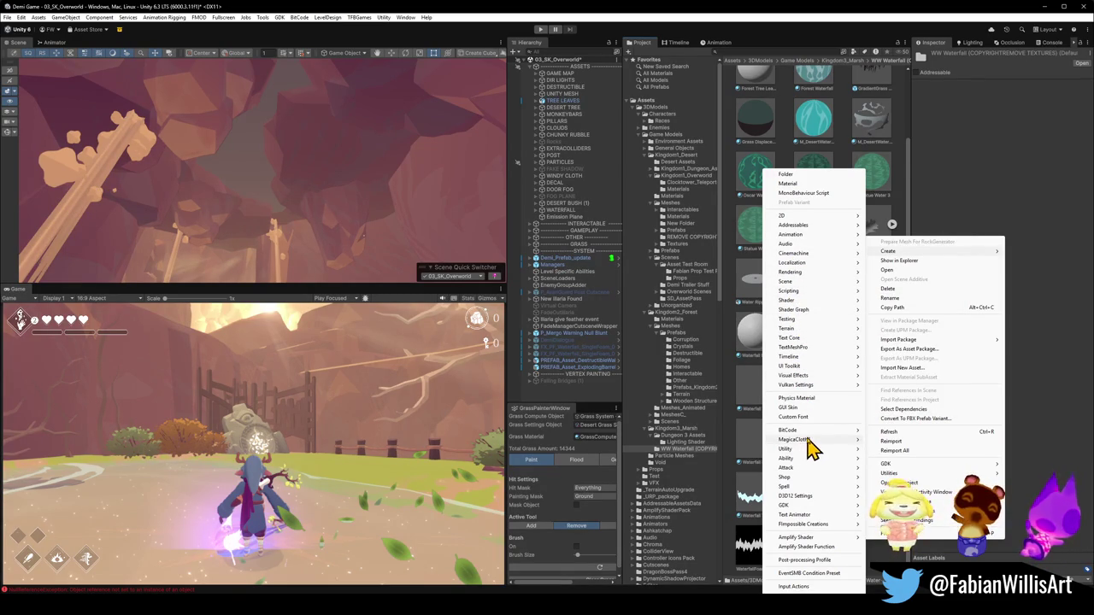
{"action": "mouse_move", "coordinate": [807, 451]}
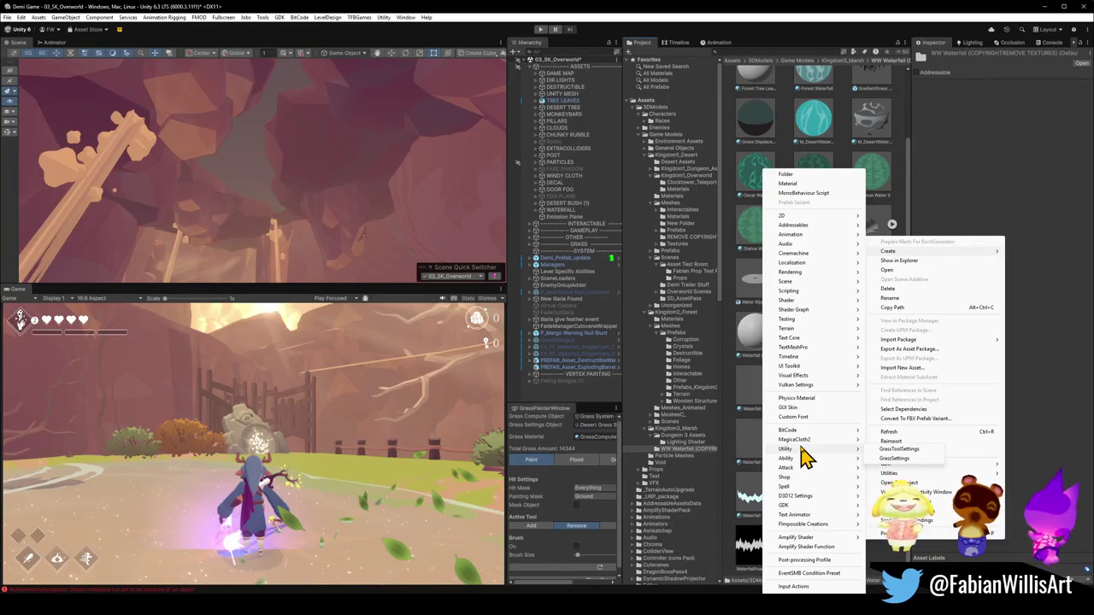
{"action": "left_click", "coordinate": [790, 183]}
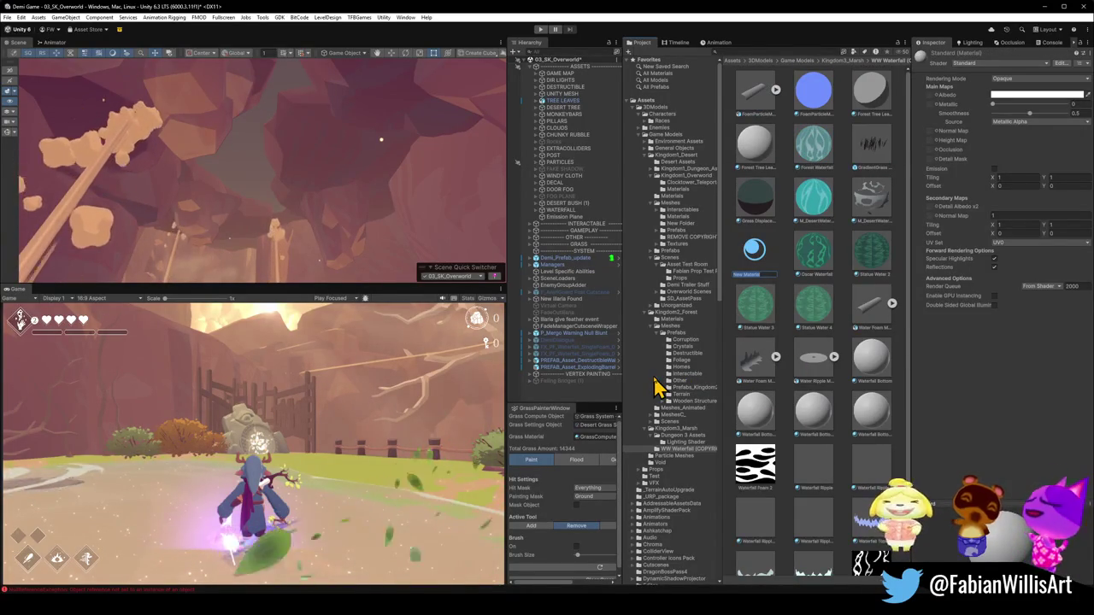
Replace the default New Material name with M_DesertOverworldEmissionPlane.
{"action": "key", "text": "BackSpace"}
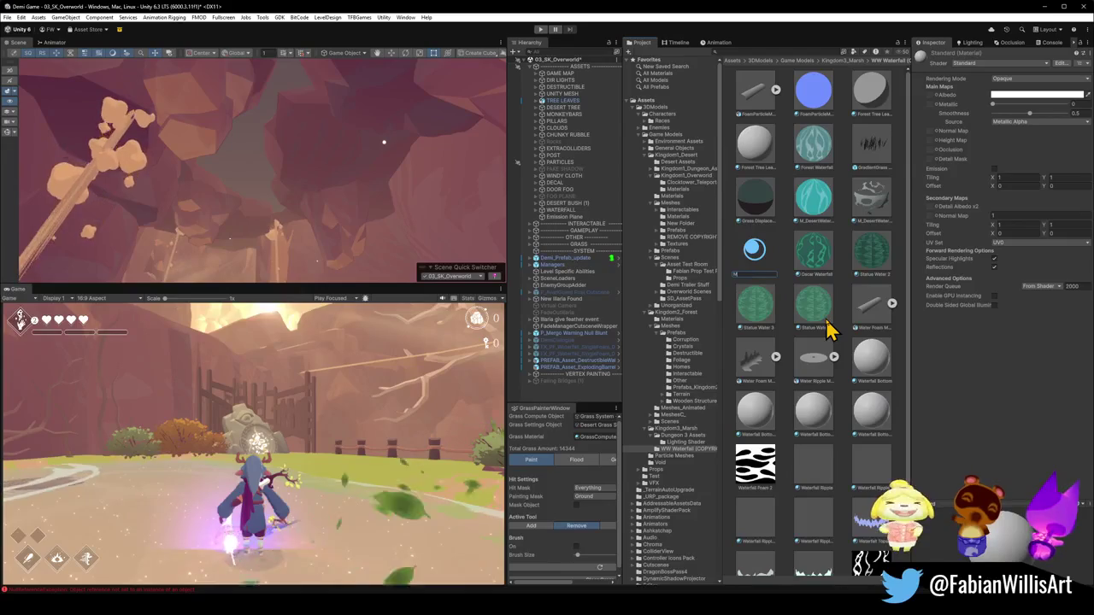
{"action": "type", "text": "M_DesertOverwo"}
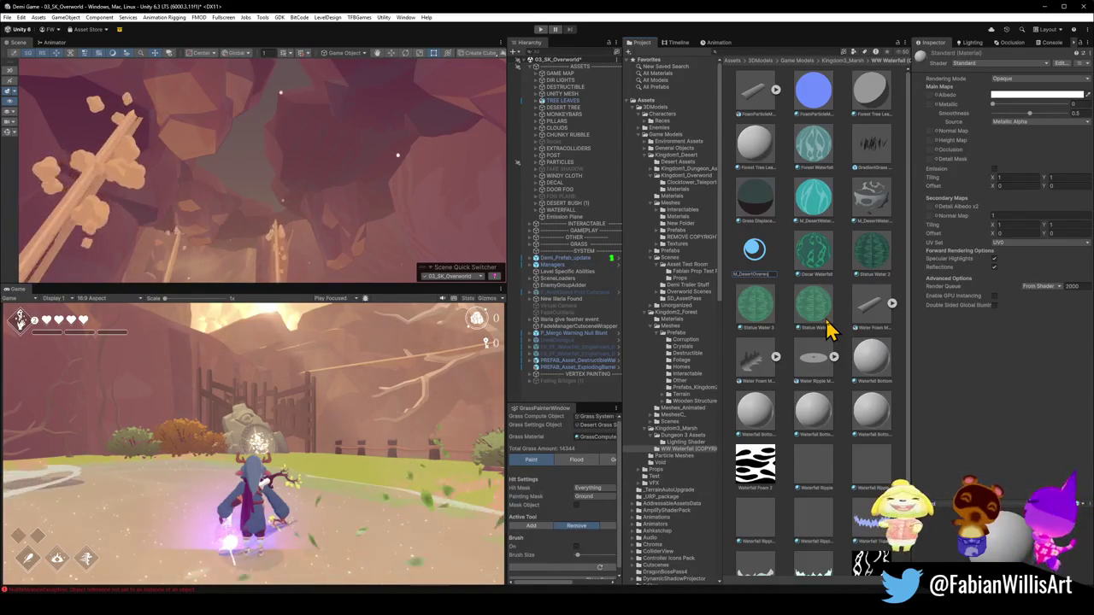
{"action": "type", "text": "rldEmissionP"}
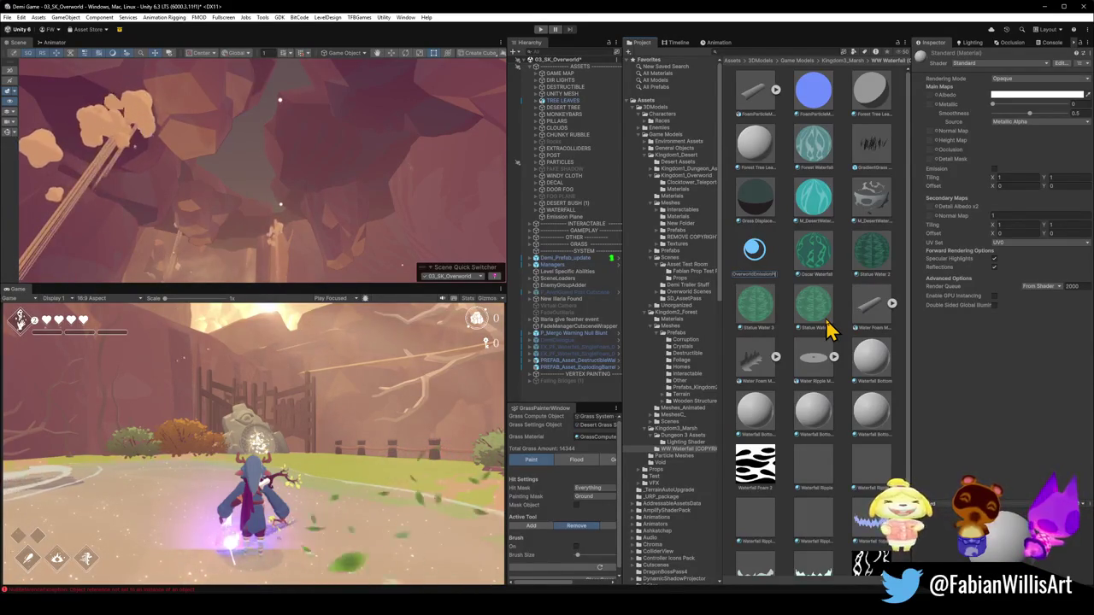
{"action": "type", "text": "lane"}
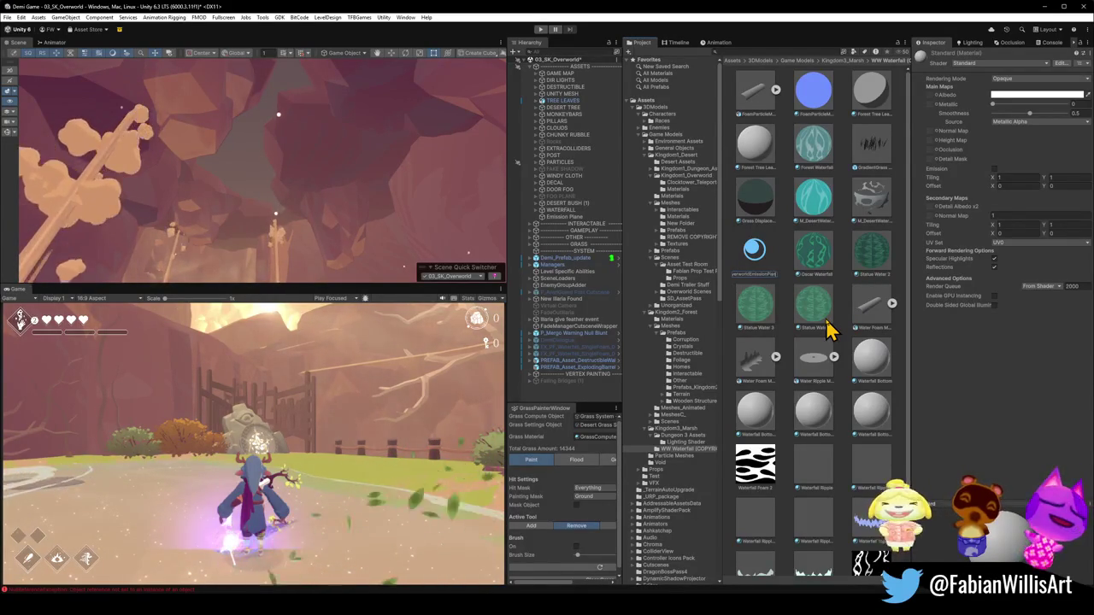
{"action": "key", "text": "Return"}
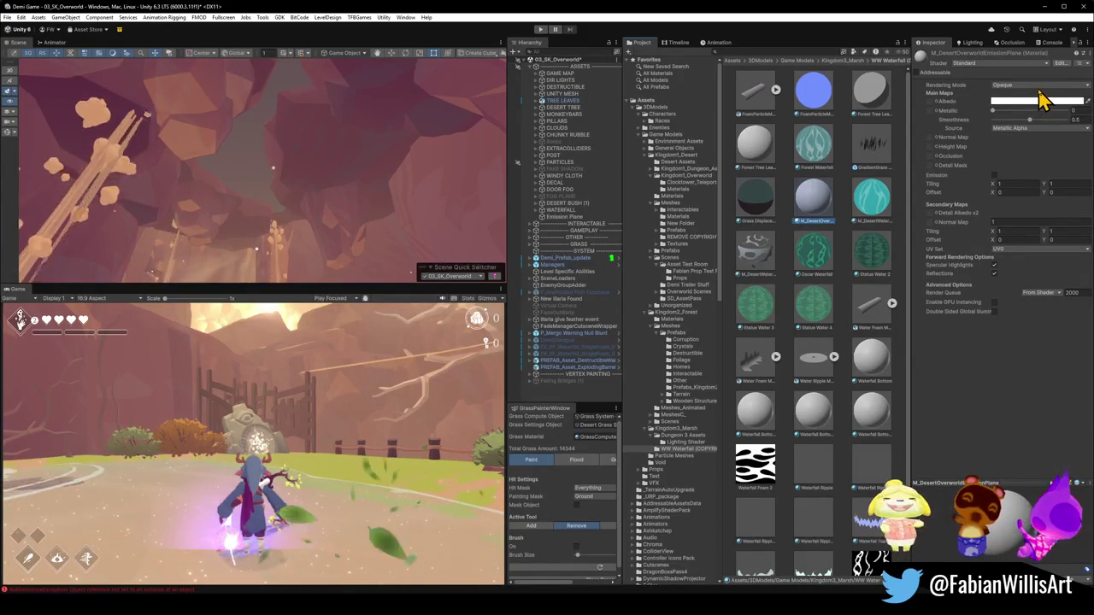
Enable emission, apply the material to the ceiling plane, and set a bright white HDR emission colour.
{"action": "left_click", "coordinate": [995, 177]}
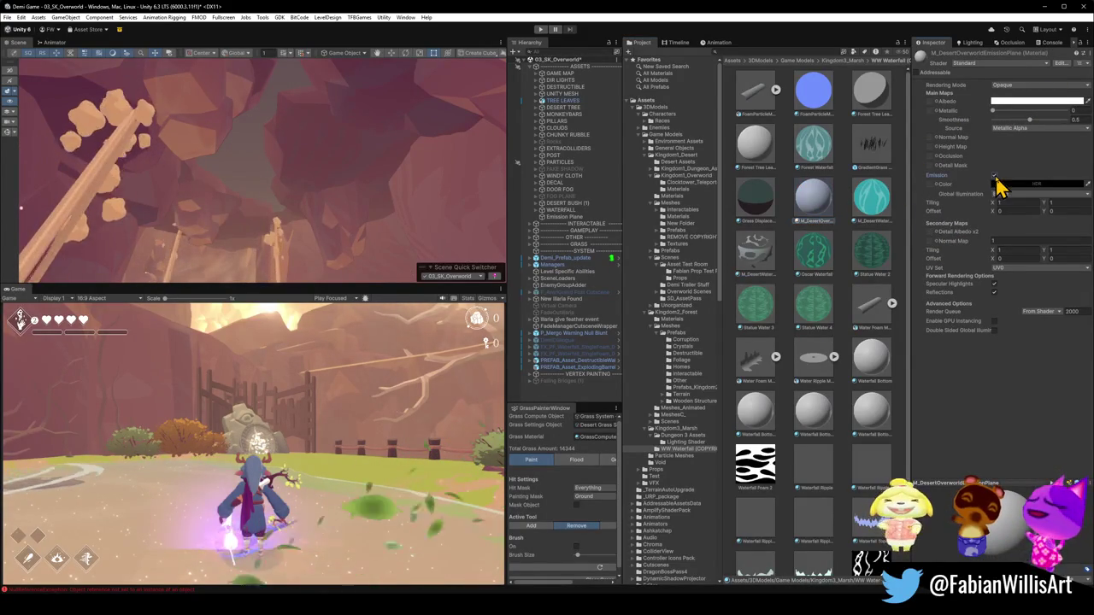
{"action": "mouse_move", "coordinate": [826, 225]}
{"action": "left_mouse_down"}
{"action": "mouse_move", "coordinate": [237, 146]}
{"action": "mouse_move", "coordinate": [242, 164]}
{"action": "left_mouse_up"}
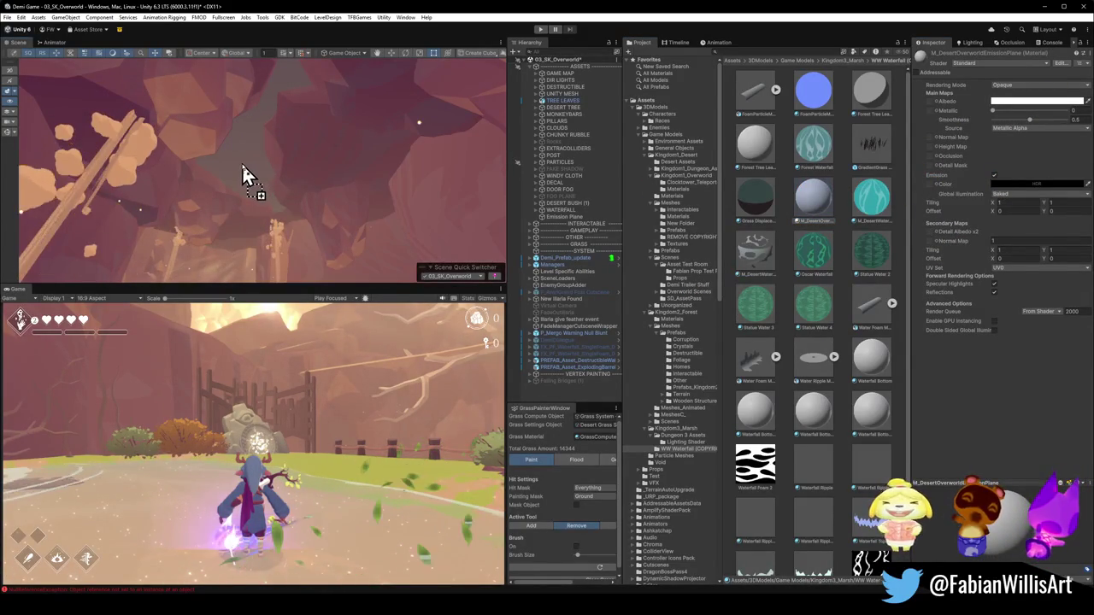
{"action": "left_click", "coordinate": [1038, 184]}
{"action": "left_click", "coordinate": [1032, 236]}
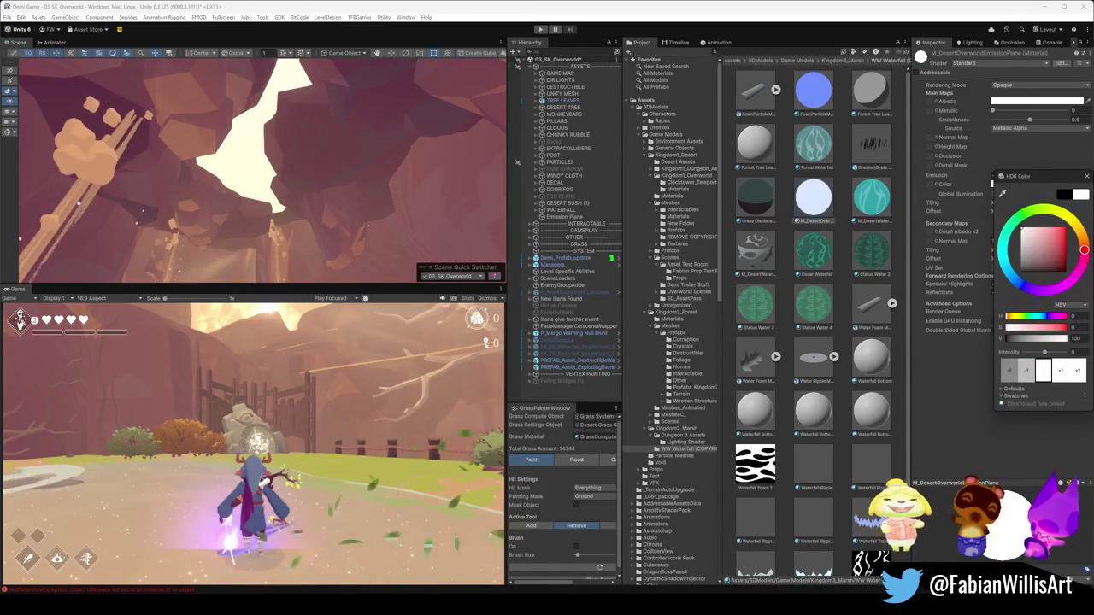
{"action": "key", "text": "Escape"}
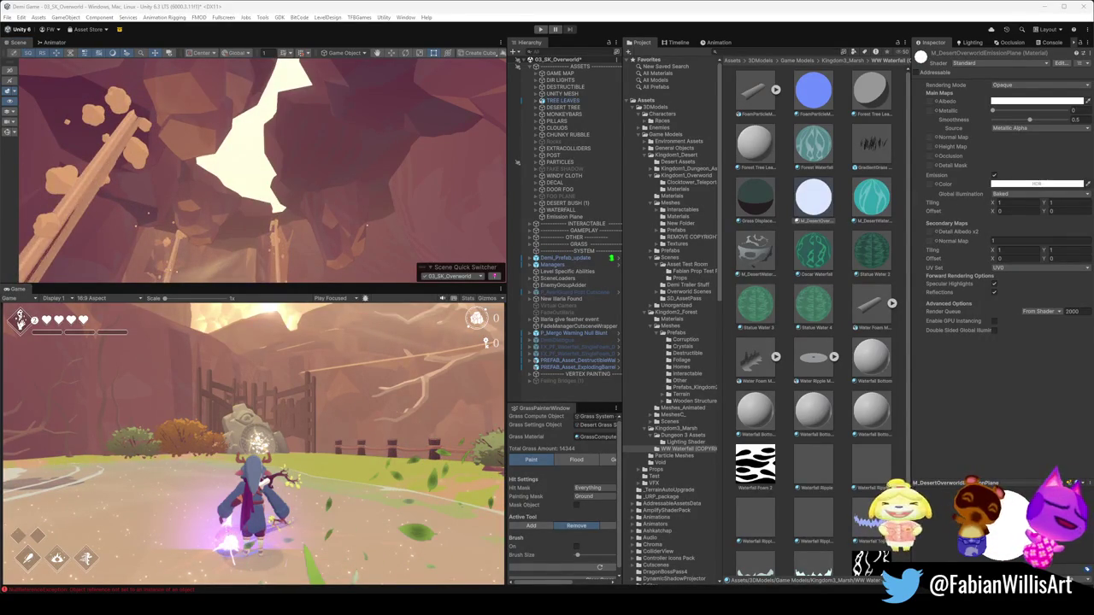
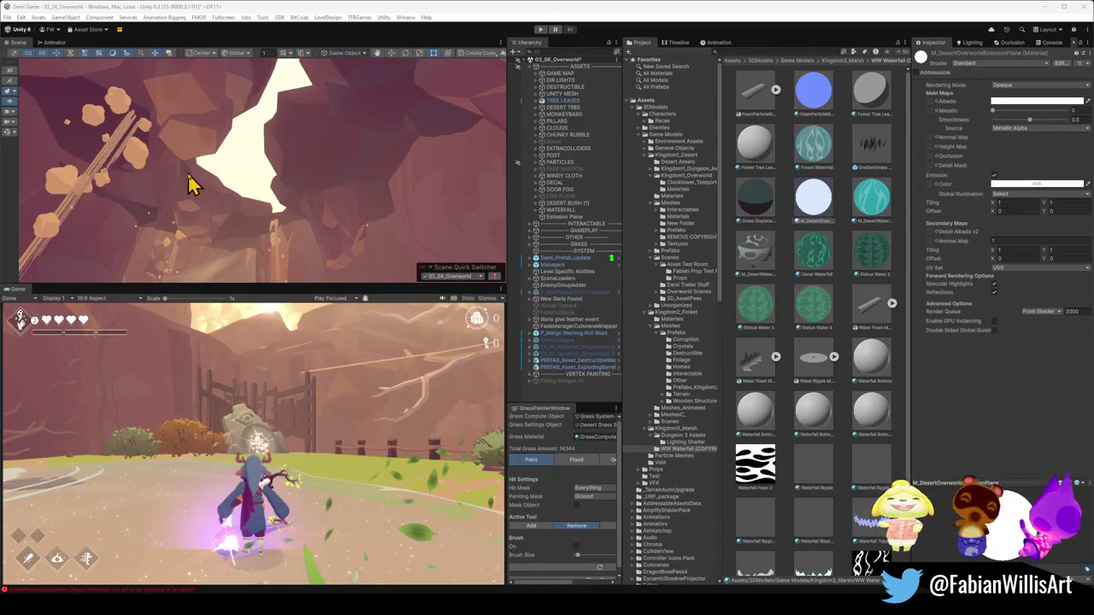
Lower the emission HDR intensity and orbit to check the light shafts.
{"action": "left_click", "coordinate": [1003, 188]}
{"action": "left_click_drag", "start_coordinate": [1043, 356], "coordinate": [1050, 358]}
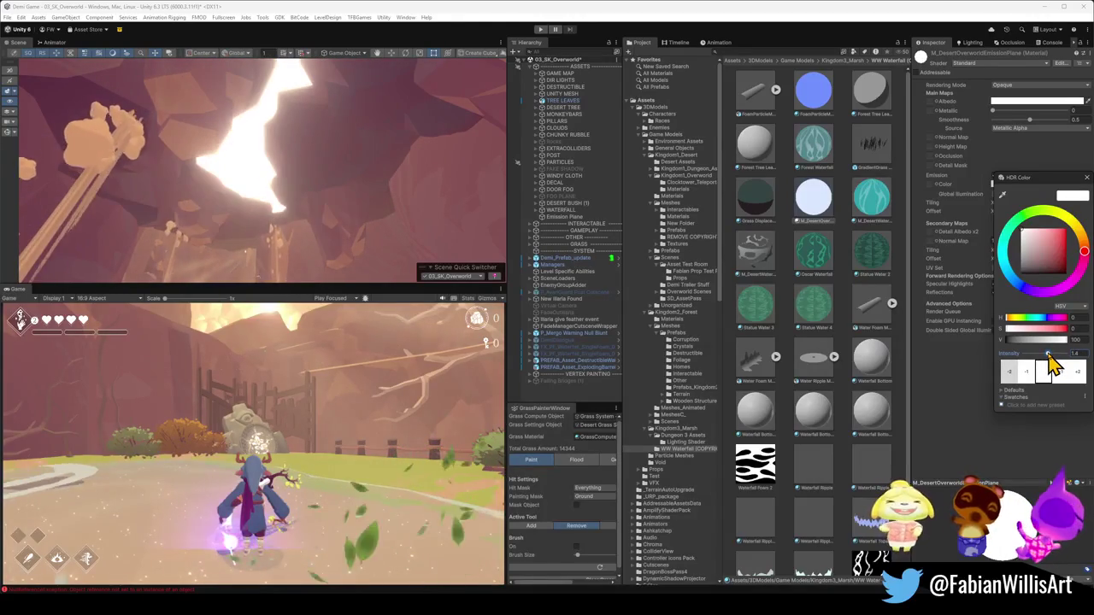
{"action": "left_click", "coordinate": [317, 200]}
{"action": "mouse_move", "coordinate": [317, 200]}
{"action": "left_mouse_down"}
{"action": "mouse_move", "coordinate": [367, 237]}
{"action": "mouse_move", "coordinate": [334, 237]}
{"action": "mouse_move", "coordinate": [327, 258]}
{"action": "mouse_move", "coordinate": [334, 213]}
{"action": "mouse_move", "coordinate": [310, 188]}
{"action": "mouse_move", "coordinate": [325, 205]}
{"action": "left_mouse_up"}
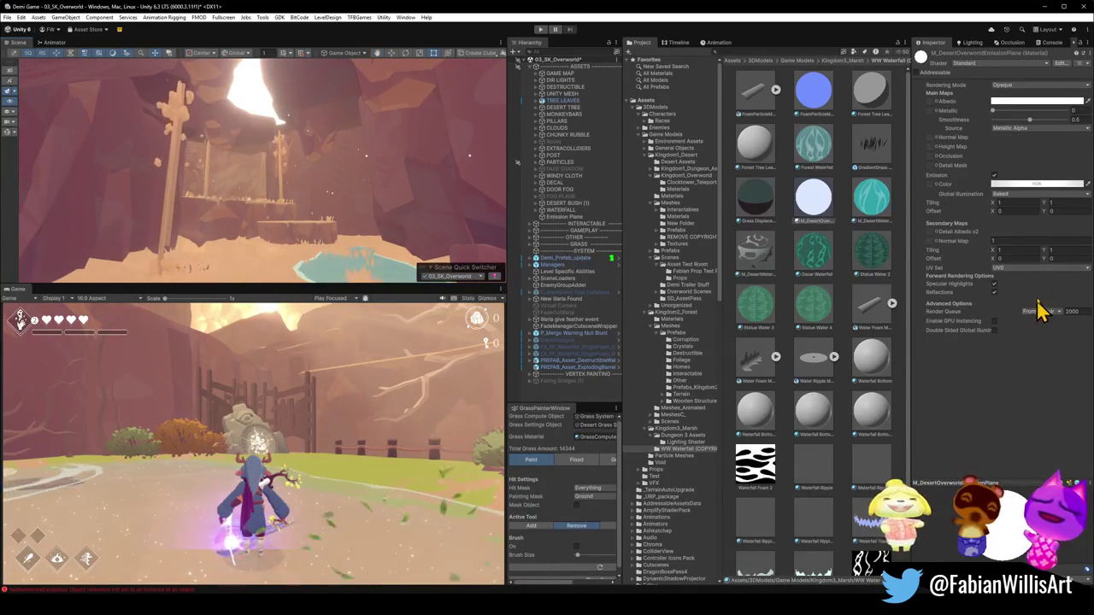
Set the albedo to pure orange FF7E00 and push the emission colour to full saturation.
{"action": "left_click", "coordinate": [1013, 101]}
{"action": "left_click_drag", "start_coordinate": [1037, 159], "coordinate": [1065, 144]}
{"action": "left_click", "coordinate": [1083, 158]}
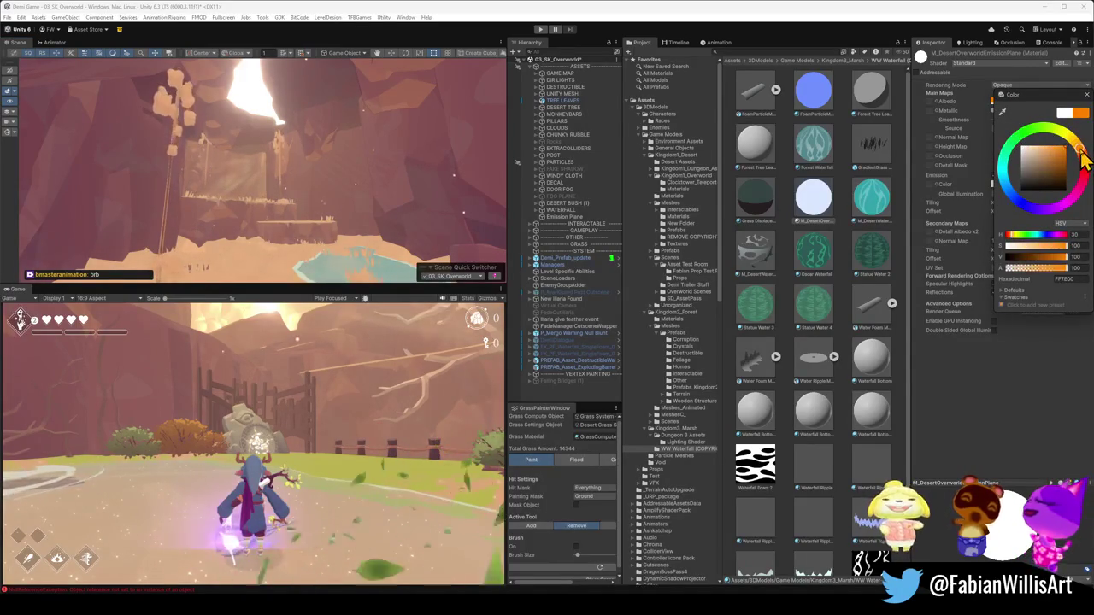
{"action": "left_click", "coordinate": [1039, 184]}
{"action": "mouse_move", "coordinate": [1045, 258]}
{"action": "left_mouse_down"}
{"action": "mouse_move", "coordinate": [1069, 234]}
{"action": "mouse_move", "coordinate": [1078, 246]}
{"action": "mouse_move", "coordinate": [1053, 231]}
{"action": "left_mouse_up"}
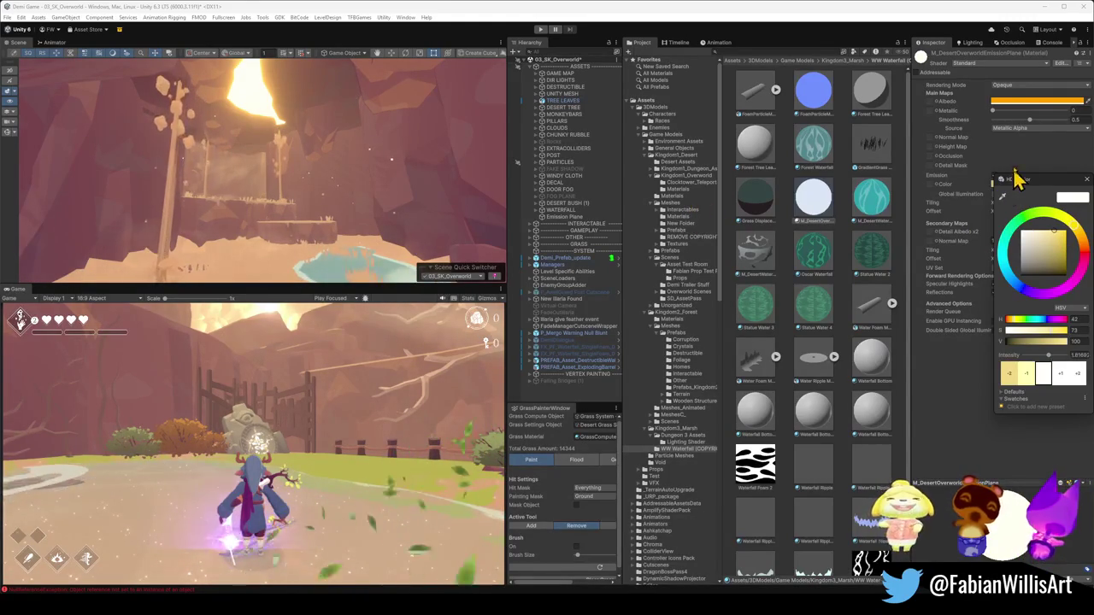
Tone the albedo down to muted gold and readjust the emission colour's saturation and brightness.
{"action": "left_click", "coordinate": [1017, 100]}
{"action": "mouse_move", "coordinate": [1026, 167]}
{"action": "left_mouse_down"}
{"action": "mouse_move", "coordinate": [1038, 181]}
{"action": "mouse_move", "coordinate": [1051, 147]}
{"action": "mouse_move", "coordinate": [1060, 151]}
{"action": "left_mouse_up"}
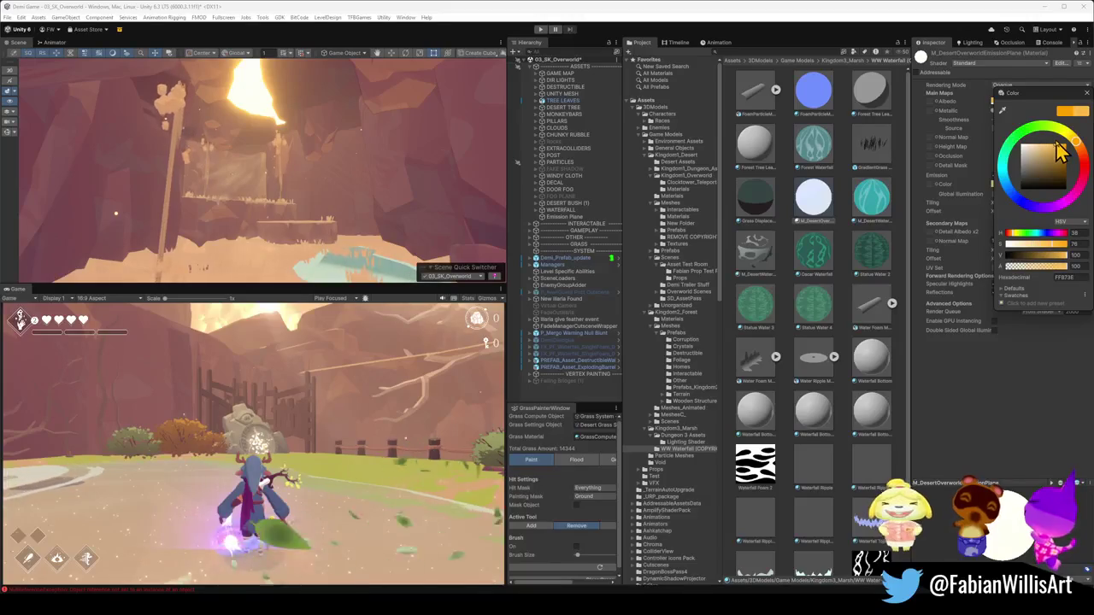
{"action": "left_click", "coordinate": [1043, 184]}
{"action": "mouse_move", "coordinate": [1062, 259]}
{"action": "left_mouse_down"}
{"action": "mouse_move", "coordinate": [1042, 230]}
{"action": "mouse_move", "coordinate": [1030, 245]}
{"action": "mouse_move", "coordinate": [1036, 236]}
{"action": "left_mouse_up"}
{"action": "left_click", "coordinate": [924, 385]}
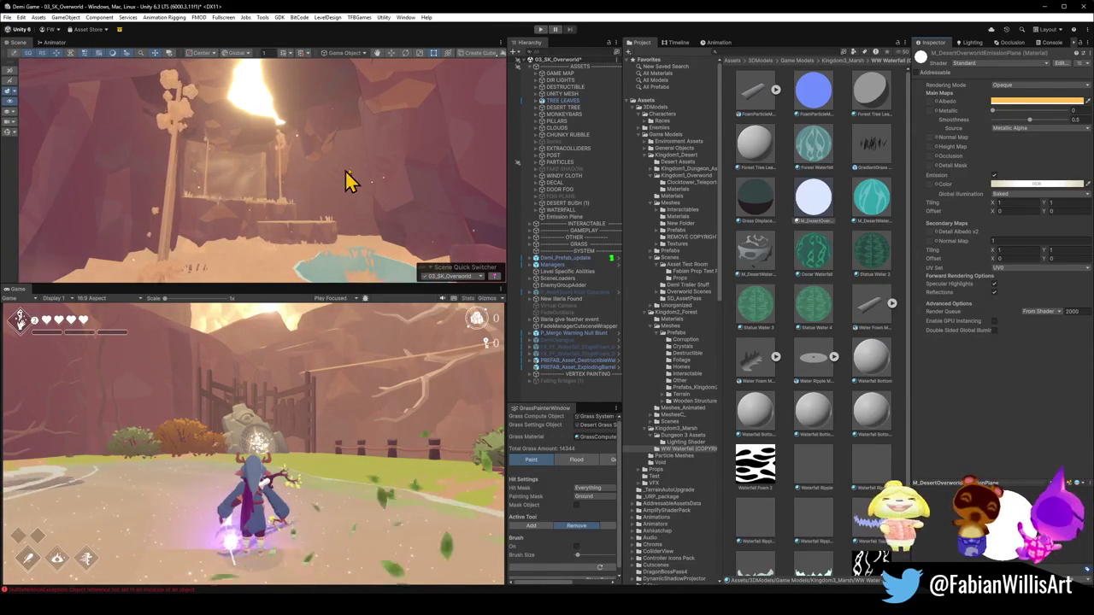
{"action": "left_click_drag", "start_coordinate": [330, 165], "coordinate": [237, 210]}
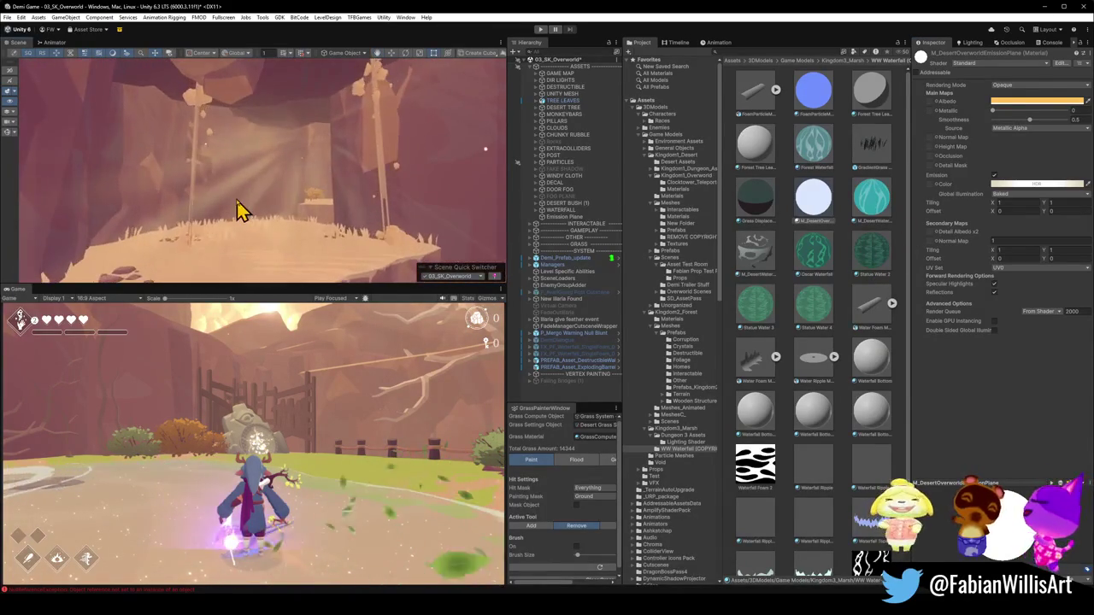
Inspect the terrain root, DK_Terrain_03.036 and fog emitter FogCalmWhite (41) while orbiting the scene.
{"action": "left_click", "coordinate": [237, 210]}
{"action": "mouse_move", "coordinate": [305, 215]}
{"action": "left_mouse_down"}
{"action": "mouse_move", "coordinate": [293, 205]}
{"action": "mouse_move", "coordinate": [291, 214]}
{"action": "left_mouse_up"}
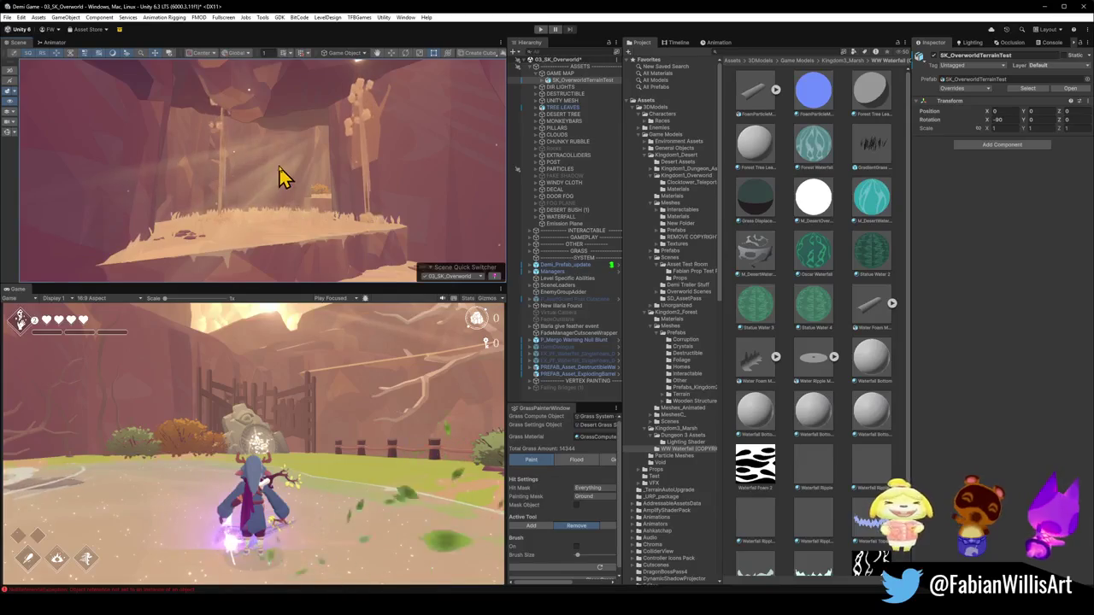
{"action": "left_click", "coordinate": [287, 180]}
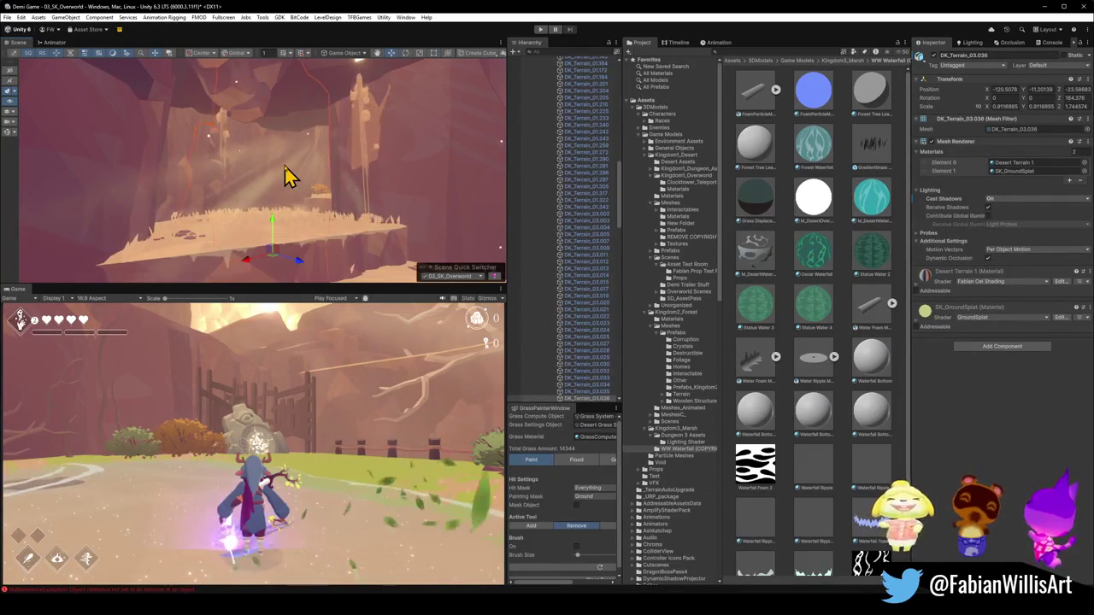
{"action": "left_click", "coordinate": [261, 192]}
{"action": "left_click", "coordinate": [288, 188]}
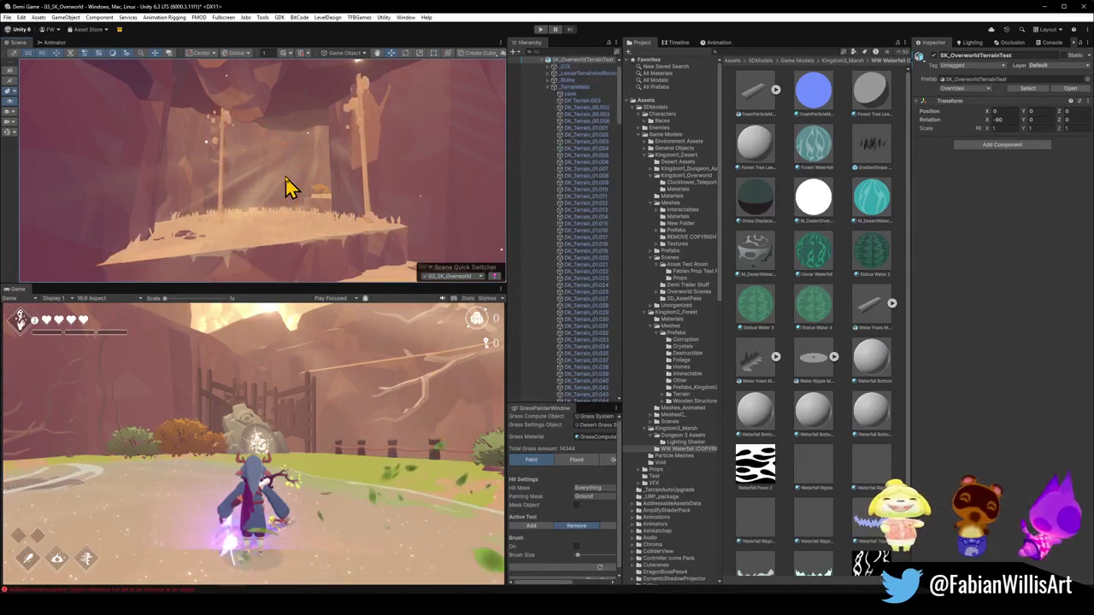
{"action": "mouse_move", "coordinate": [305, 193]}
{"action": "left_mouse_down"}
{"action": "mouse_move", "coordinate": [229, 186]}
{"action": "mouse_move", "coordinate": [333, 223]}
{"action": "left_mouse_up"}
{"action": "left_click", "coordinate": [285, 234]}
{"action": "left_click", "coordinate": [285, 237]}
Frame DK_Terrain_01.011, then select Plane.101 by the pool and fog emitter FogCalmWhite (56).
{"action": "left_click", "coordinate": [568, 197]}
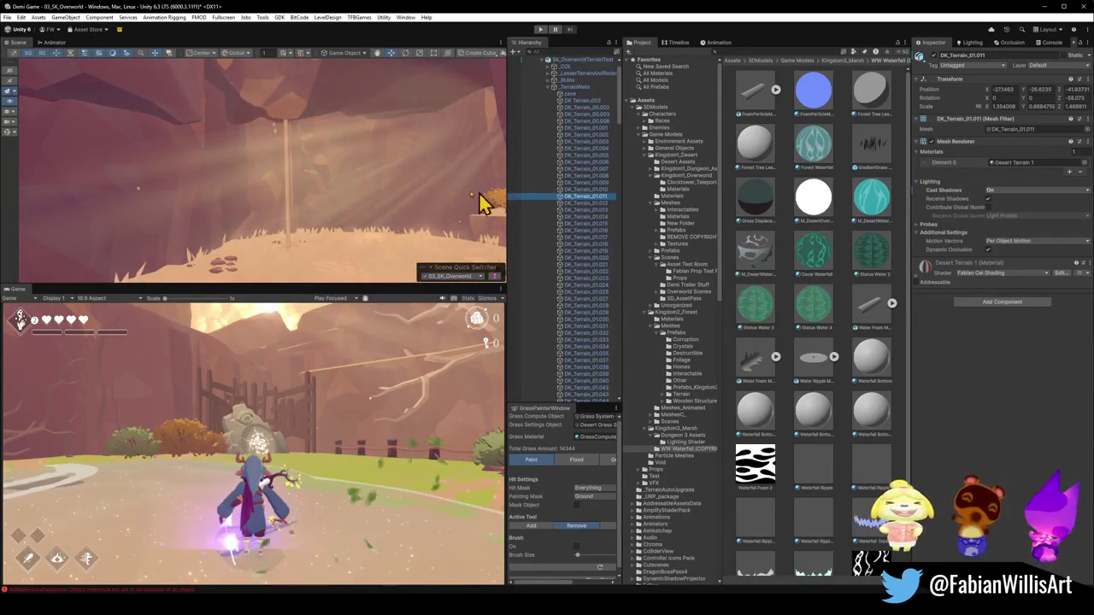
{"action": "key", "text": "f"}
{"action": "mouse_move", "coordinate": [404, 167]}
{"action": "left_mouse_down"}
{"action": "mouse_move", "coordinate": [433, 188]}
{"action": "mouse_move", "coordinate": [362, 234]}
{"action": "left_mouse_up"}
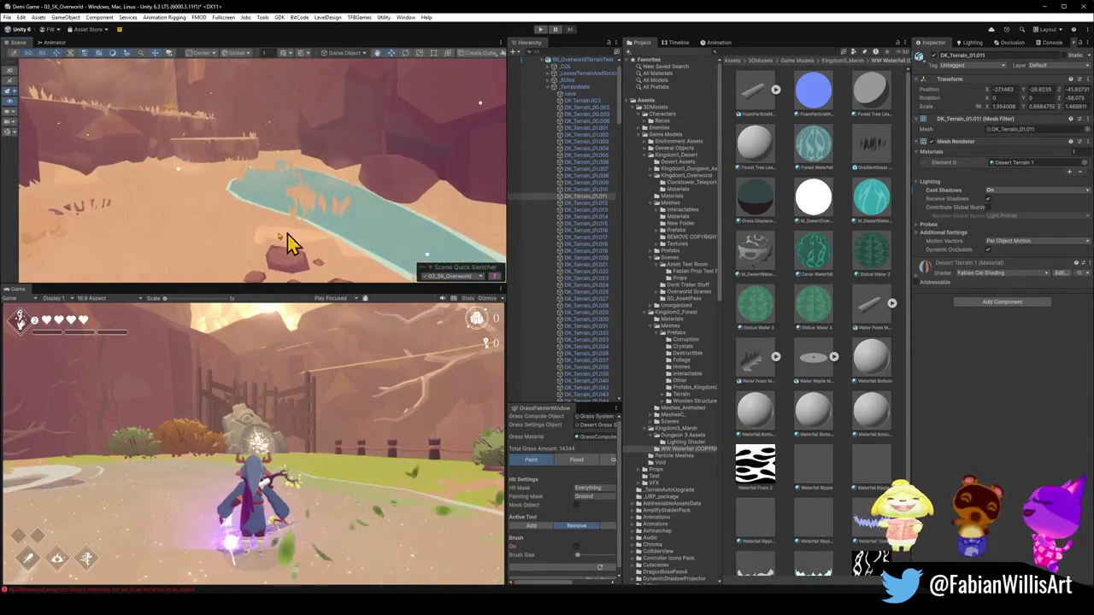
{"action": "left_click", "coordinate": [227, 265]}
{"action": "mouse_move", "coordinate": [261, 231]}
{"action": "left_mouse_down"}
{"action": "mouse_move", "coordinate": [237, 217]}
{"action": "mouse_move", "coordinate": [254, 239]}
{"action": "mouse_move", "coordinate": [359, 202]}
{"action": "mouse_move", "coordinate": [238, 242]}
{"action": "mouse_move", "coordinate": [325, 205]}
{"action": "left_mouse_up"}
{"action": "left_click", "coordinate": [267, 235]}
{"action": "left_click", "coordinate": [203, 218]}
Orbit around the pool and canyon to check the fog emitters, then deselect and minimize Unity.
{"action": "mouse_move", "coordinate": [254, 210]}
{"action": "left_mouse_down"}
{"action": "mouse_move", "coordinate": [222, 206]}
{"action": "mouse_move", "coordinate": [338, 164]}
{"action": "left_mouse_up"}
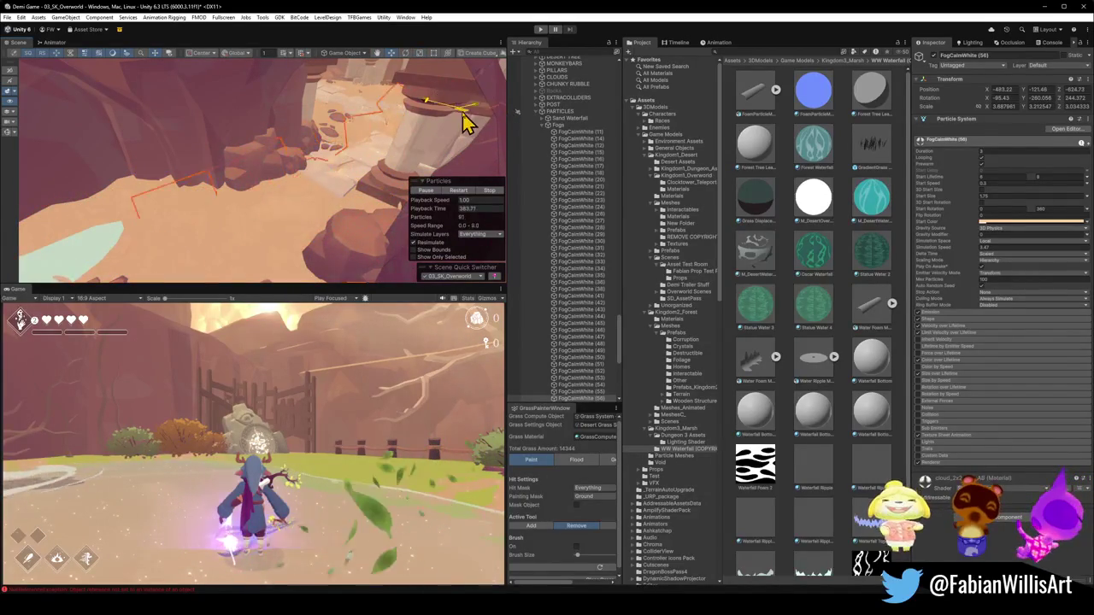
{"action": "mouse_move", "coordinate": [402, 157]}
{"action": "left_mouse_down"}
{"action": "mouse_move", "coordinate": [253, 193]}
{"action": "mouse_move", "coordinate": [403, 175]}
{"action": "left_mouse_up"}
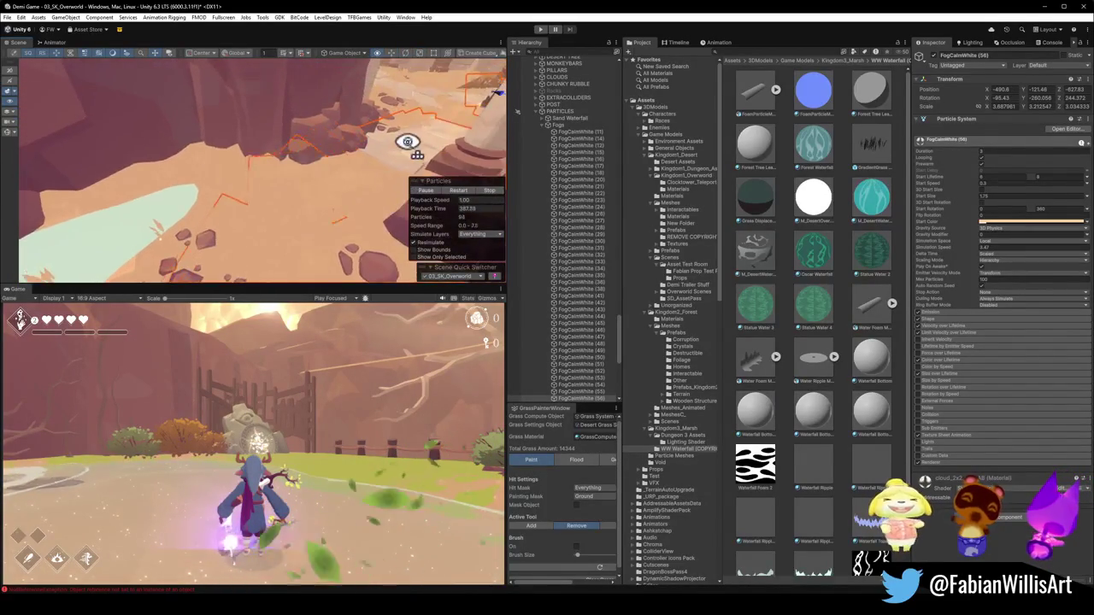
{"action": "mouse_move", "coordinate": [284, 212]}
{"action": "left_mouse_down"}
{"action": "mouse_move", "coordinate": [390, 163]}
{"action": "mouse_move", "coordinate": [395, 134]}
{"action": "mouse_move", "coordinate": [384, 122]}
{"action": "mouse_move", "coordinate": [398, 134]}
{"action": "mouse_move", "coordinate": [93, 211]}
{"action": "mouse_move", "coordinate": [96, 172]}
{"action": "left_mouse_up"}
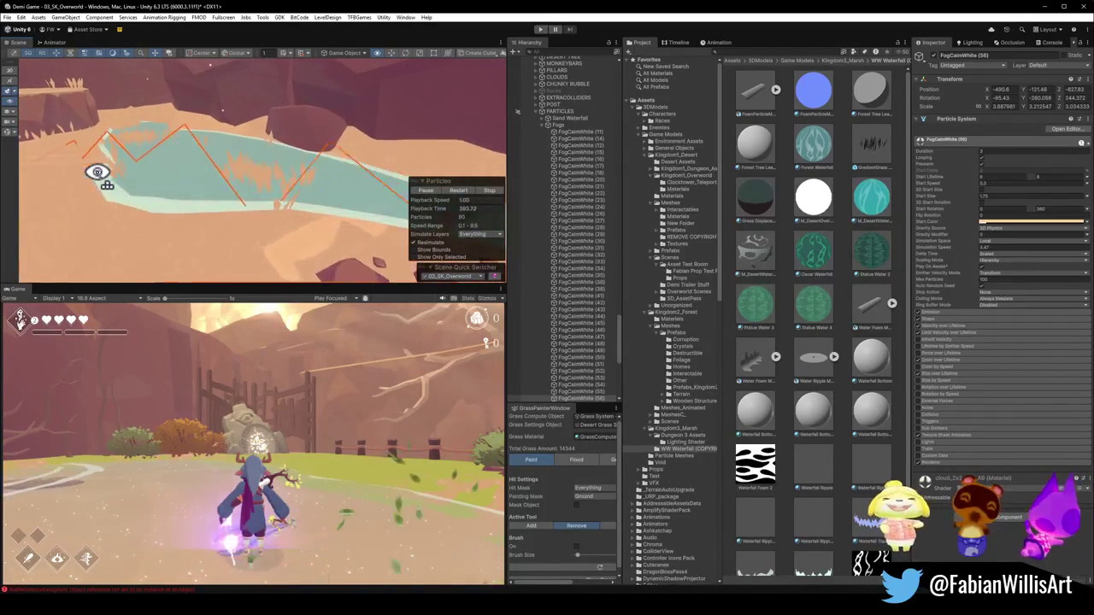
{"action": "mouse_move", "coordinate": [212, 207]}
{"action": "left_mouse_down"}
{"action": "mouse_move", "coordinate": [303, 166]}
{"action": "mouse_move", "coordinate": [379, 171]}
{"action": "mouse_move", "coordinate": [624, 310]}
{"action": "left_mouse_up"}
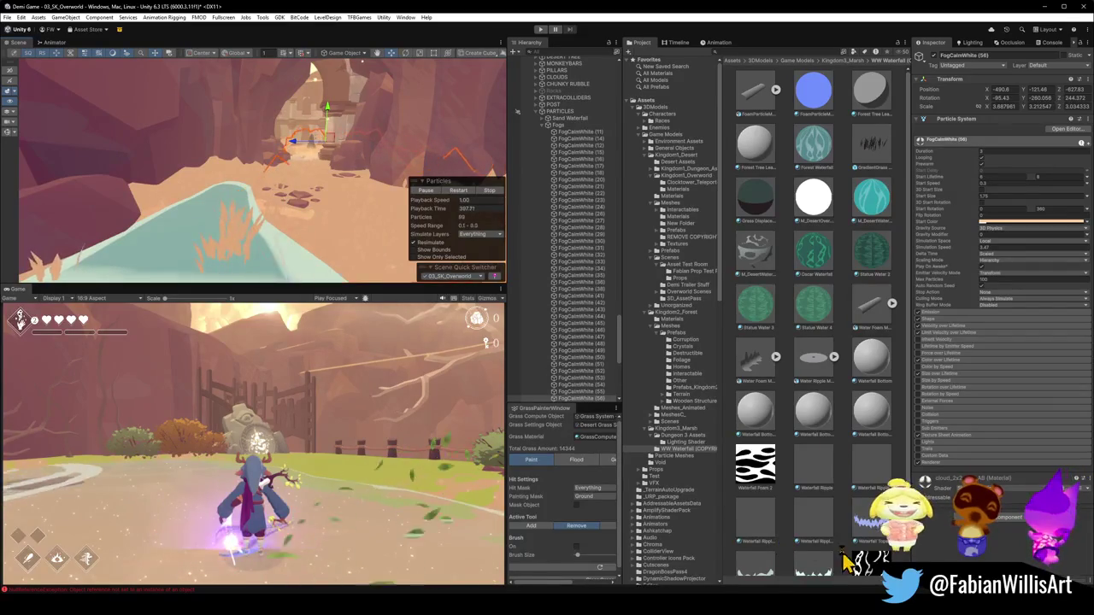
{"action": "left_click", "coordinate": [313, 228]}
{"action": "mouse_move", "coordinate": [312, 227]}
{"action": "left_mouse_down"}
{"action": "mouse_move", "coordinate": [195, 247]}
{"action": "mouse_move", "coordinate": [73, 242]}
{"action": "mouse_move", "coordinate": [247, 178]}
{"action": "mouse_move", "coordinate": [402, 168]}
{"action": "left_mouse_up"}
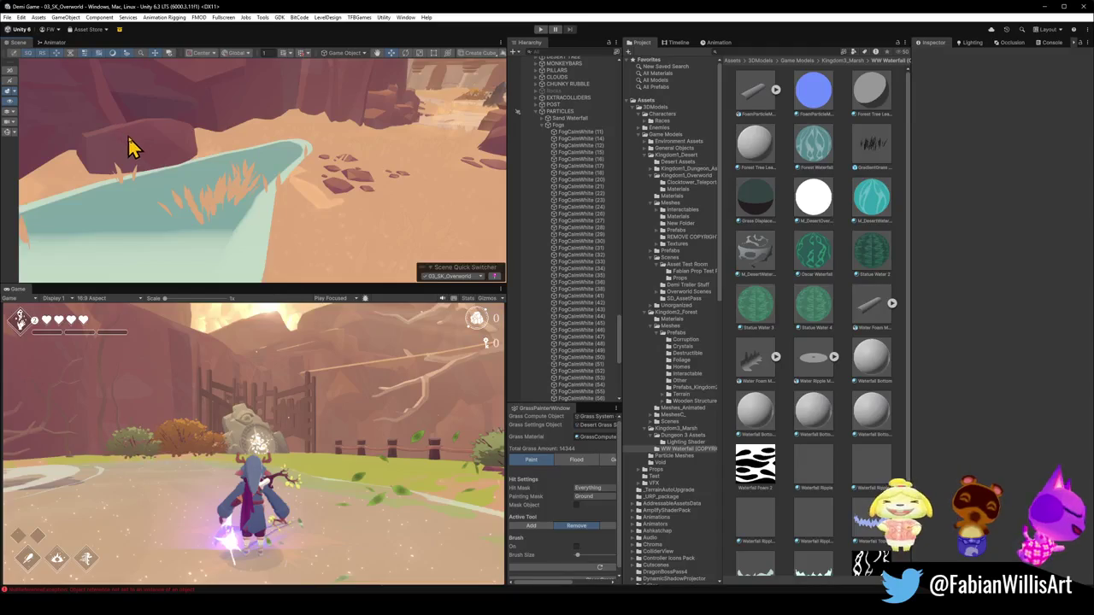
{"action": "mouse_move", "coordinate": [146, 159]}
{"action": "left_mouse_down"}
{"action": "mouse_move", "coordinate": [134, 139]}
{"action": "mouse_move", "coordinate": [93, 140]}
{"action": "mouse_move", "coordinate": [111, 128]}
{"action": "left_mouse_up"}
{"action": "mouse_move", "coordinate": [289, 218]}
{"action": "left_mouse_down"}
{"action": "mouse_move", "coordinate": [277, 190]}
{"action": "mouse_move", "coordinate": [257, 191]}
{"action": "mouse_move", "coordinate": [282, 183]}
{"action": "left_mouse_up"}
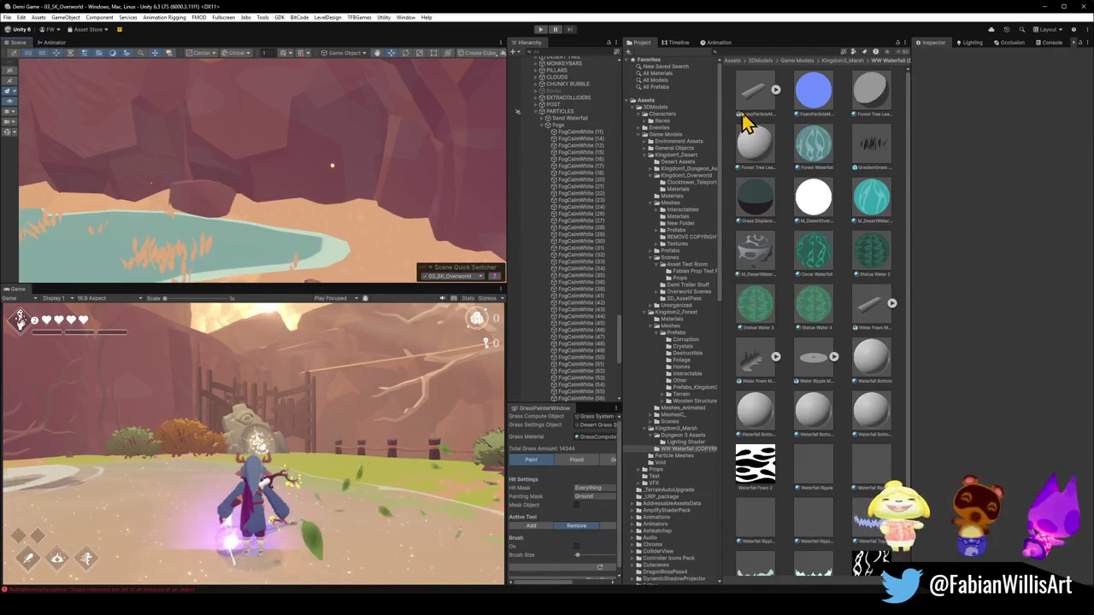
{"action": "left_click", "coordinate": [1048, 6]}
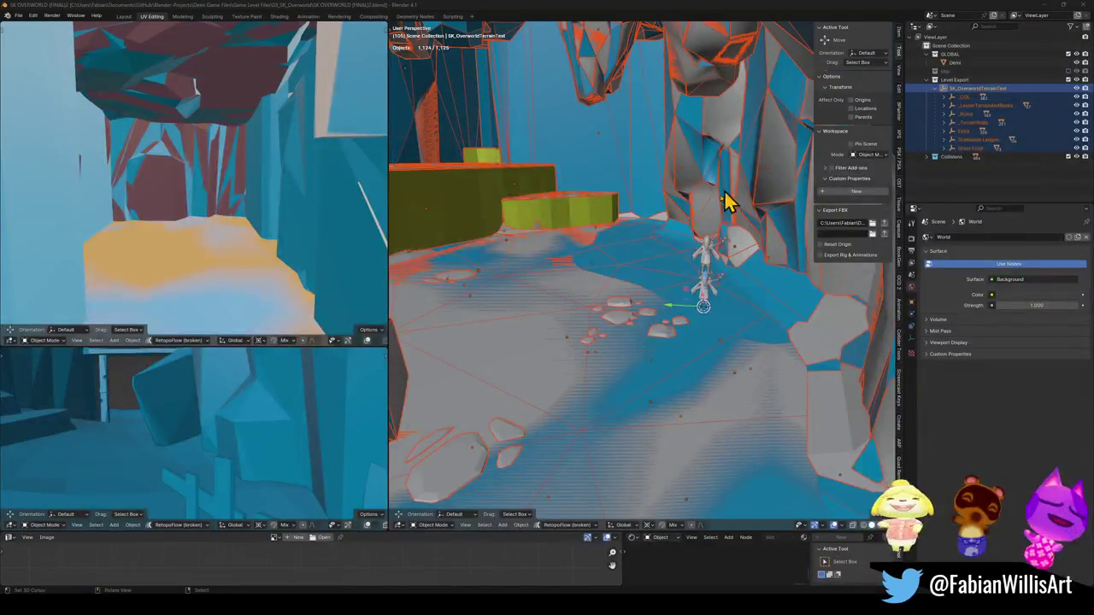
Select the water plane and toggle into and back out of Edit Mode.
{"action": "left_click", "coordinate": [664, 276]}
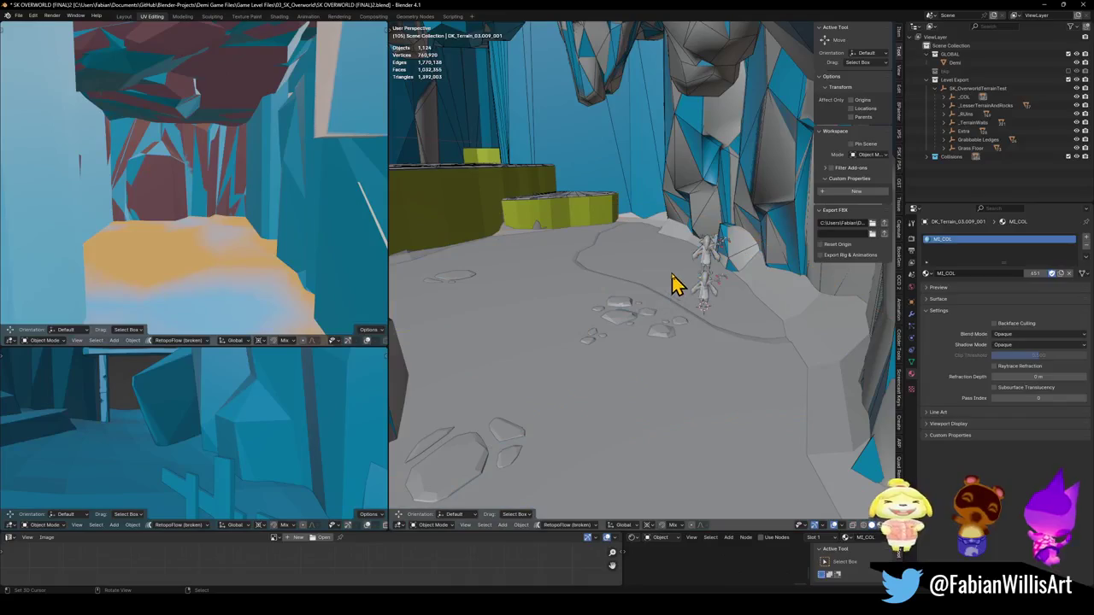
{"action": "key", "text": "Tab"}
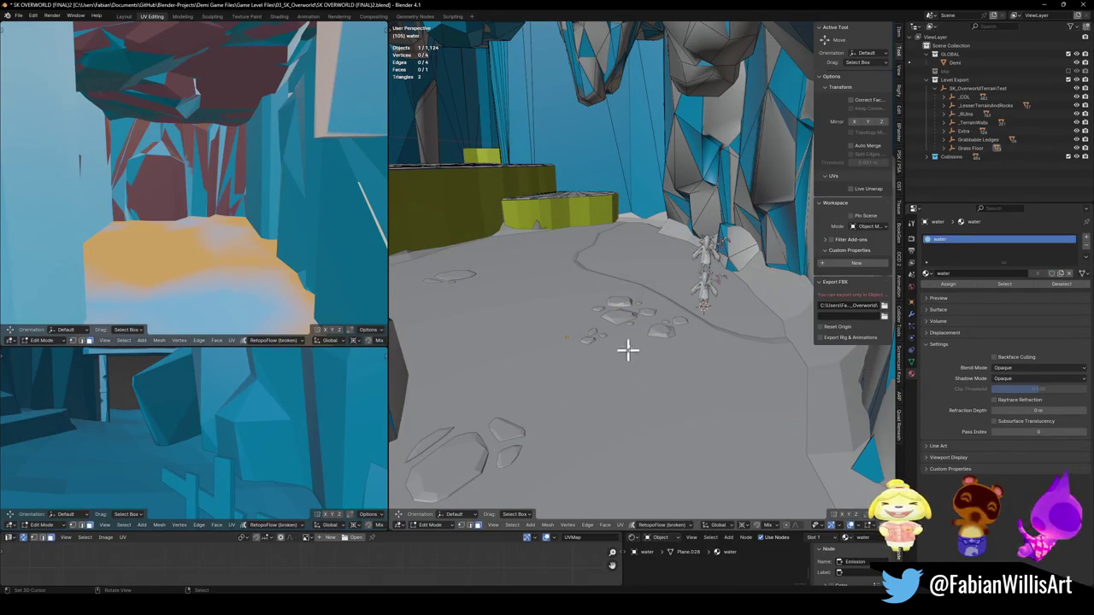
{"action": "key", "text": "Tab"}
Walk-fly the top-left view past the cliffs, tower, courtyard and eye-crest gate to the palace.
{"action": "key", "text": "shift+grave"}
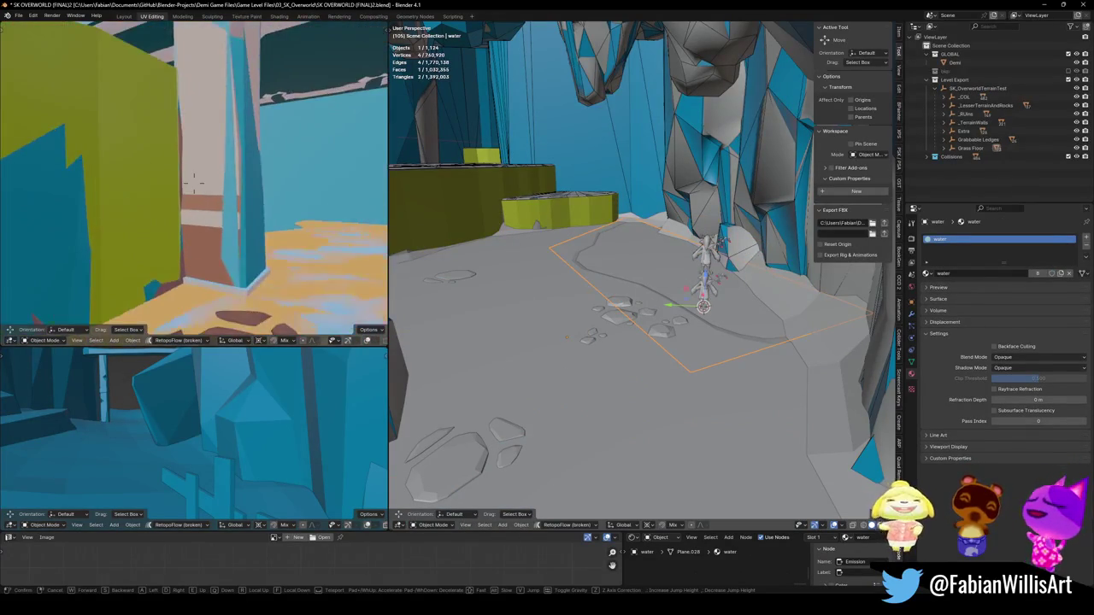
{"action": "key", "text": "w"}
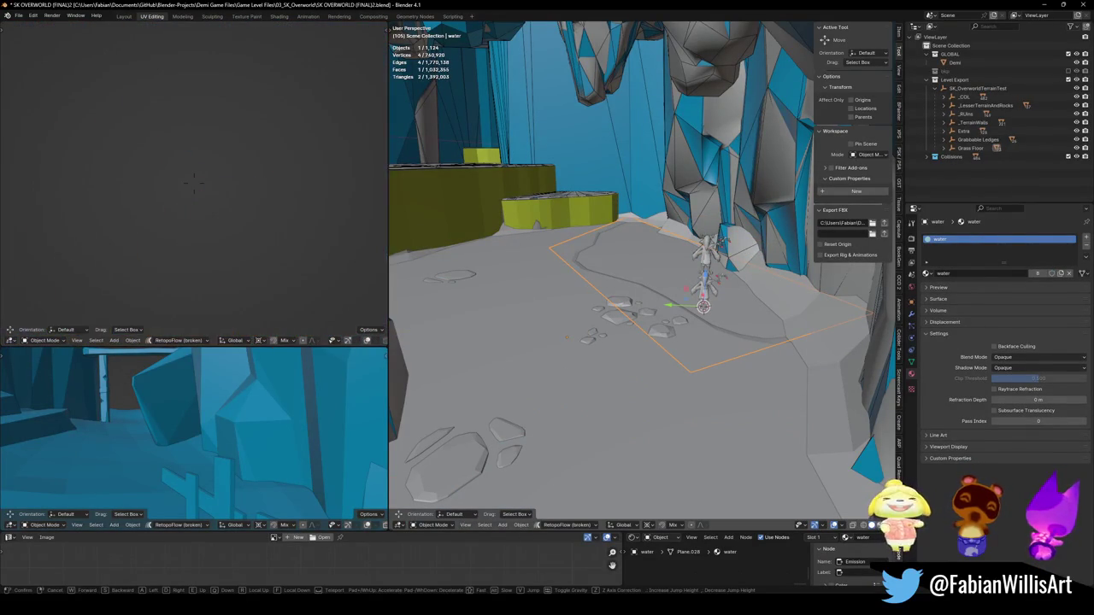
{"action": "key", "text": "w"}
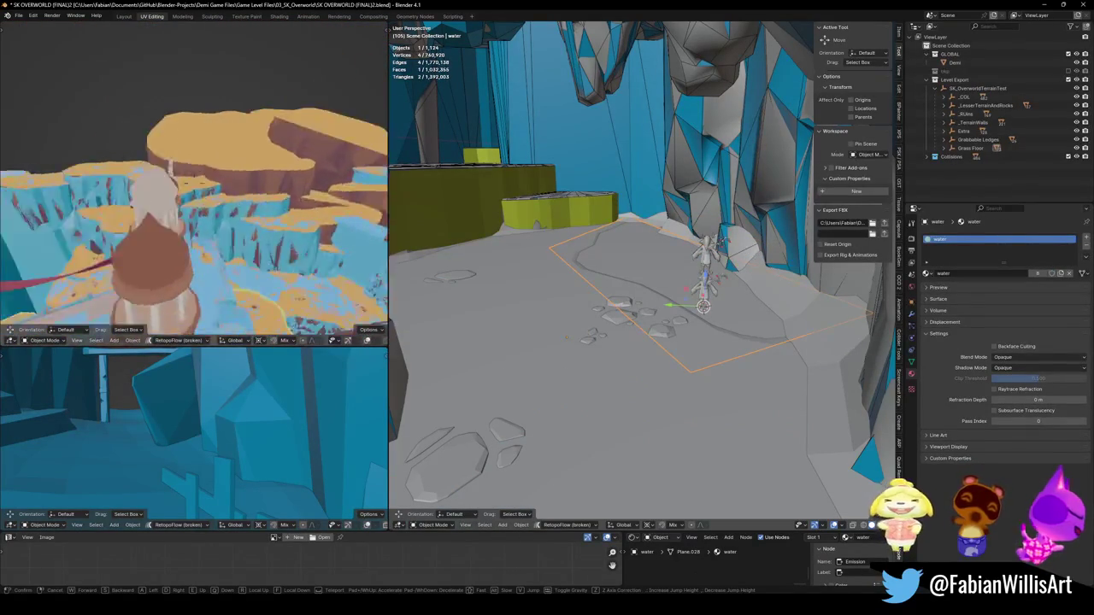
{"action": "key", "text": "w"}
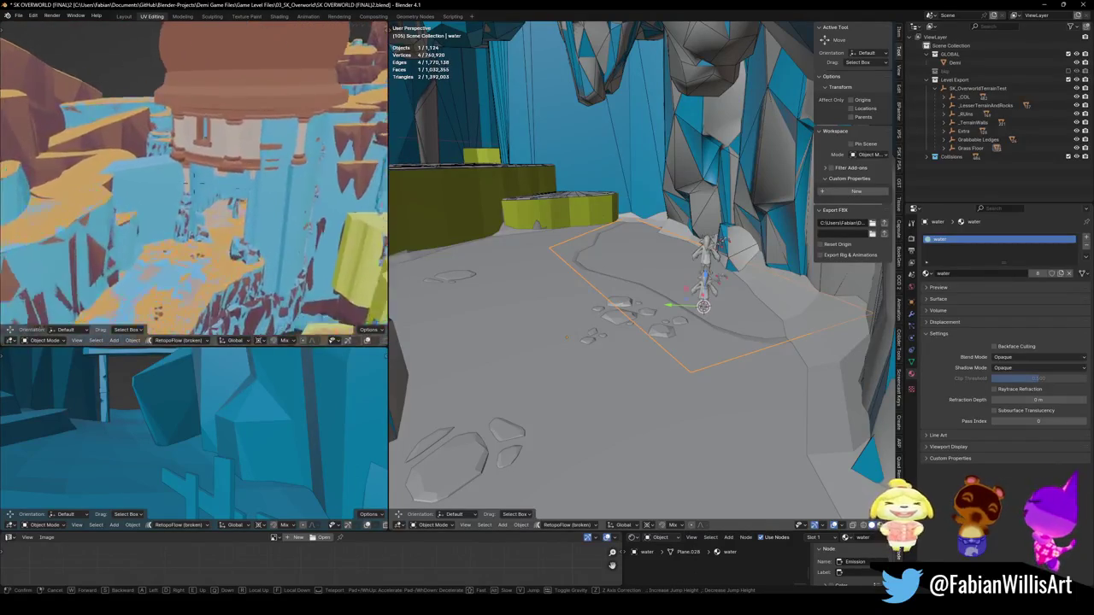
{"action": "key", "text": "w"}
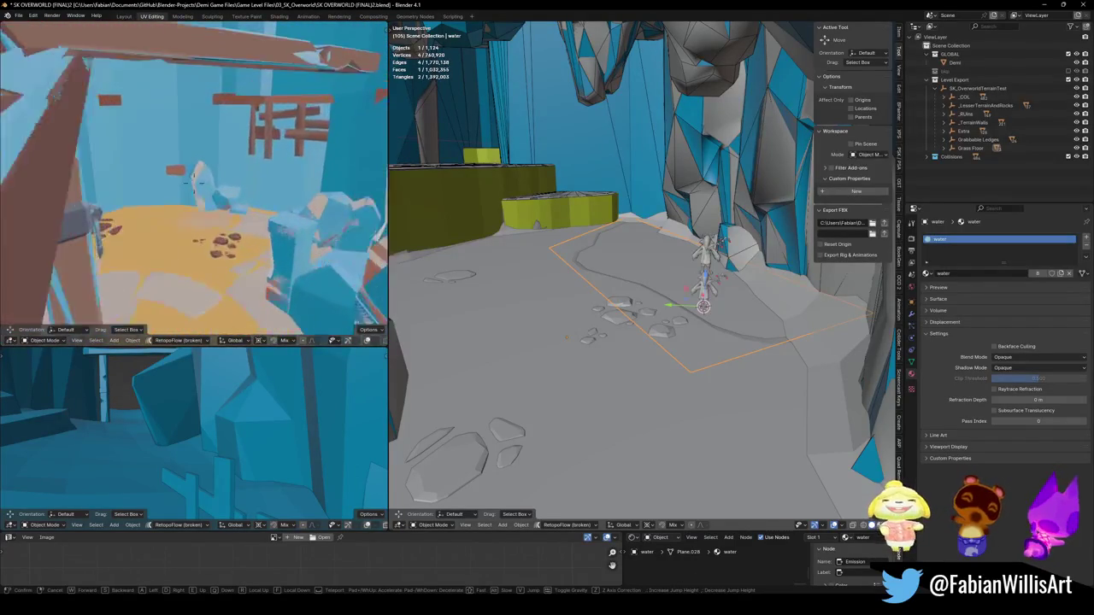
{"action": "key", "text": "w"}
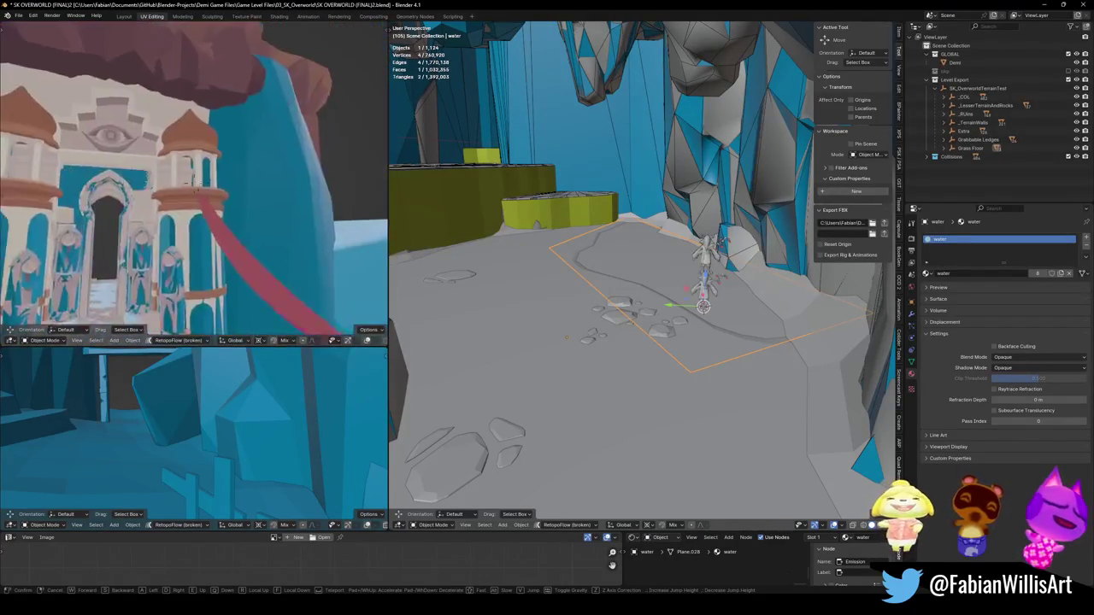
{"action": "key", "text": "w"}
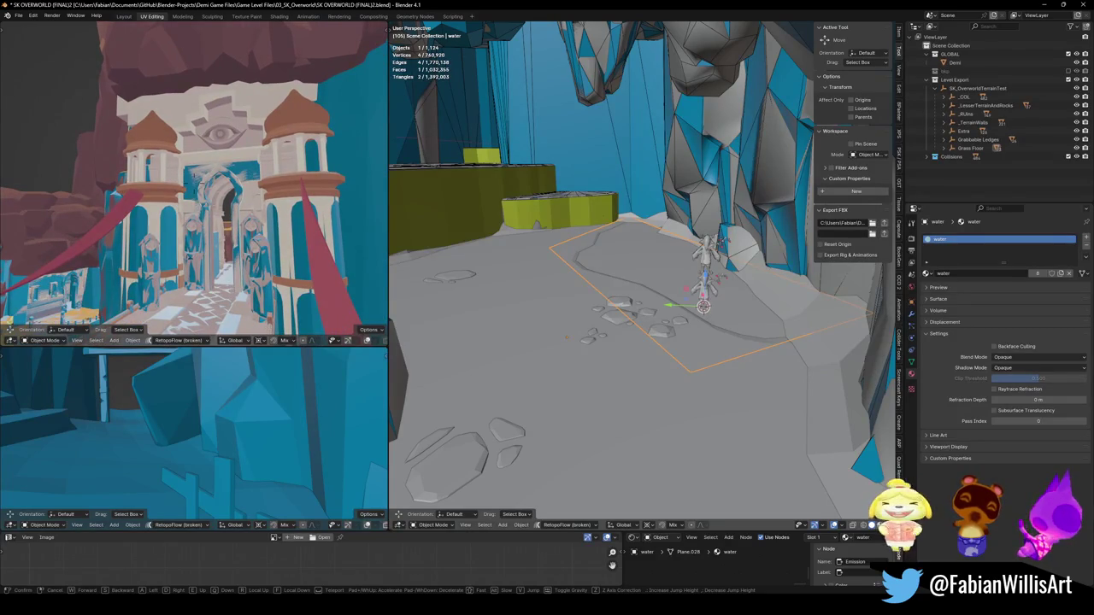
{"action": "key", "text": "space"}
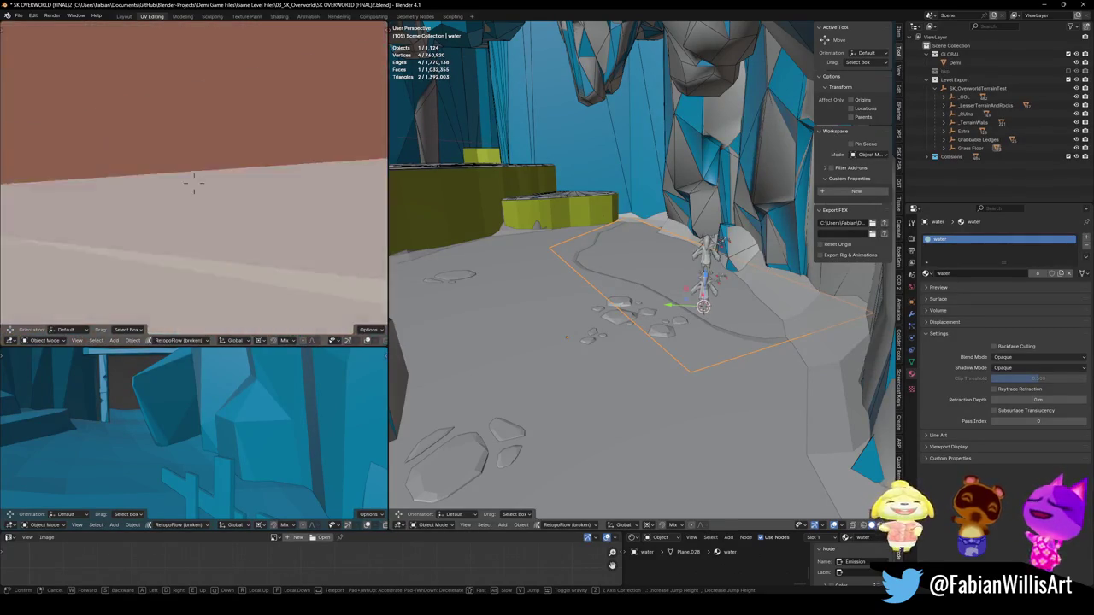
{"action": "key", "text": "s"}
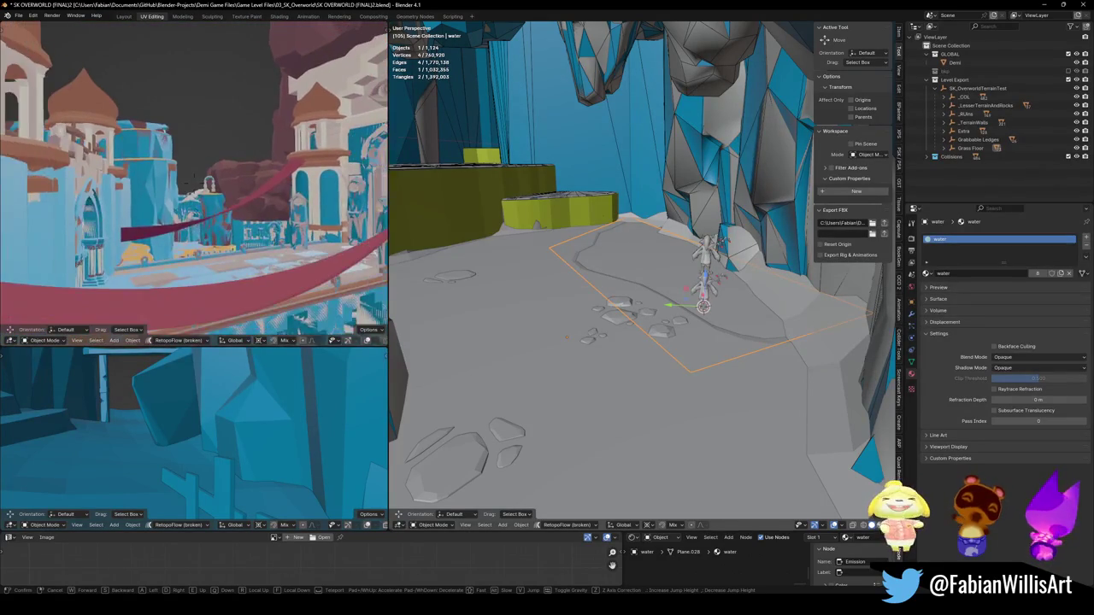
{"action": "key", "text": "a"}
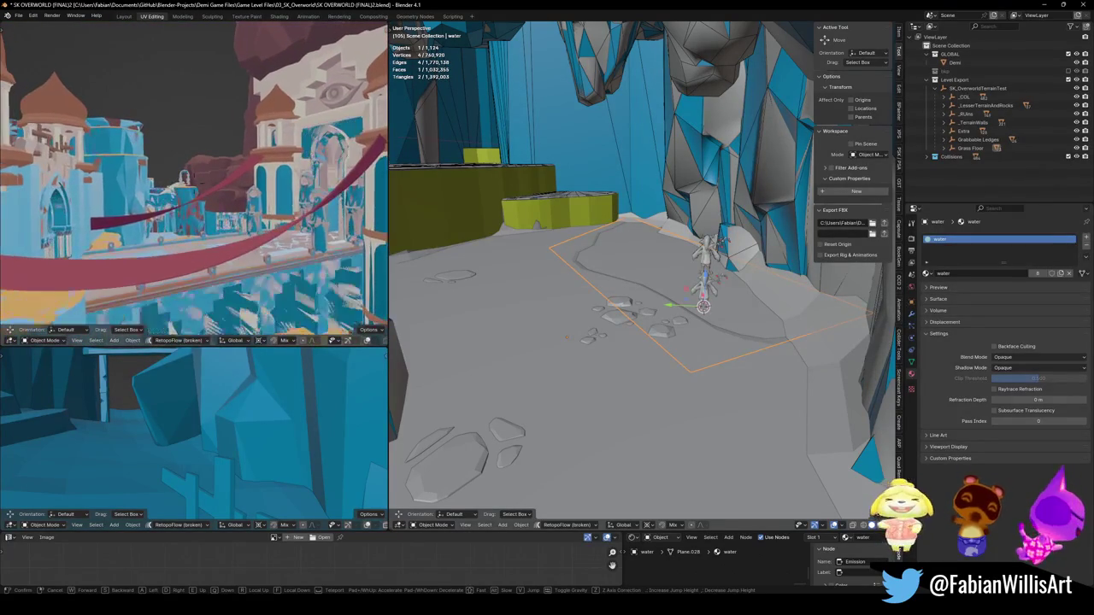
{"action": "key", "text": "a"}
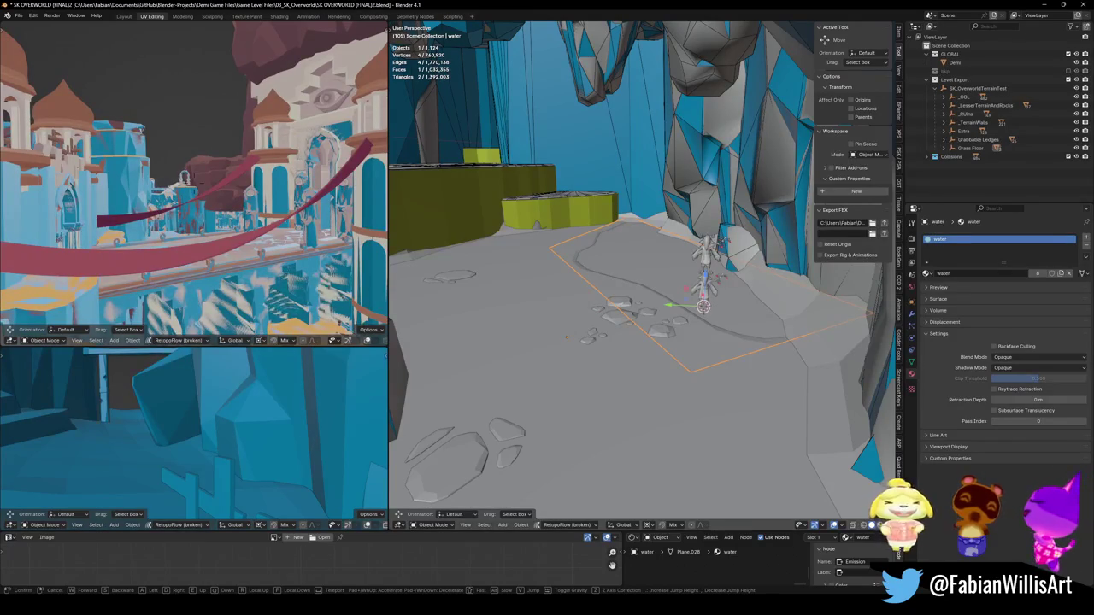
{"action": "key", "text": "a"}
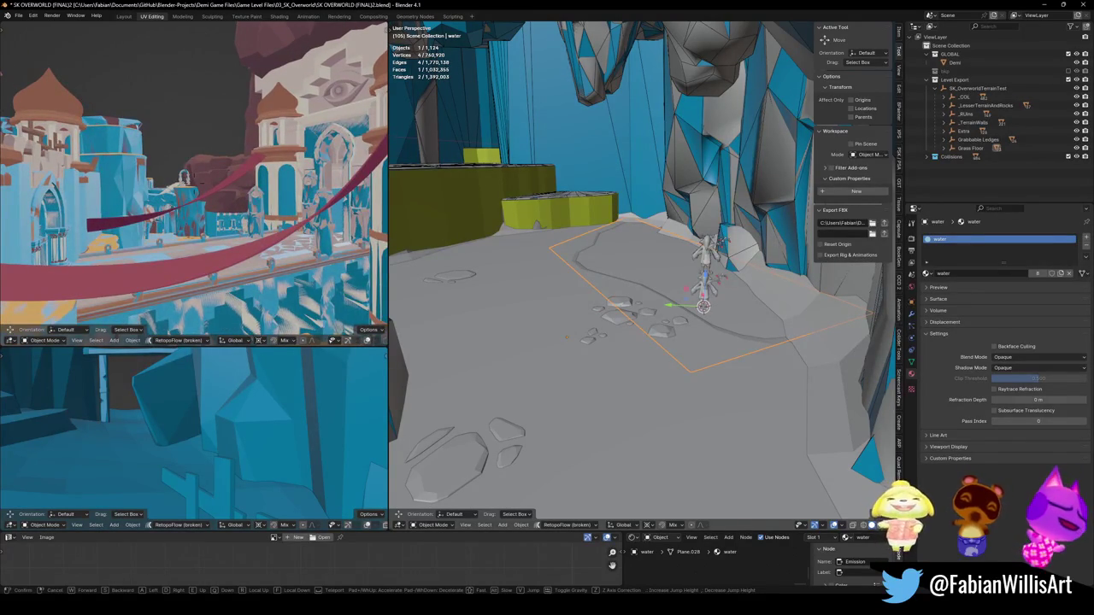
{"action": "key", "text": "w"}
{"action": "key", "text": "w"}
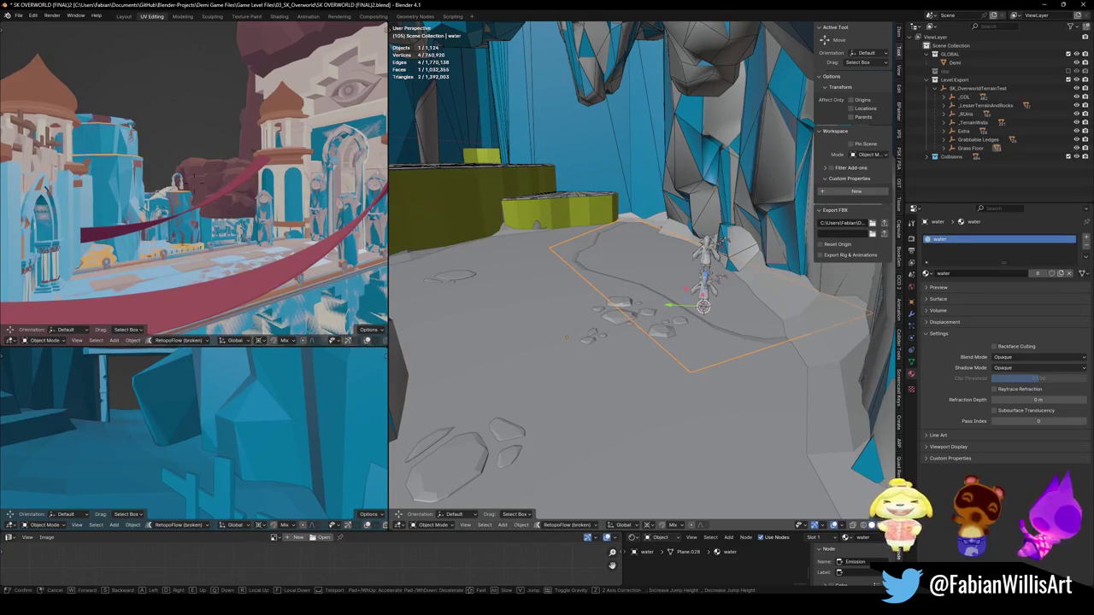
{"action": "key", "text": "w"}
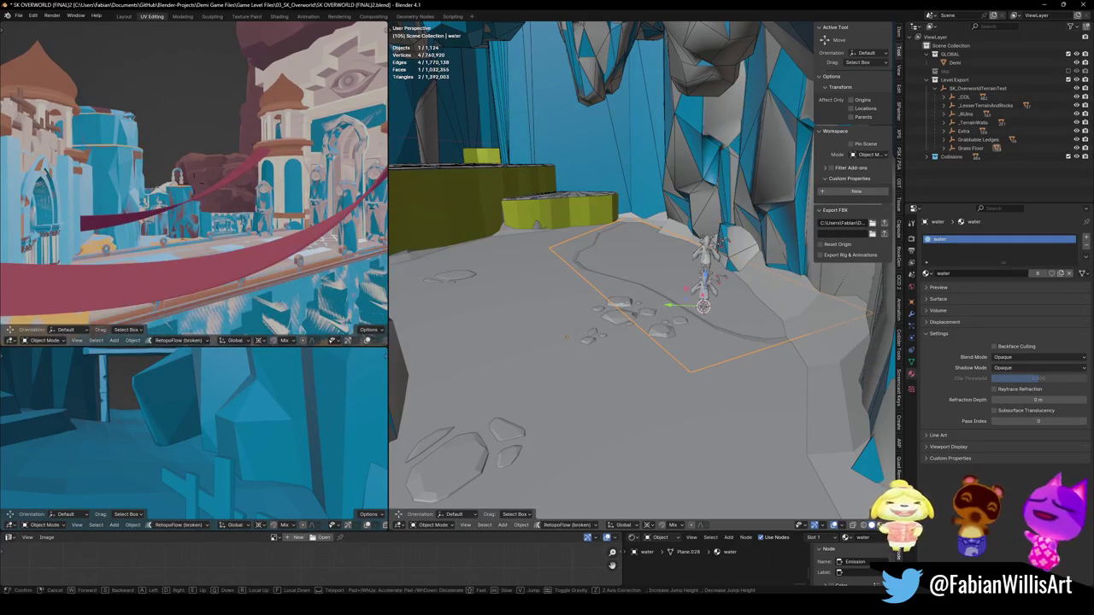
{"action": "left_click", "coordinate": [182, 284]}
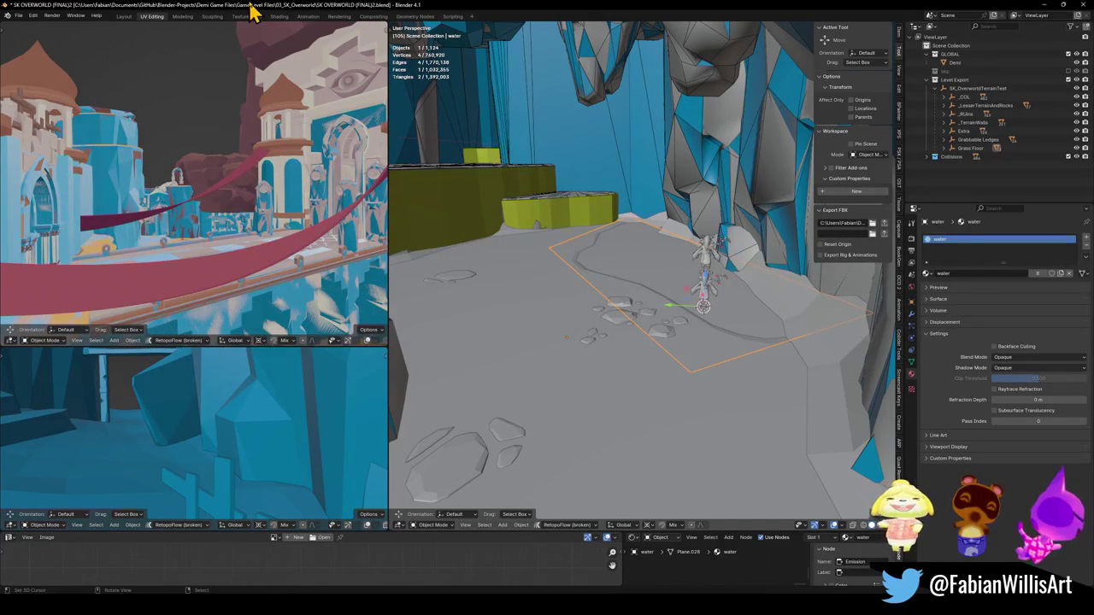
Fly over the rope bridges toward the blue cliff and pick out the red rope Circle.014.
{"action": "key", "text": "shift+grave"}
{"action": "key", "text": "w"}
{"action": "key", "text": "w"}
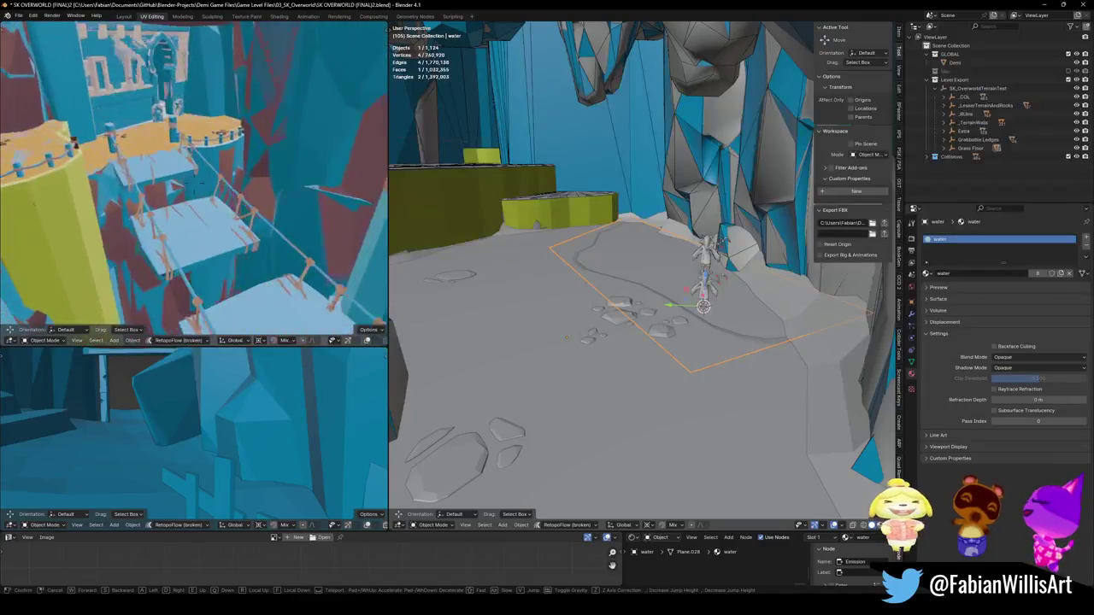
{"action": "key", "text": "w"}
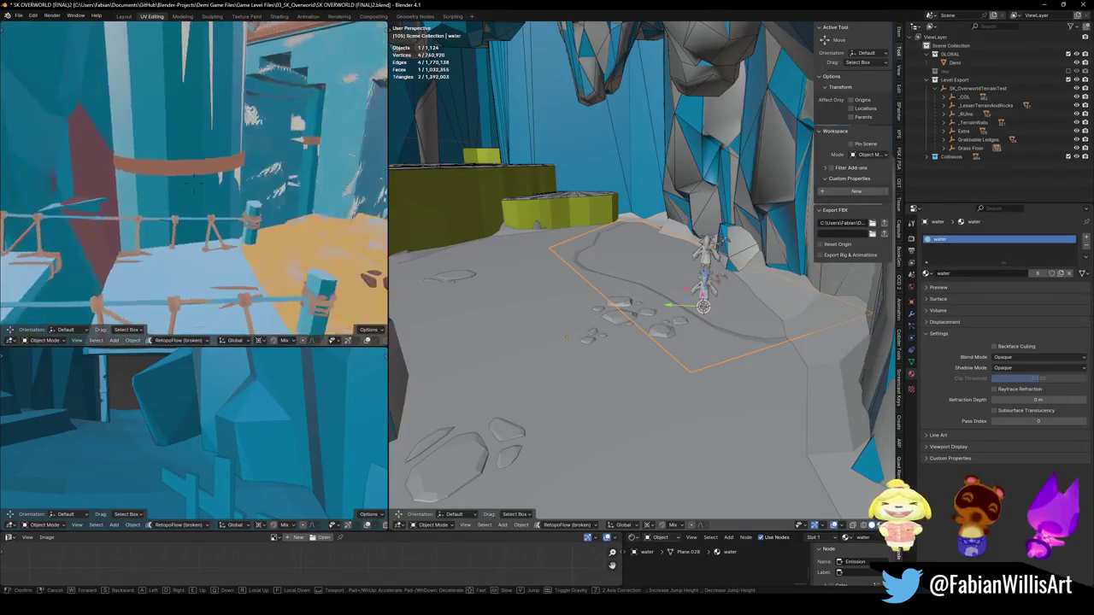
{"action": "key", "text": "w"}
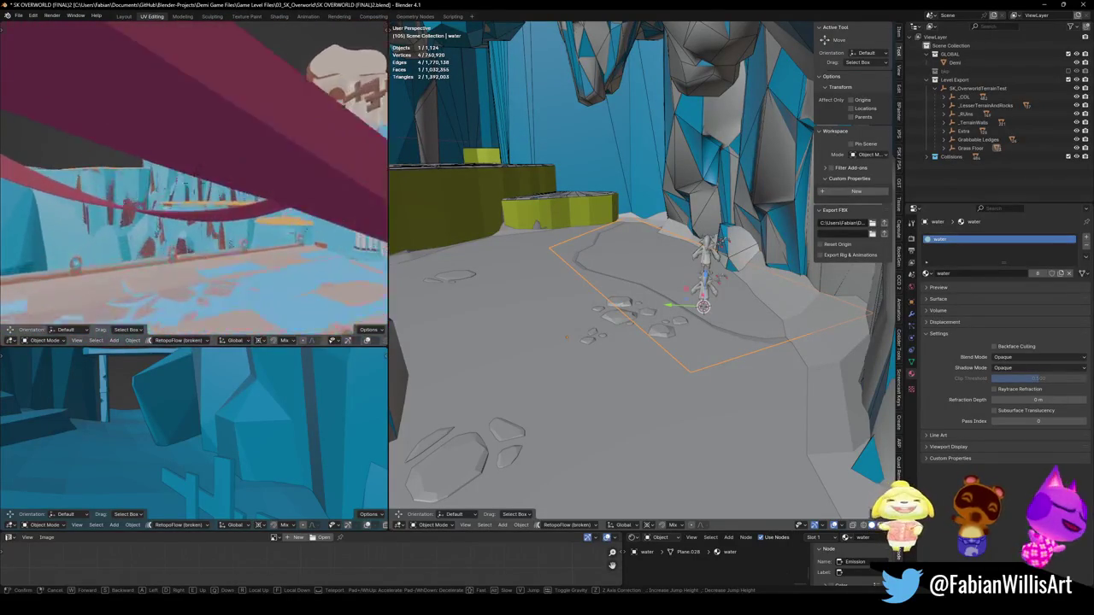
{"action": "key", "text": "w"}
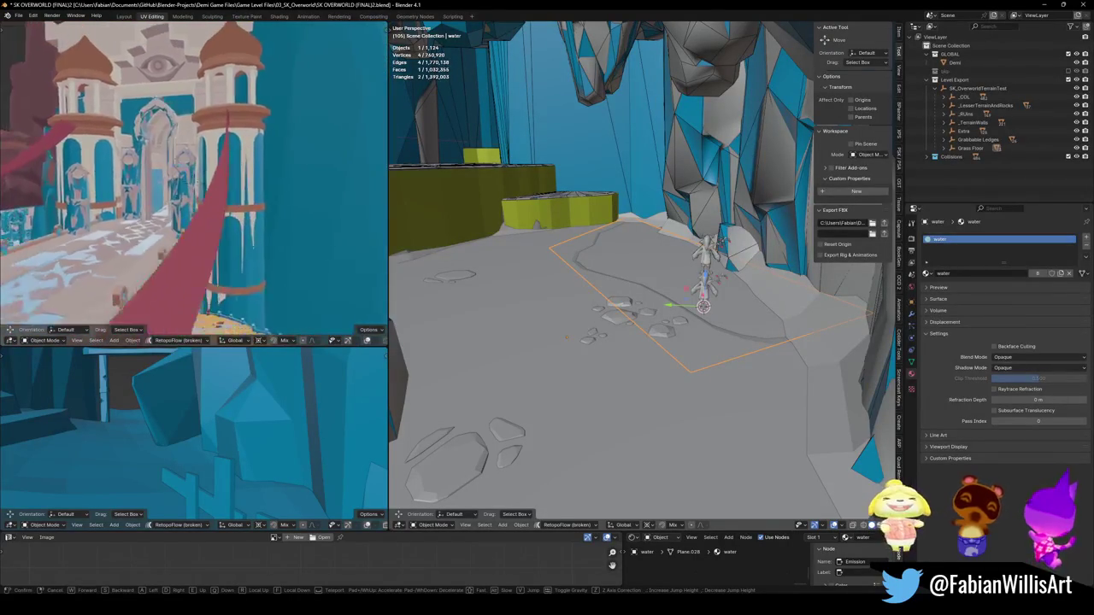
{"action": "key", "text": "w"}
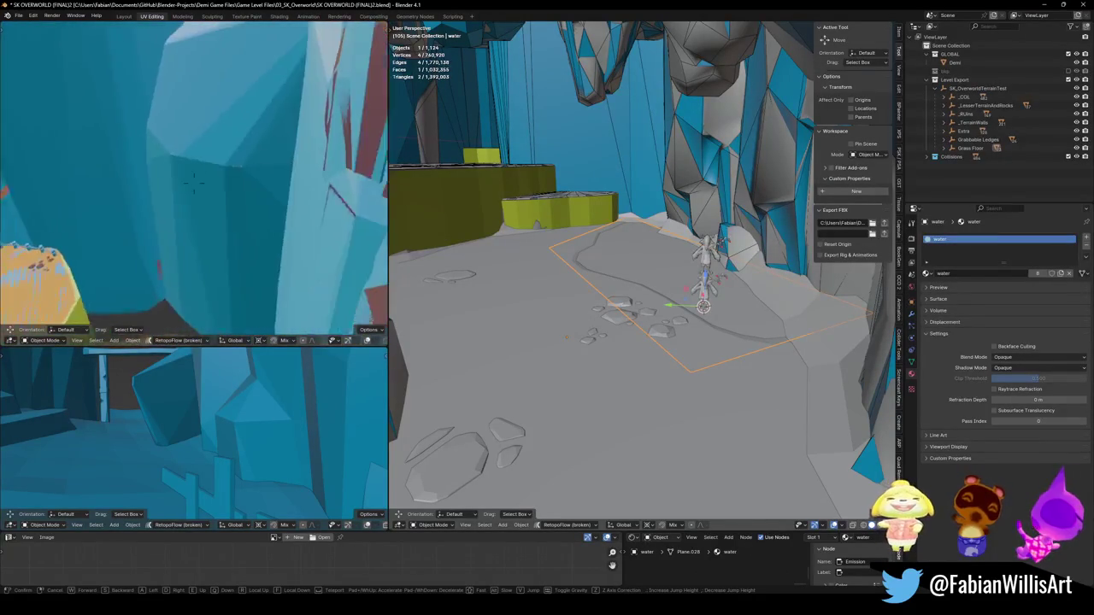
{"action": "left_click", "coordinate": [261, 183]}
{"action": "left_click", "coordinate": [236, 220]}
{"action": "key", "text": "shift+grave"}
{"action": "left_click", "coordinate": [264, 190]}
{"action": "key", "text": "alt+a"}
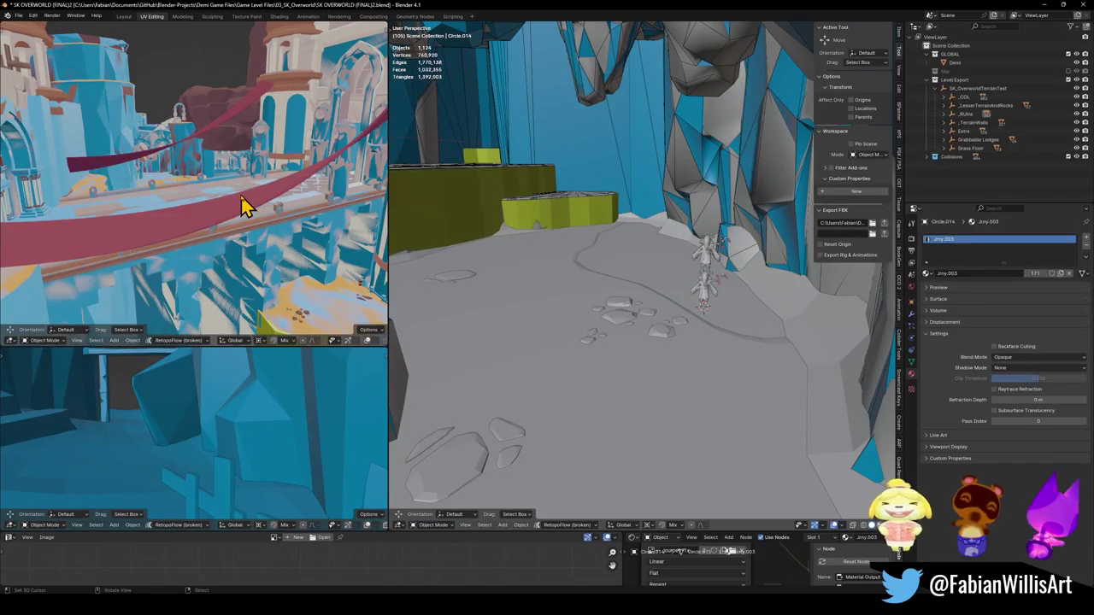
Fly past the gazebo and over the rocks to a view above the orange sand.
{"action": "key", "text": "shift+grave"}
{"action": "key", "text": "w"}
{"action": "key", "text": "w"}
{"action": "left_click", "coordinate": [193, 181]}
{"action": "key", "text": "shift+grave"}
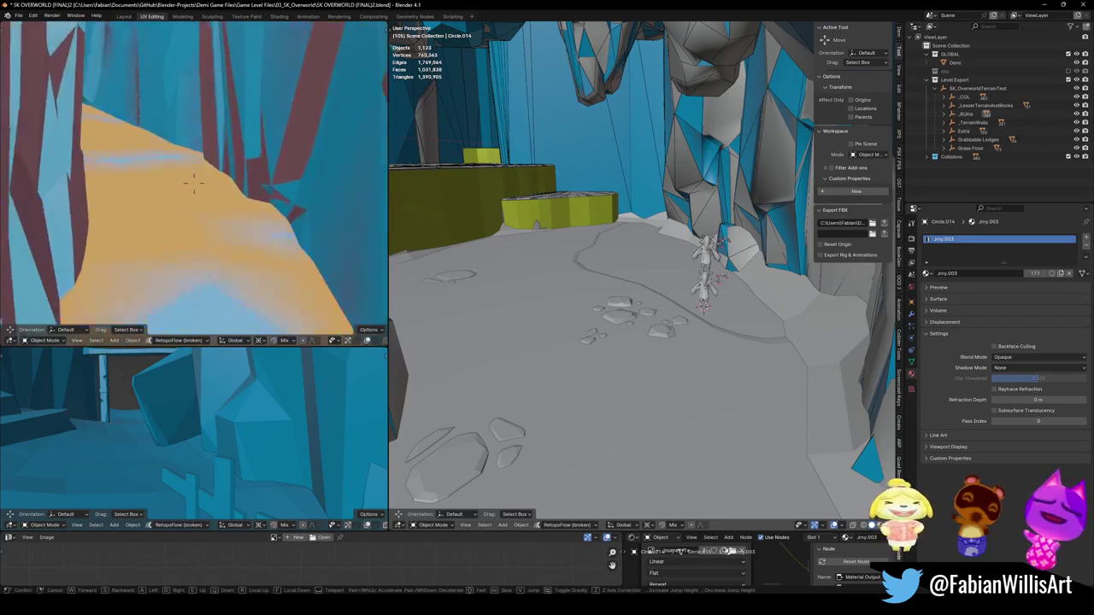
{"action": "key", "text": "w"}
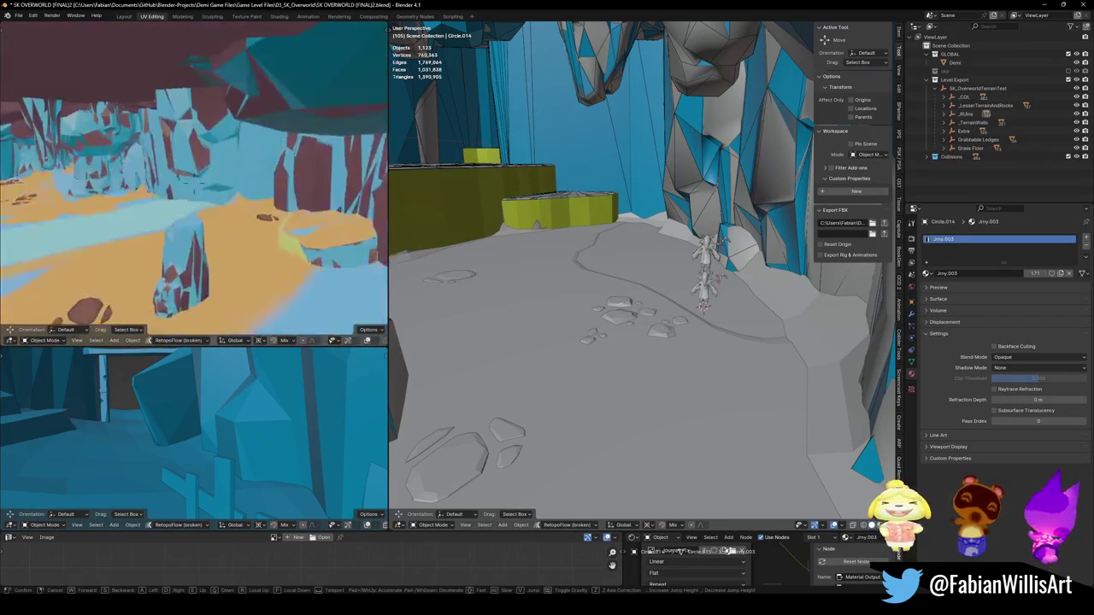
{"action": "left_click", "coordinate": [312, 314]}
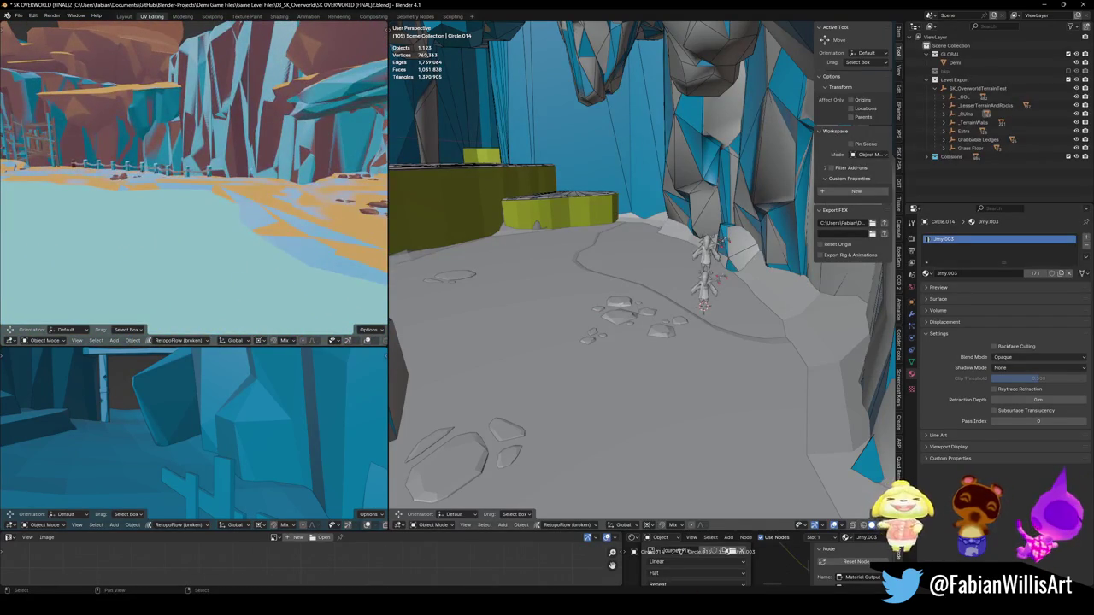
{"action": "key", "text": "alt+Tab"}
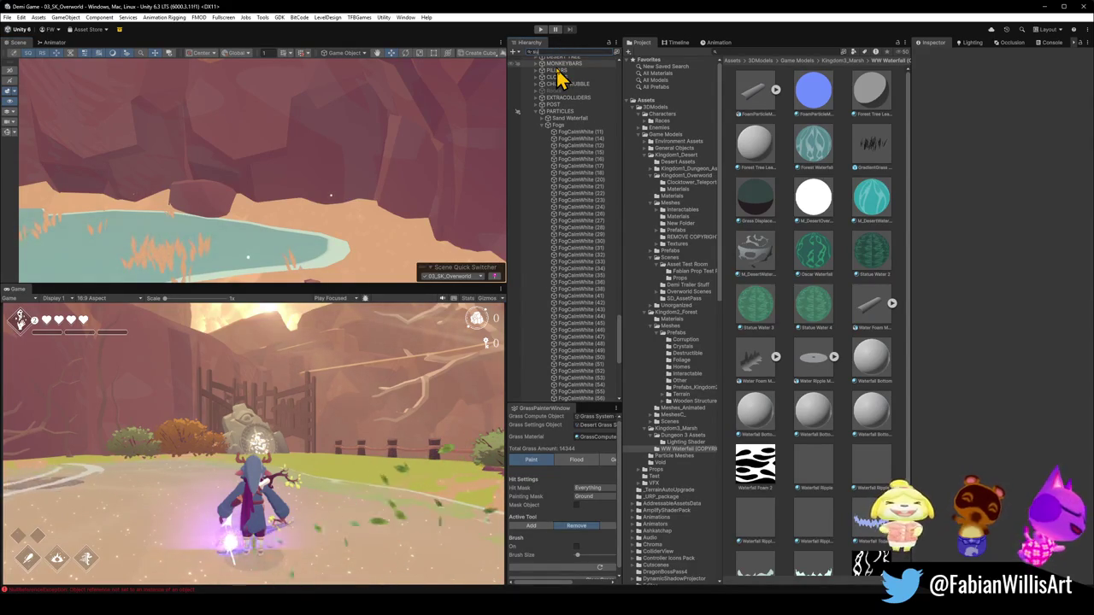
Filter the Hierarchy for 'surf' and frame the Surf Floor object in the Scene view.
{"action": "type", "text": "surf"}
{"action": "left_click", "coordinate": [552, 170]}
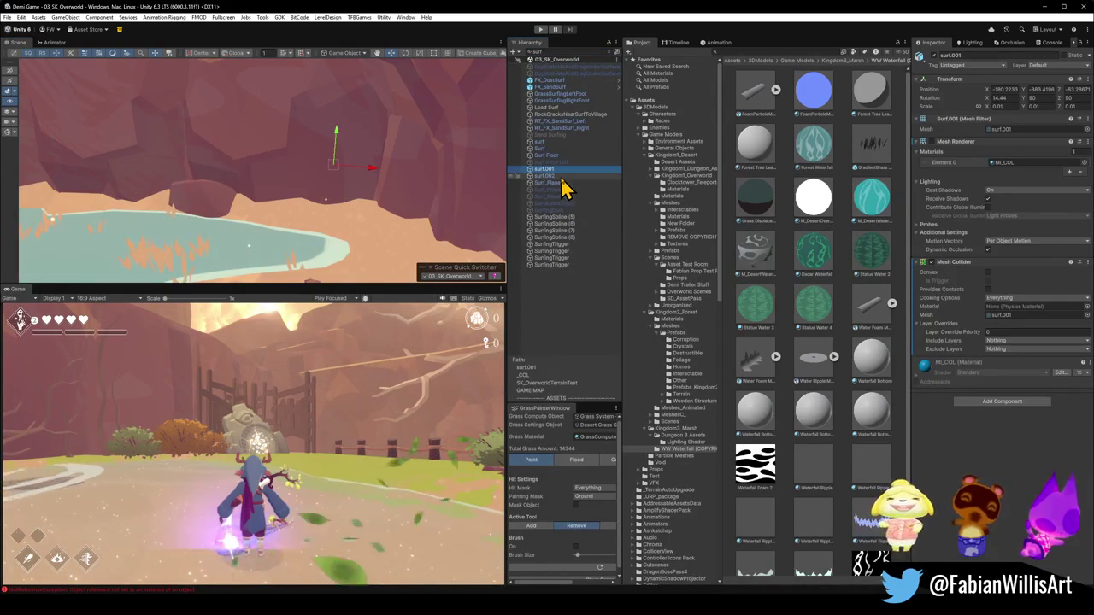
{"action": "left_click", "coordinate": [547, 156]}
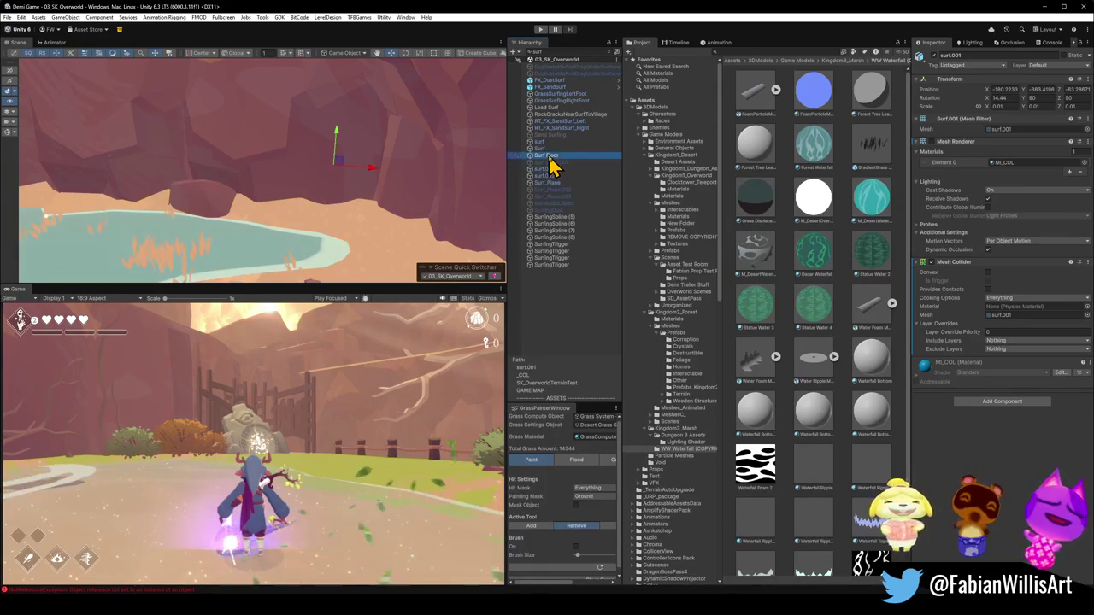
{"action": "key", "text": "f"}
{"action": "mouse_move", "coordinate": [356, 166]}
{"action": "left_mouse_down"}
{"action": "mouse_move", "coordinate": [315, 167]}
{"action": "mouse_move", "coordinate": [415, 176]}
{"action": "mouse_move", "coordinate": [420, 188]}
{"action": "left_mouse_up"}
Put surf, Surf, surf.001 and surf.002 on the Surfable layer, excluding Surf Floor.
{"action": "left_click", "coordinate": [549, 170]}
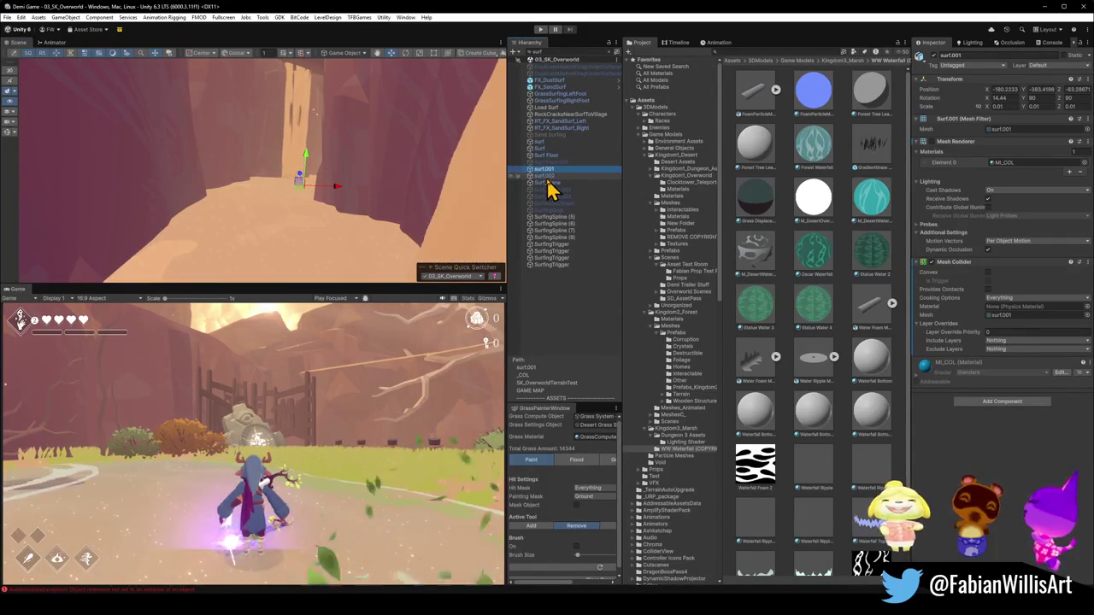
{"action": "left_click", "coordinate": [552, 183], "text": "shift"}
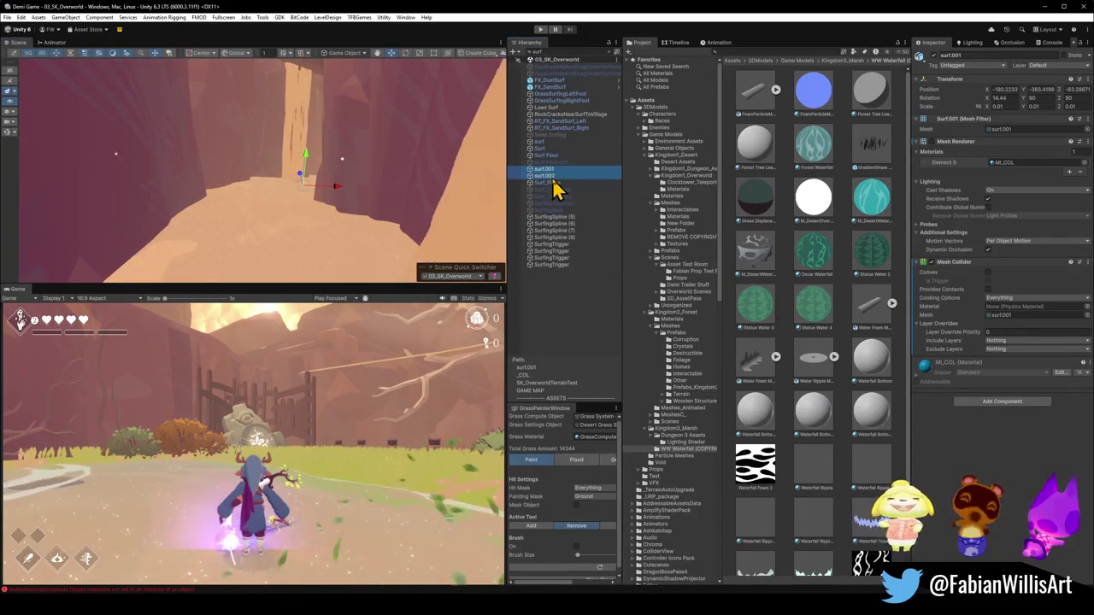
{"action": "left_click", "coordinate": [552, 183], "text": "ctrl"}
{"action": "left_click", "coordinate": [547, 156], "text": "ctrl"}
{"action": "left_click", "coordinate": [547, 149], "text": "ctrl"}
{"action": "left_click", "coordinate": [547, 142], "text": "ctrl"}
{"action": "left_click", "coordinate": [547, 155], "text": "ctrl"}
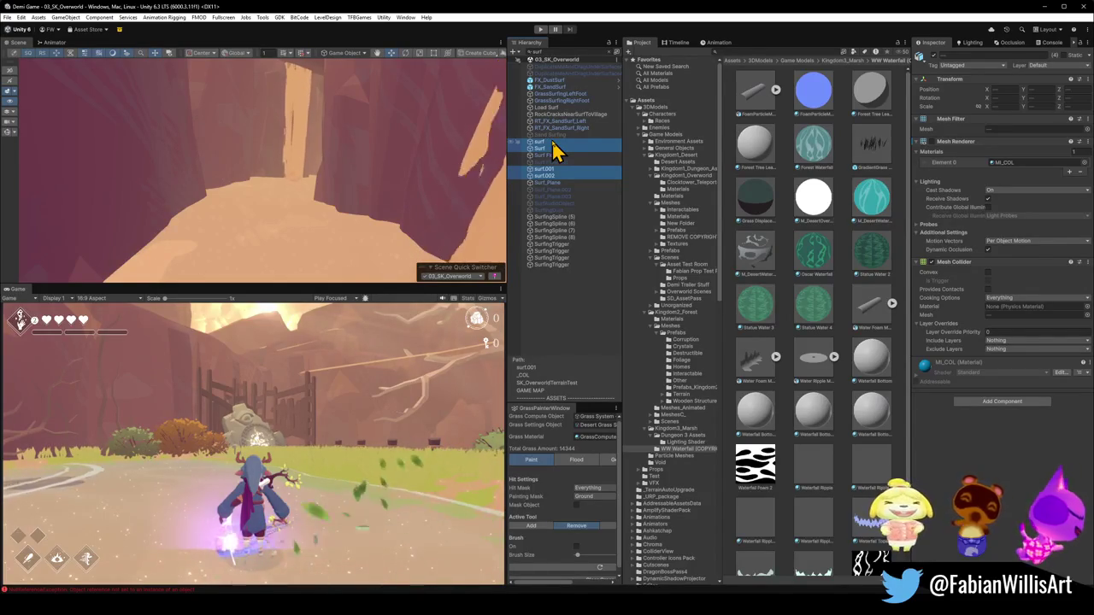
{"action": "left_click", "coordinate": [1055, 68]}
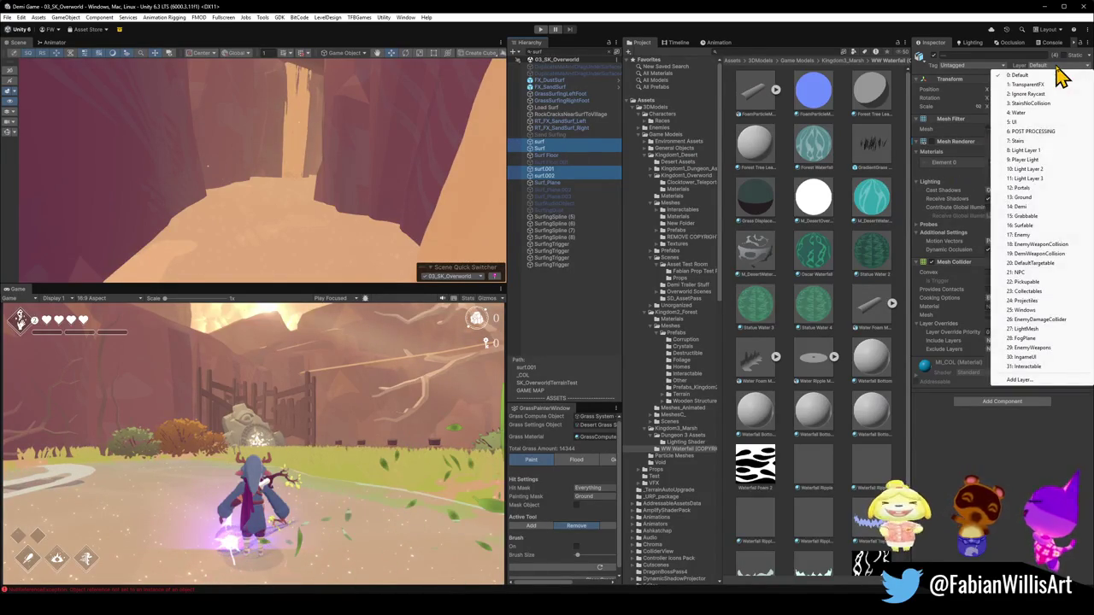
{"action": "left_click", "coordinate": [1031, 231]}
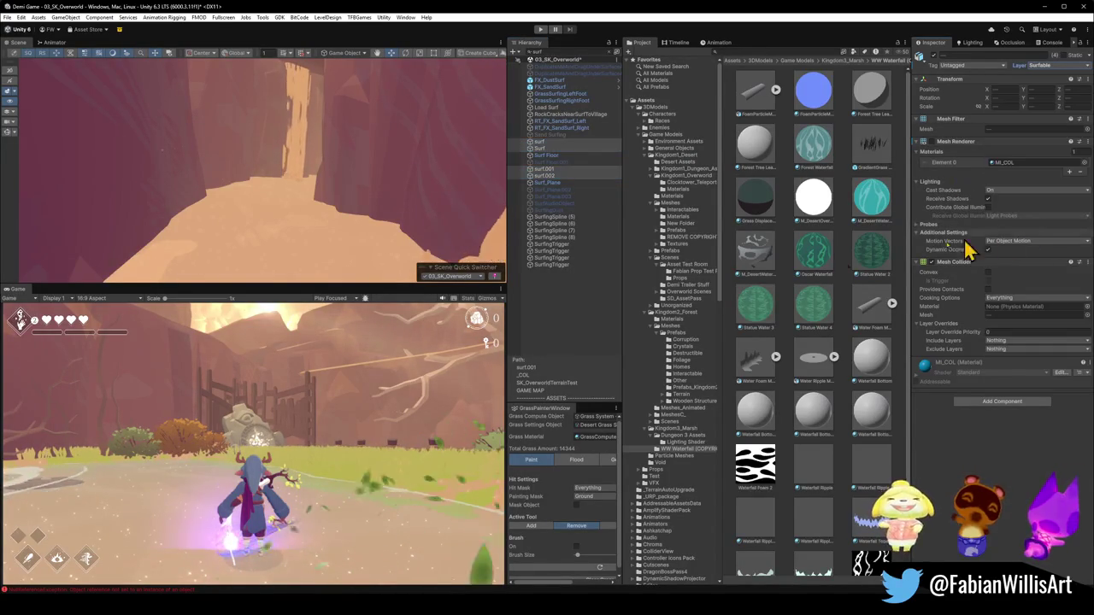
{"action": "left_click", "coordinate": [791, 513]}
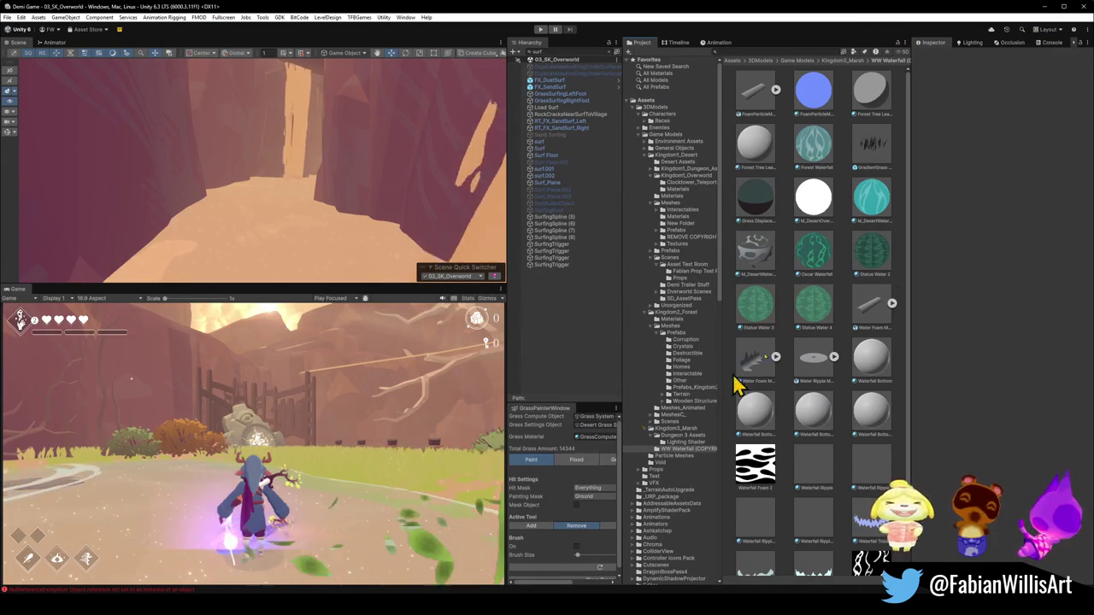
{"action": "left_click", "coordinate": [1045, 6]}
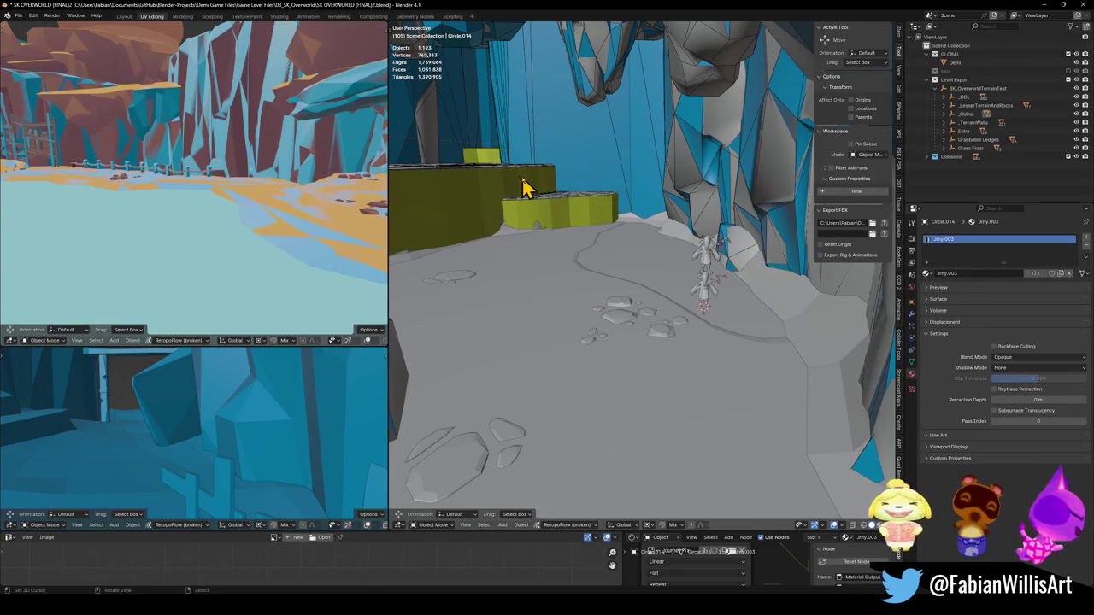
Confirm the water plane's small move of about 0.02 m along Y and Z.
{"action": "left_click", "coordinate": [640, 234]}
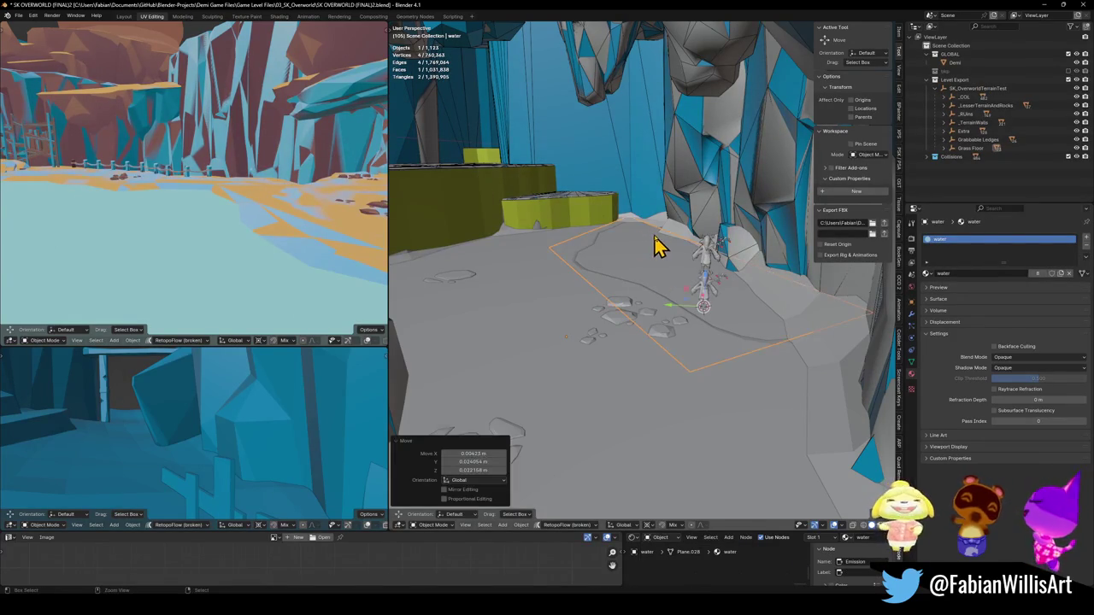
Re-unwrap the Oasis object's UVs in Edit Mode, then switch editing to the water plane.
{"action": "left_click", "coordinate": [184, 245]}
{"action": "key", "text": "Tab"}
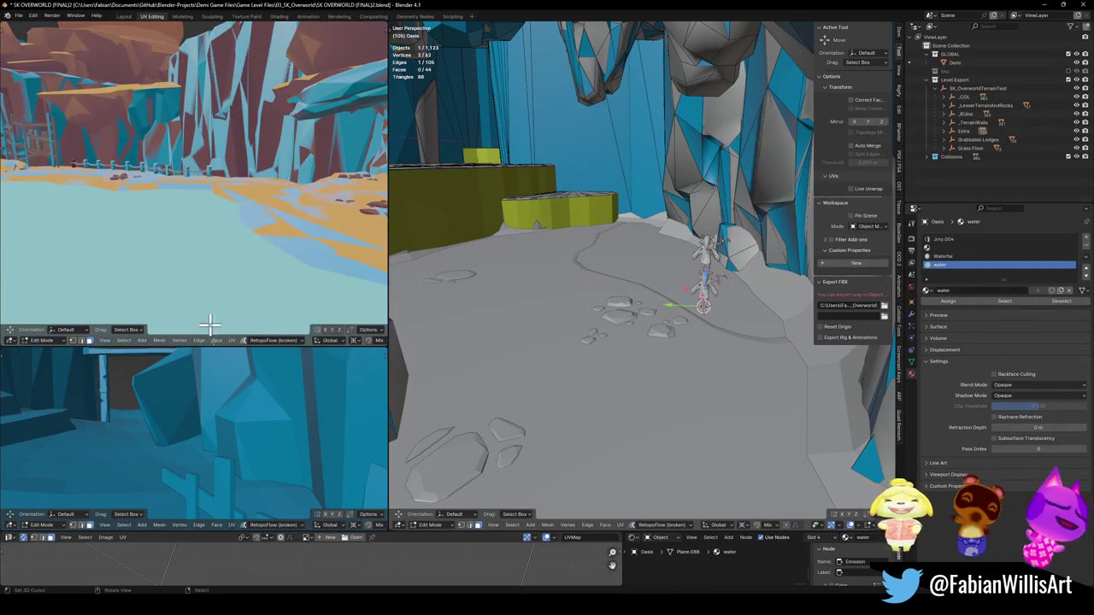
{"action": "left_click_drag", "start_coordinate": [407, 531], "coordinate": [407, 441]}
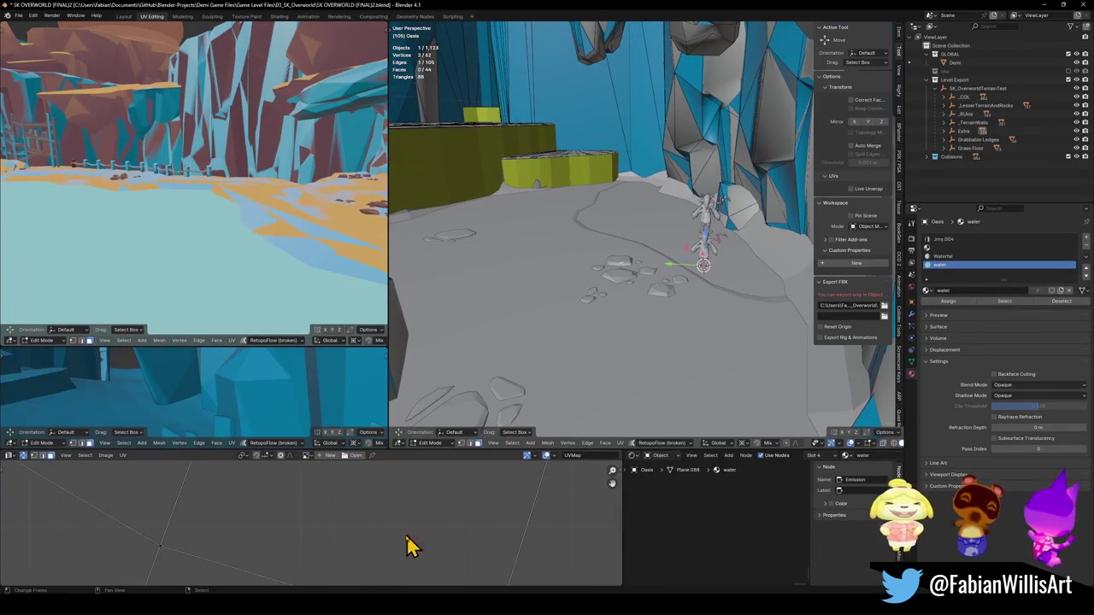
{"action": "scroll", "coordinate": [401, 534], "scroll_direction": "down", "scroll_amount": 8}
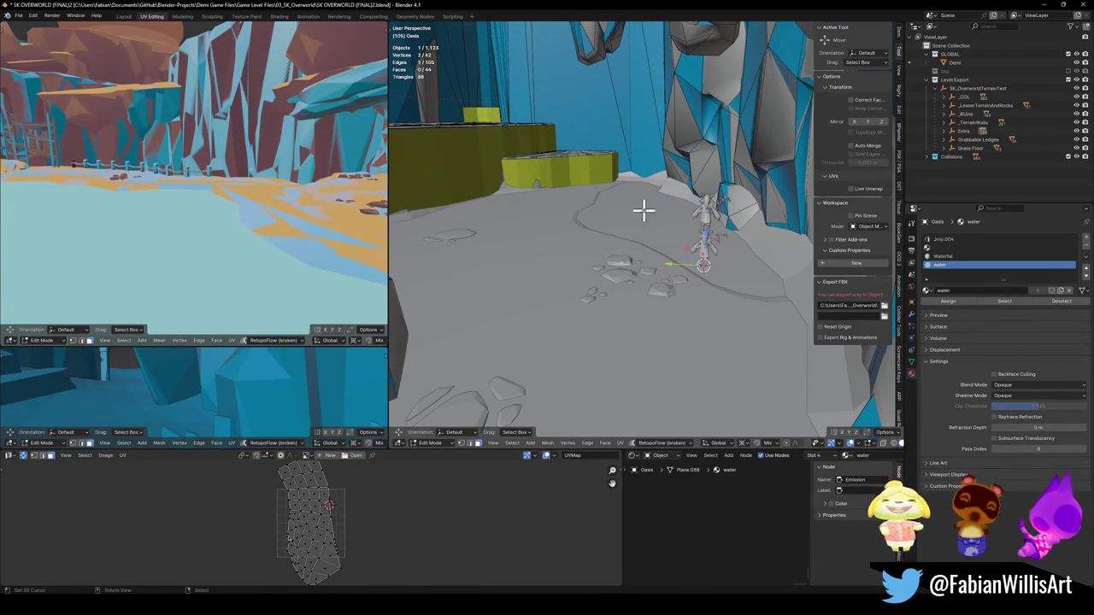
{"action": "key", "text": "e"}
{"action": "key", "text": "alt+q"}
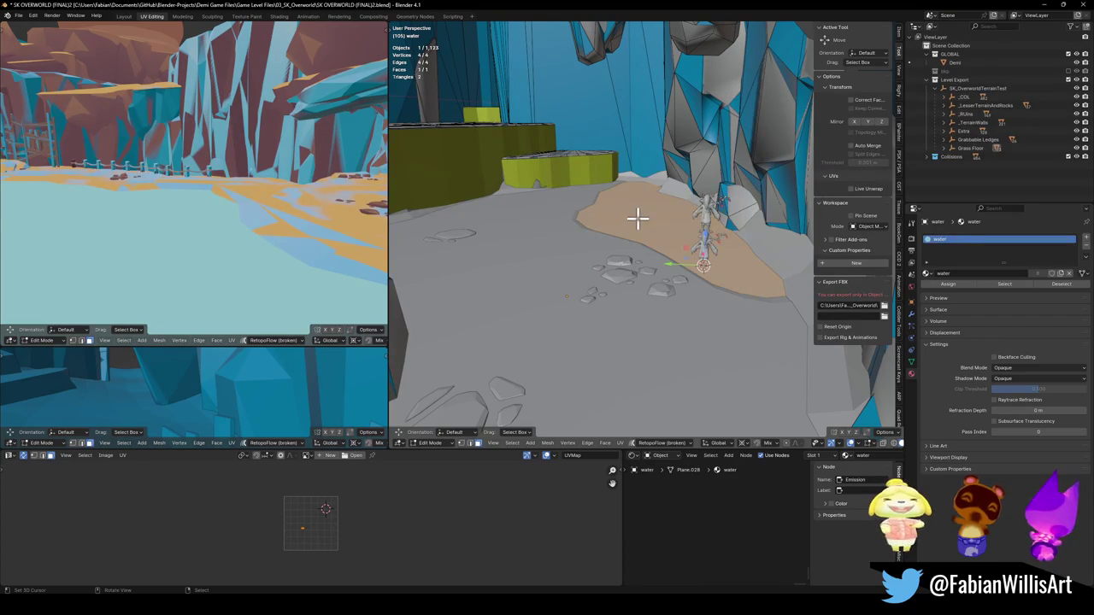
Unwrap the water face and add four evenly spaced loop cuts across it.
{"action": "key", "text": "u"}
{"action": "left_click", "coordinate": [637, 219]}
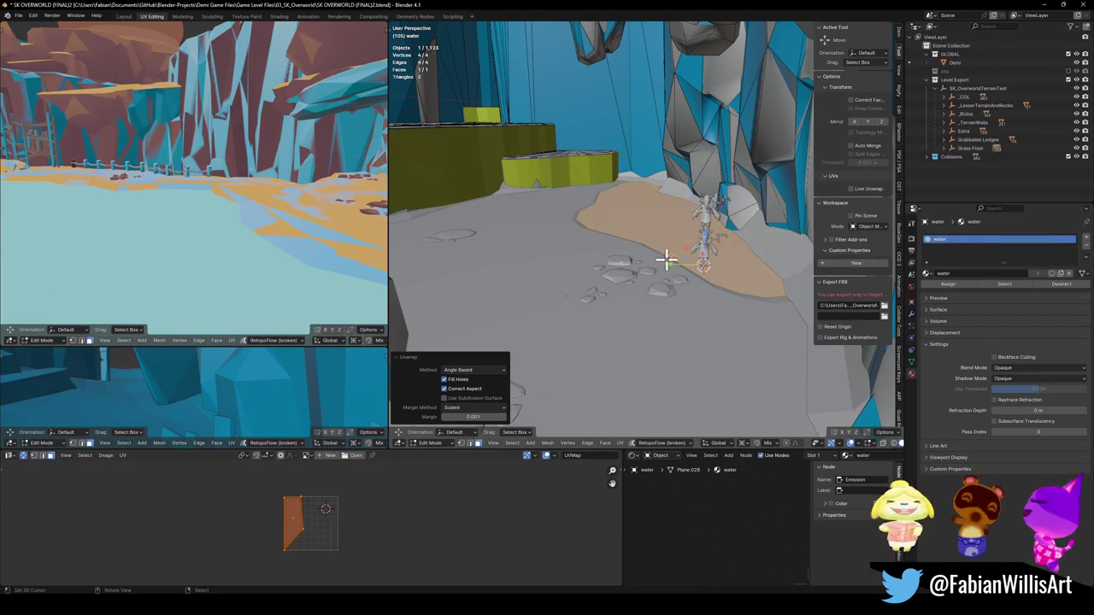
{"action": "key", "text": "alt+a"}
{"action": "key", "text": "ctrl+r"}
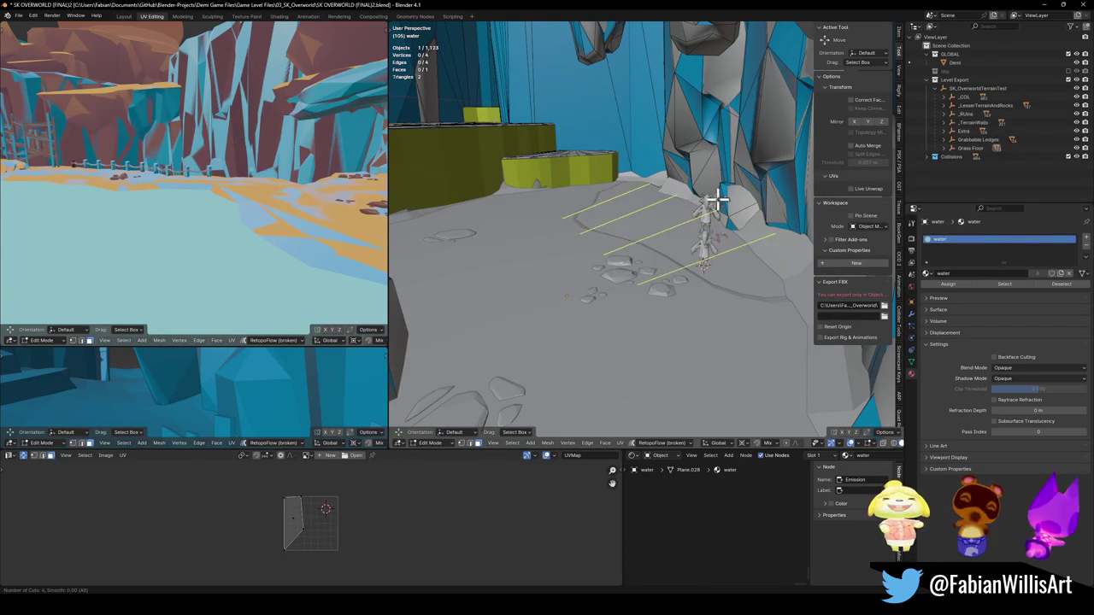
{"action": "key", "text": "ctrl+t"}
{"action": "scroll", "coordinate": [709, 203], "scroll_direction": "up", "scroll_amount": 3}
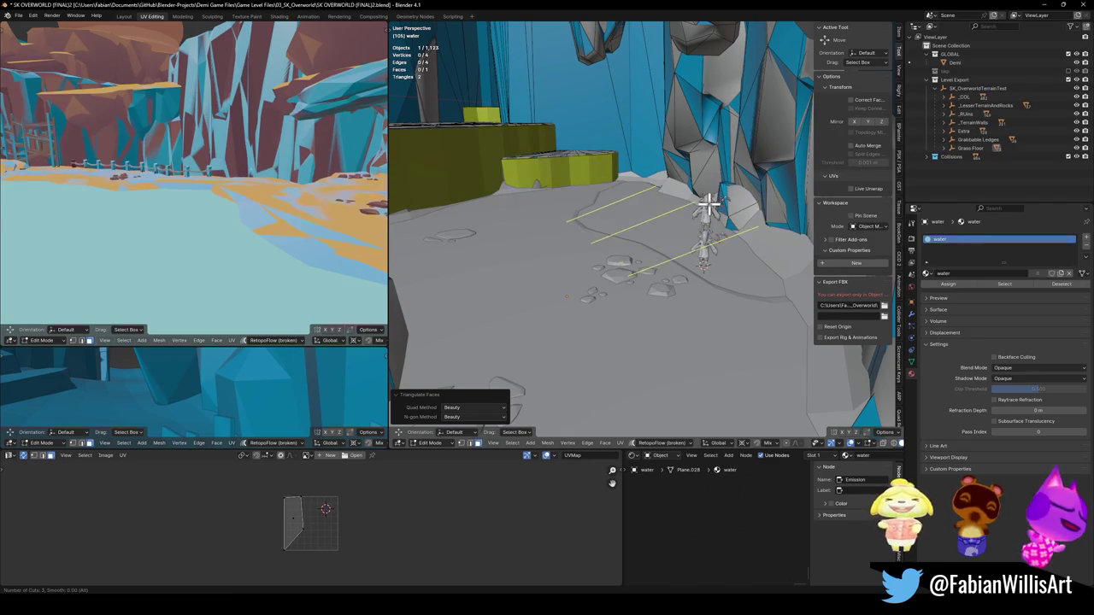
{"action": "left_click", "coordinate": [705, 207]}
{"action": "right_click", "coordinate": [703, 210]}
Add evenly spaced loop cuts the other way, then isolate the plane in top view.
{"action": "key", "text": "ctrl+r"}
{"action": "scroll", "coordinate": [671, 215], "scroll_direction": "up", "scroll_amount": 3}
{"action": "left_click", "coordinate": [671, 215]}
{"action": "right_click", "coordinate": [671, 236]}
{"action": "key", "text": "a"}
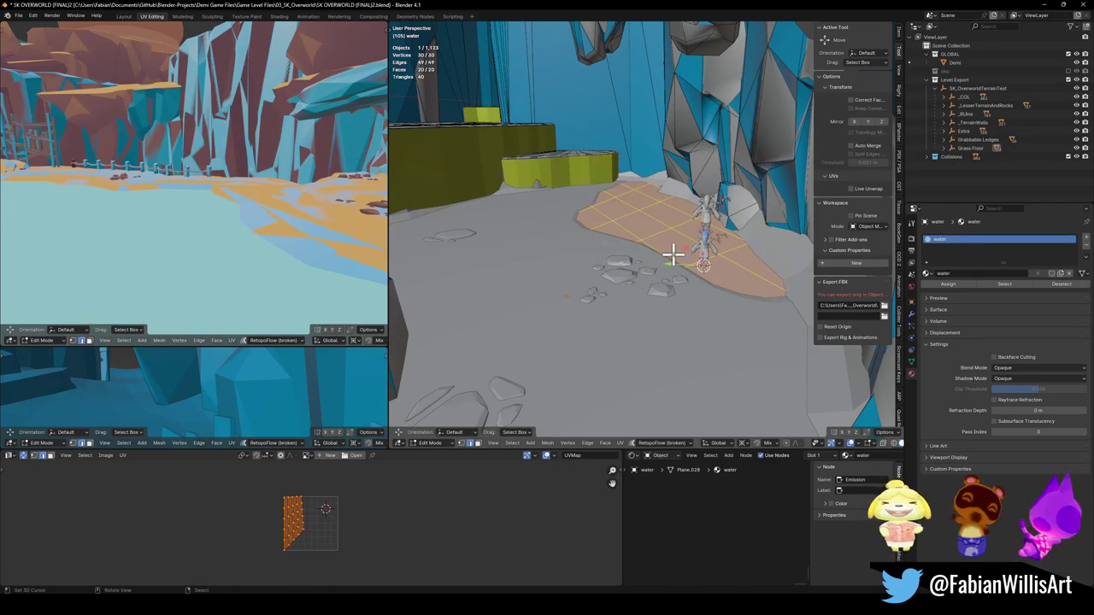
{"action": "key", "text": "KP_Divide"}
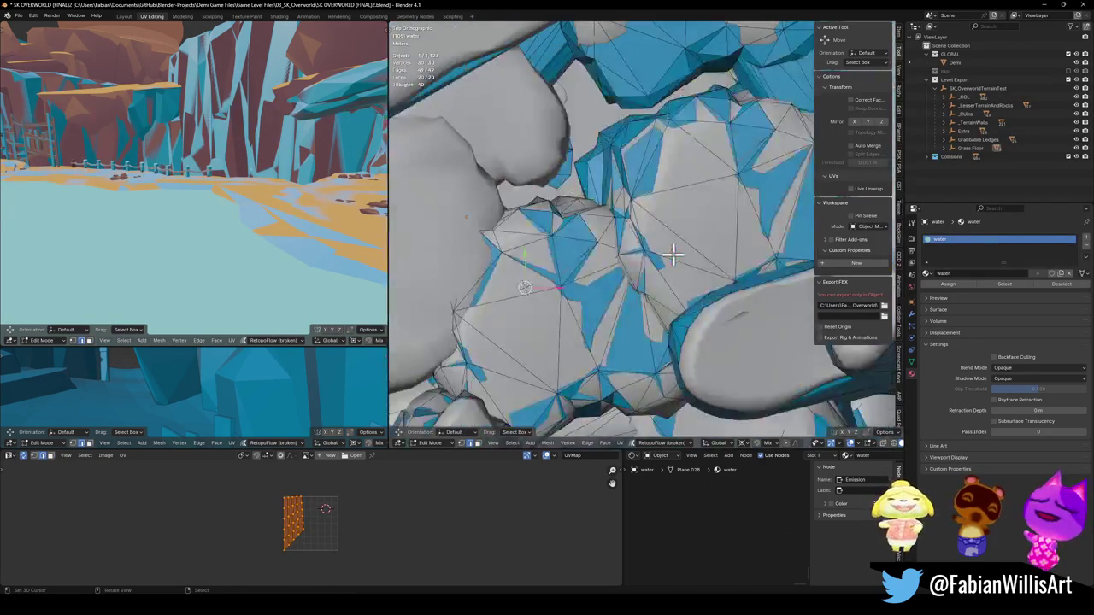
{"action": "key", "text": "KP_7"}
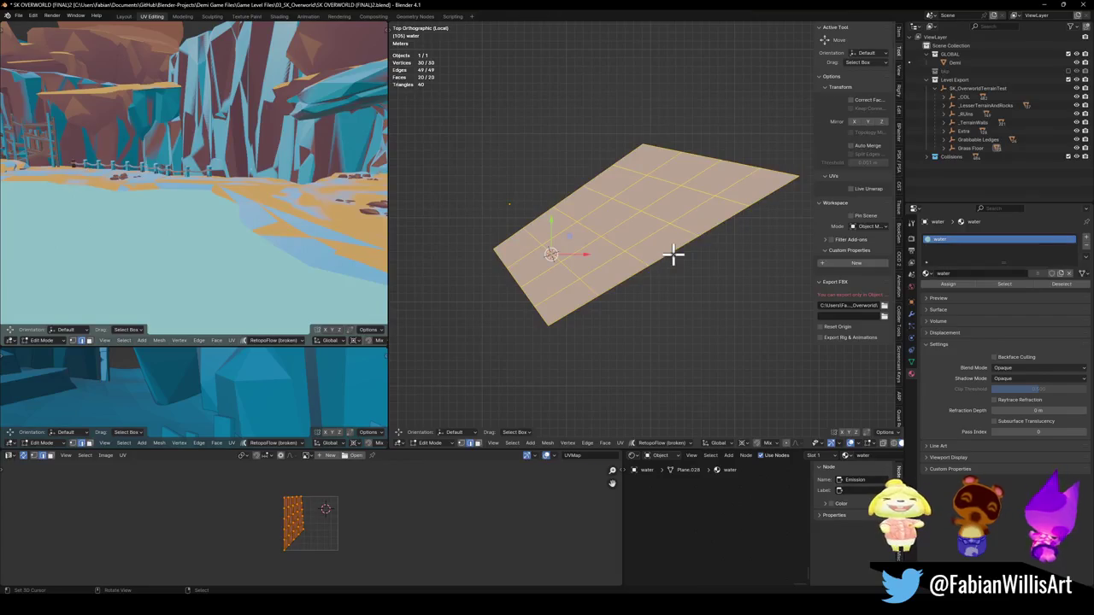
Move the water plane's origin to the 3D cursor.
{"action": "key", "text": "Tab"}
{"action": "right_click", "coordinate": [673, 254]}
{"action": "left_click", "coordinate": [647, 117]}
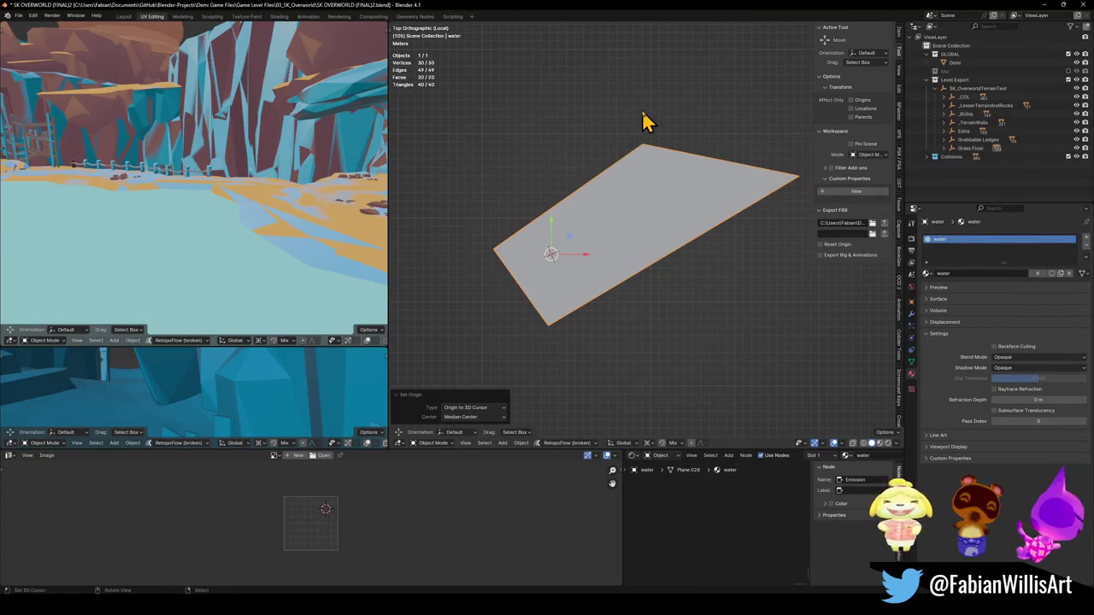
Select the whole water plane mesh and project its UVs from the top view.
{"action": "key", "text": "Tab"}
{"action": "key", "text": "alt+a"}
{"action": "key", "text": "a"}
{"action": "key", "text": "u"}
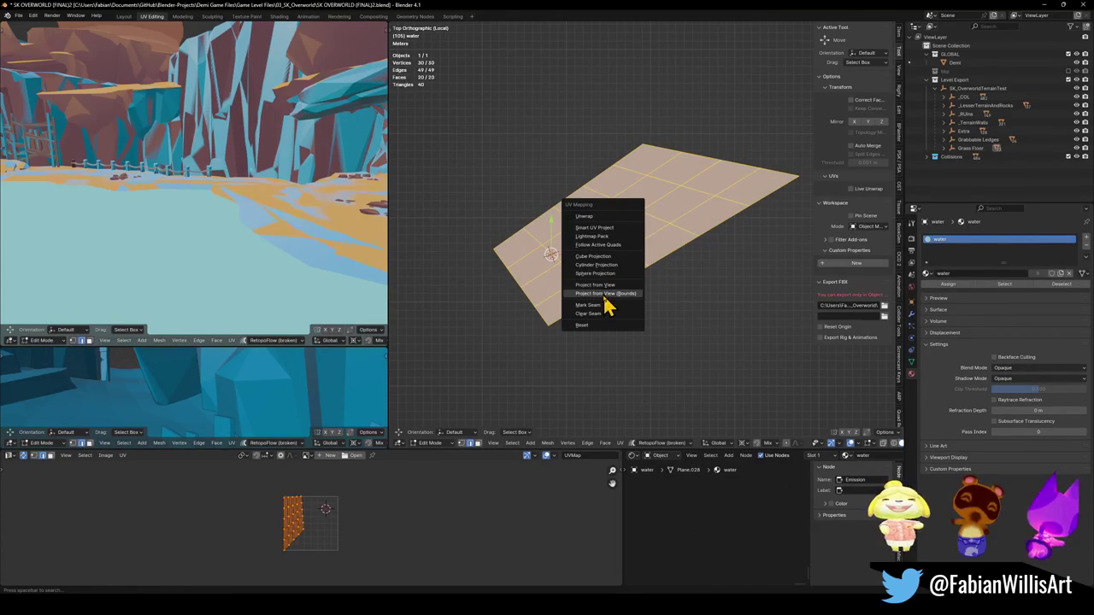
{"action": "left_click", "coordinate": [607, 295]}
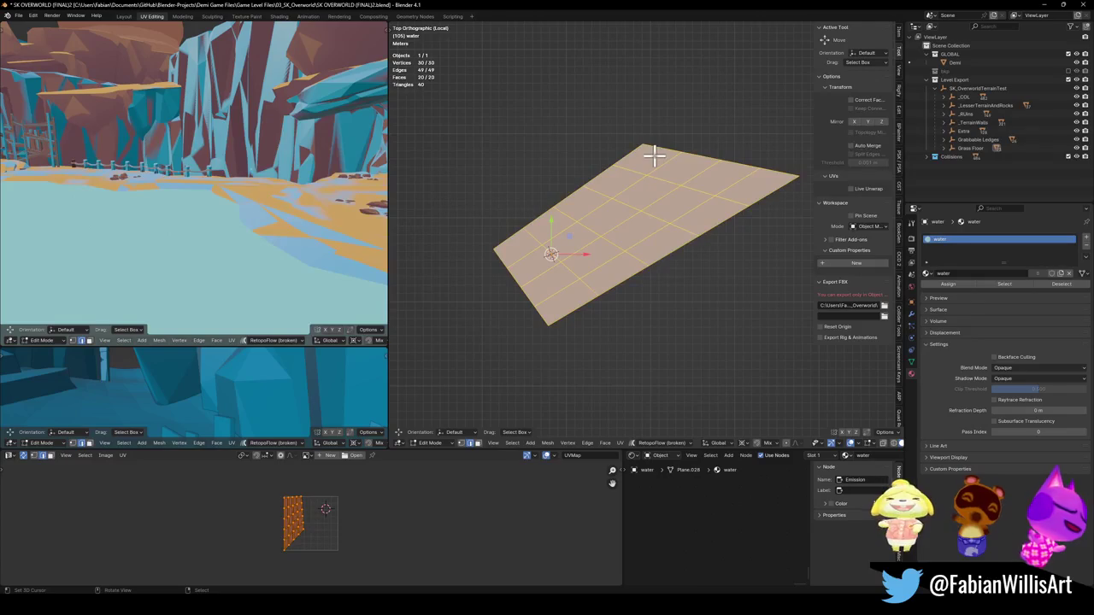
{"action": "key", "text": "u"}
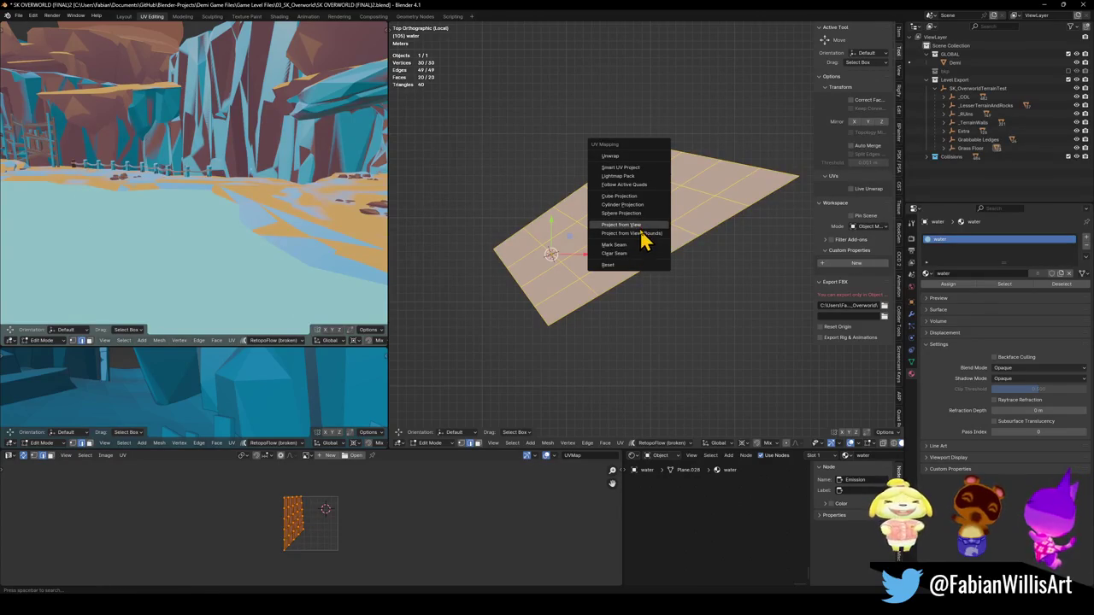
{"action": "left_click", "coordinate": [641, 225]}
Rotate and enlarge the water UV island in the UV editor.
{"action": "key", "text": "r"}
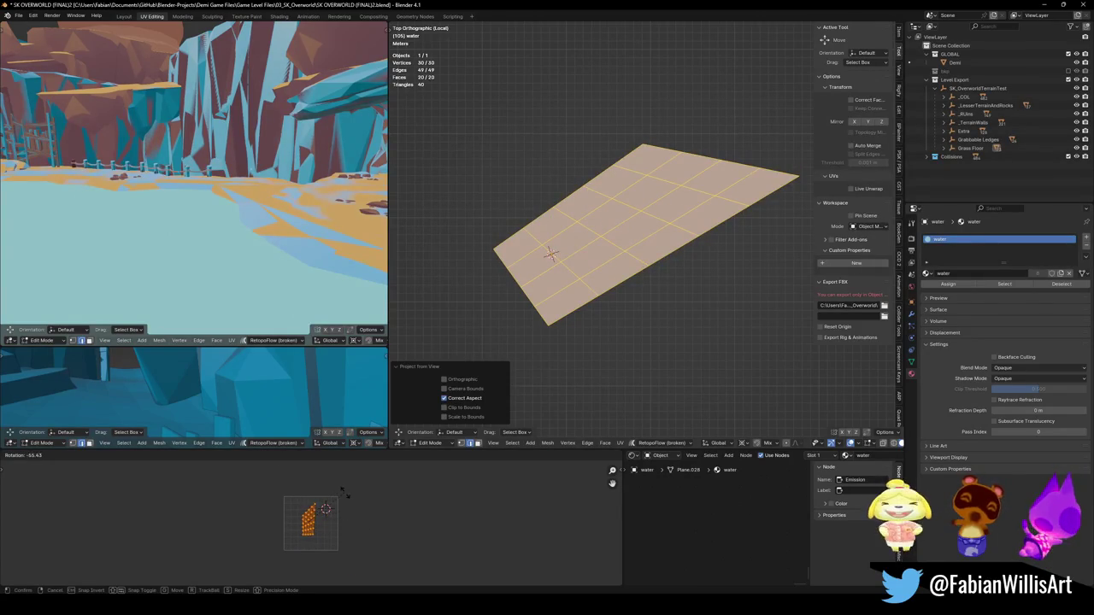
{"action": "left_click", "coordinate": [348, 508]}
{"action": "key", "text": "s"}
{"action": "left_click", "coordinate": [415, 484]}
{"action": "key", "text": "r"}
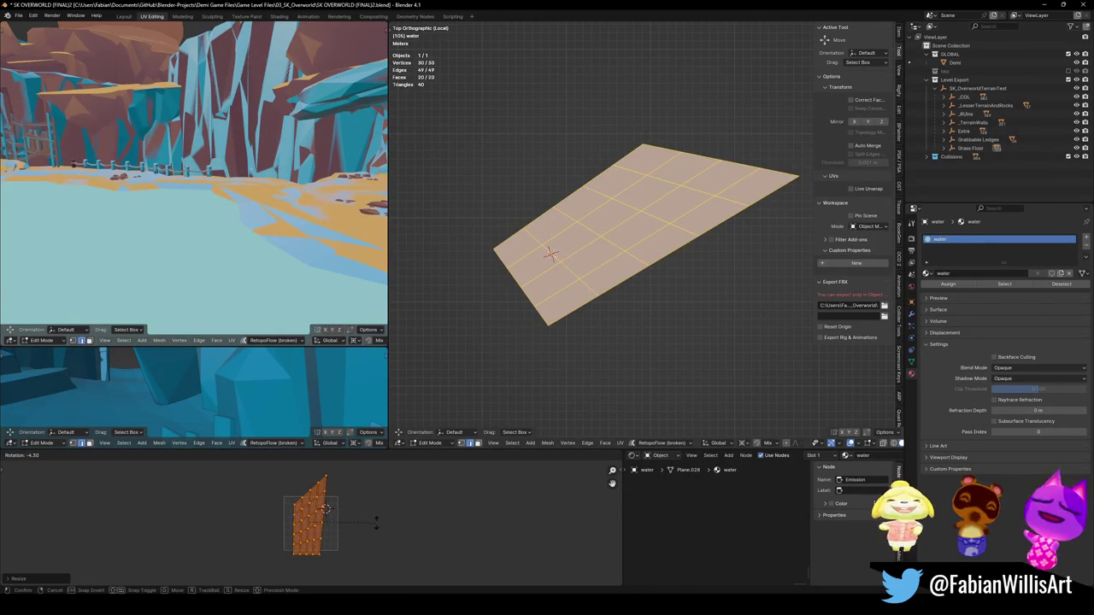
{"action": "left_click", "coordinate": [376, 519]}
{"action": "key", "text": "r"}
{"action": "left_click", "coordinate": [390, 530]}
{"action": "key", "text": "Tab"}
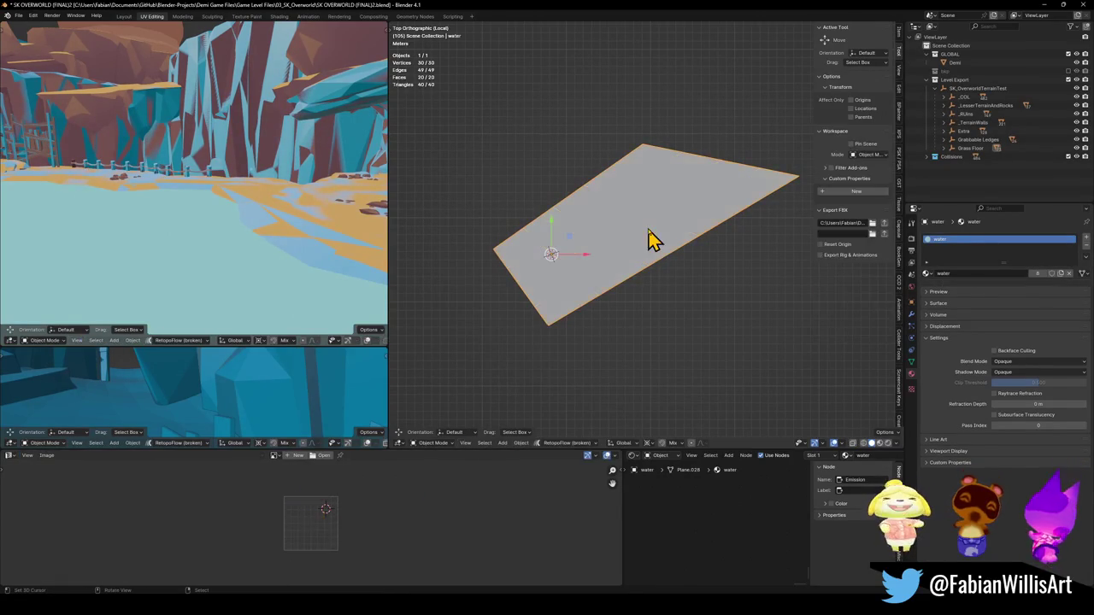
Rotate the Oasis object's UV island to line up with the water.
{"action": "left_click", "coordinate": [171, 267]}
{"action": "key", "text": "Tab"}
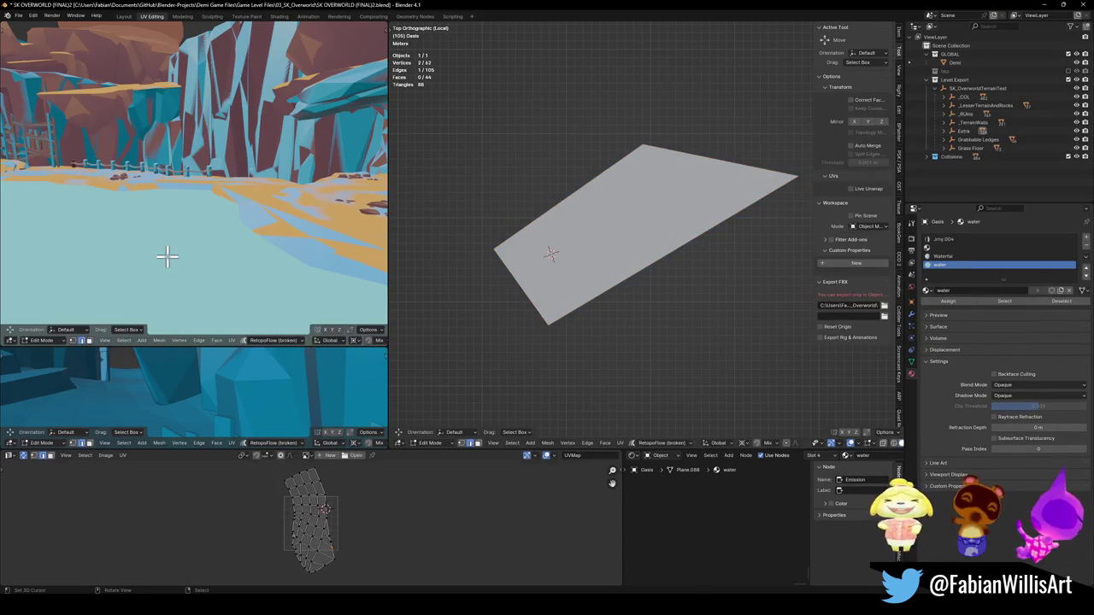
{"action": "key", "text": "a"}
{"action": "key", "text": "r"}
{"action": "left_click", "coordinate": [307, 492]}
{"action": "key", "text": "Tab"}
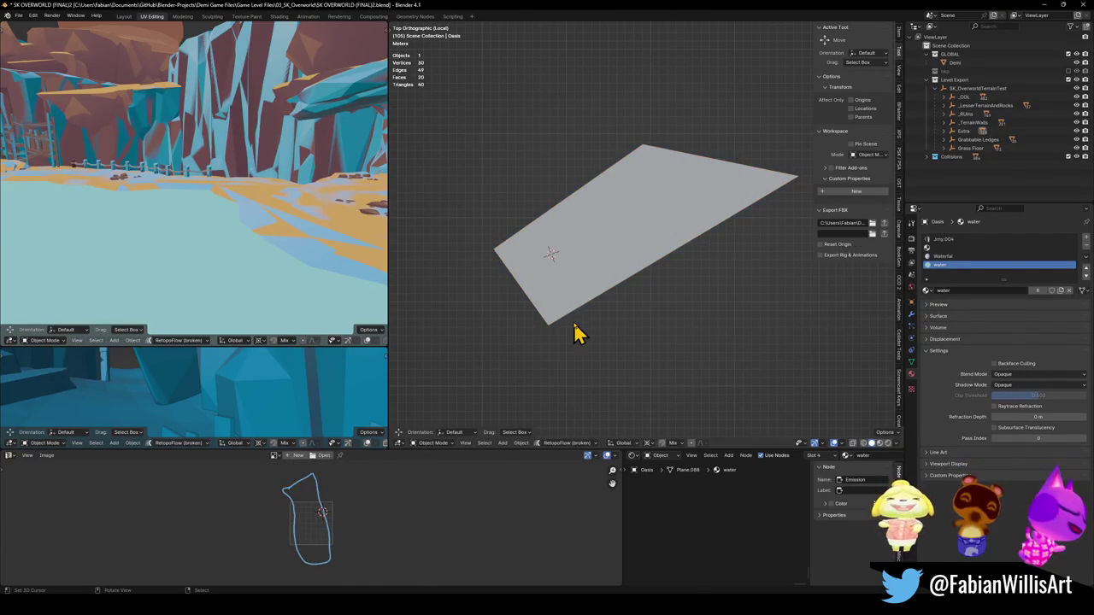
Stretch the water UV island taller, return to object mode, and reveal hidden objects.
{"action": "left_click", "coordinate": [578, 293]}
{"action": "key", "text": "Tab"}
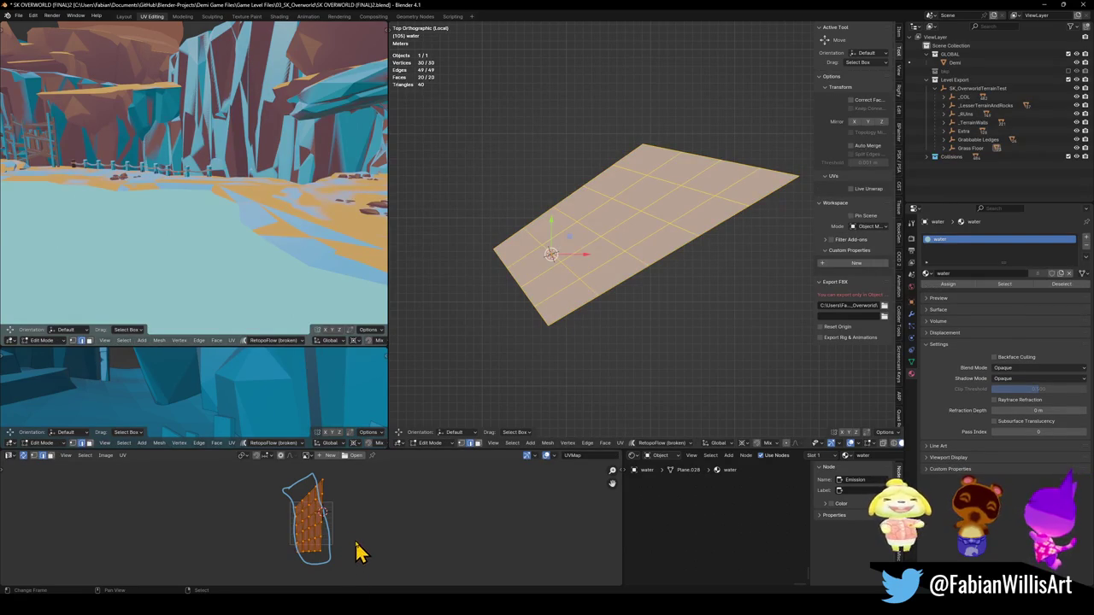
{"action": "key", "text": "s"}
{"action": "left_click", "coordinate": [376, 537]}
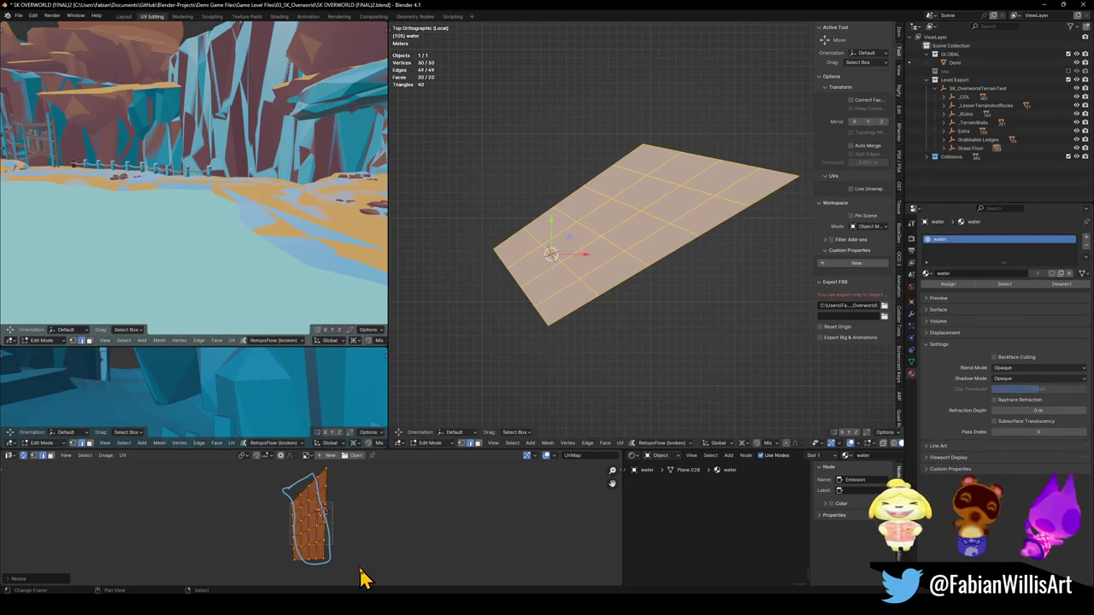
{"action": "key", "text": "r"}
{"action": "key", "text": "Escape"}
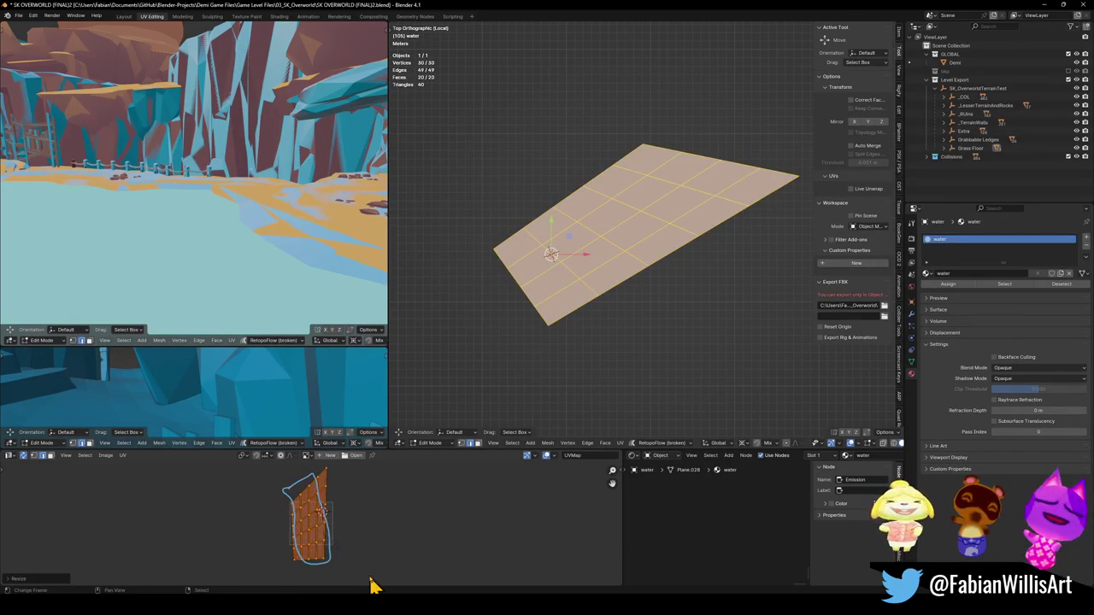
{"action": "key", "text": "ctrl+z"}
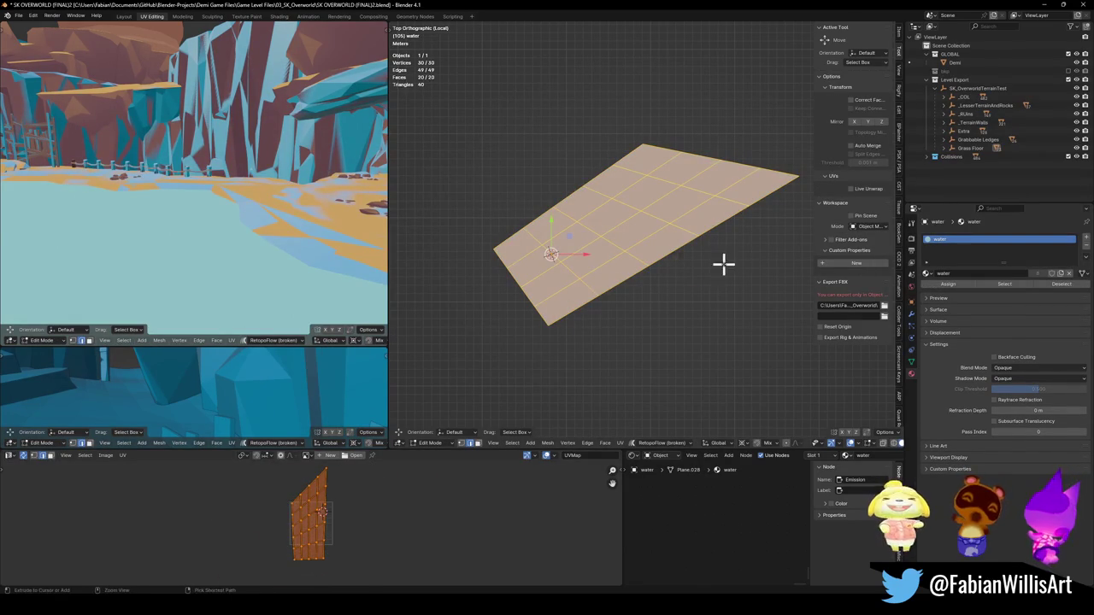
{"action": "key", "text": "Tab"}
{"action": "key", "text": "alt+h"}
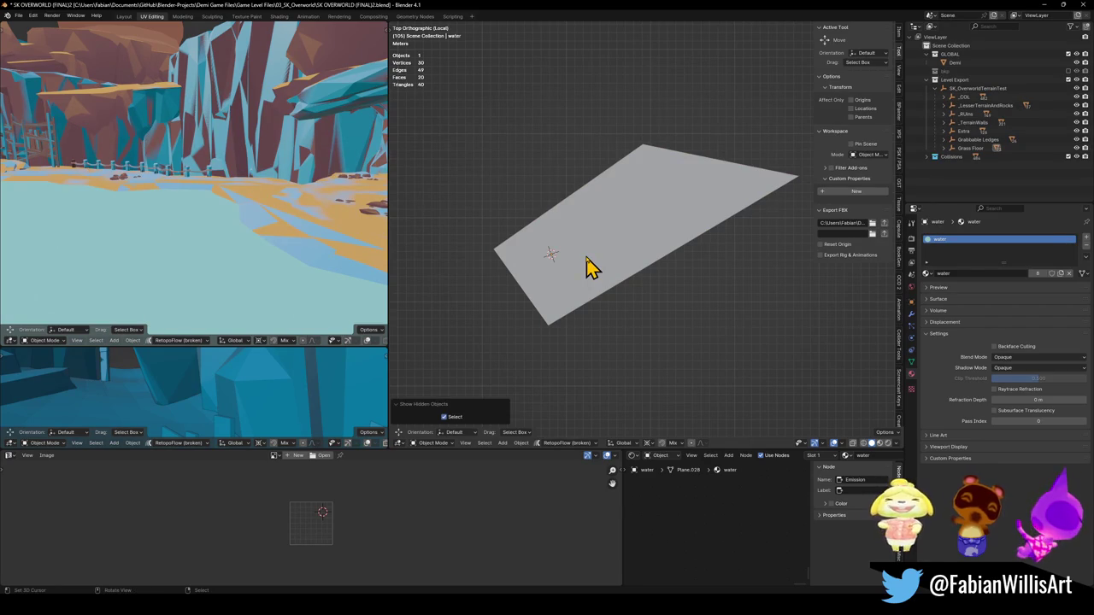
Exit local view, save the blend file, and export SK_OverworldTerrainTest to FBX.
{"action": "key", "text": "KP_Divide"}
{"action": "key", "text": "ctrl+s"}
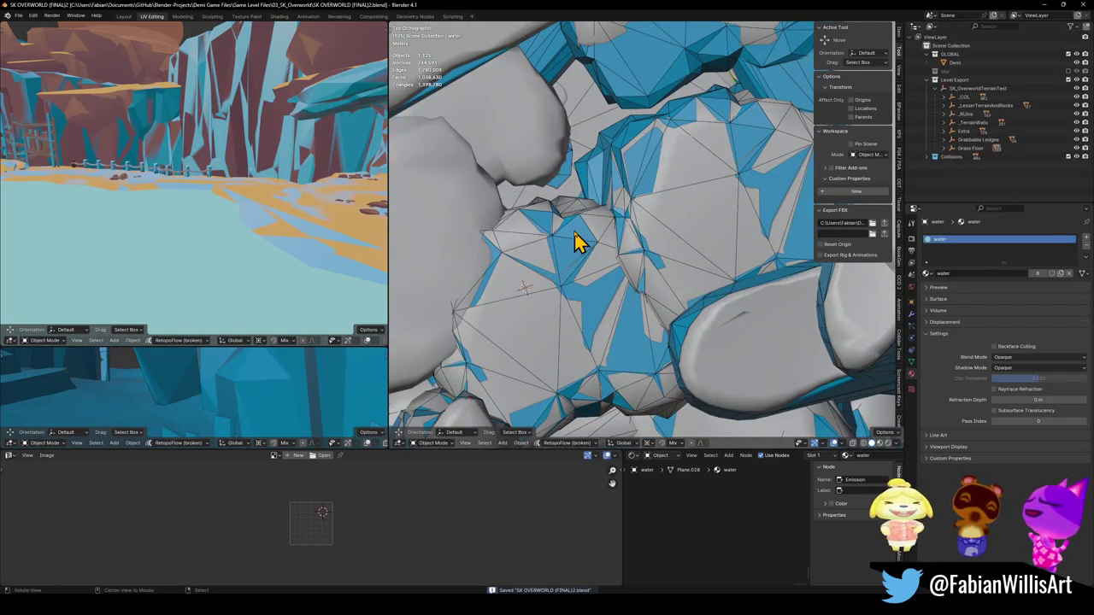
{"action": "left_click", "coordinate": [969, 89]}
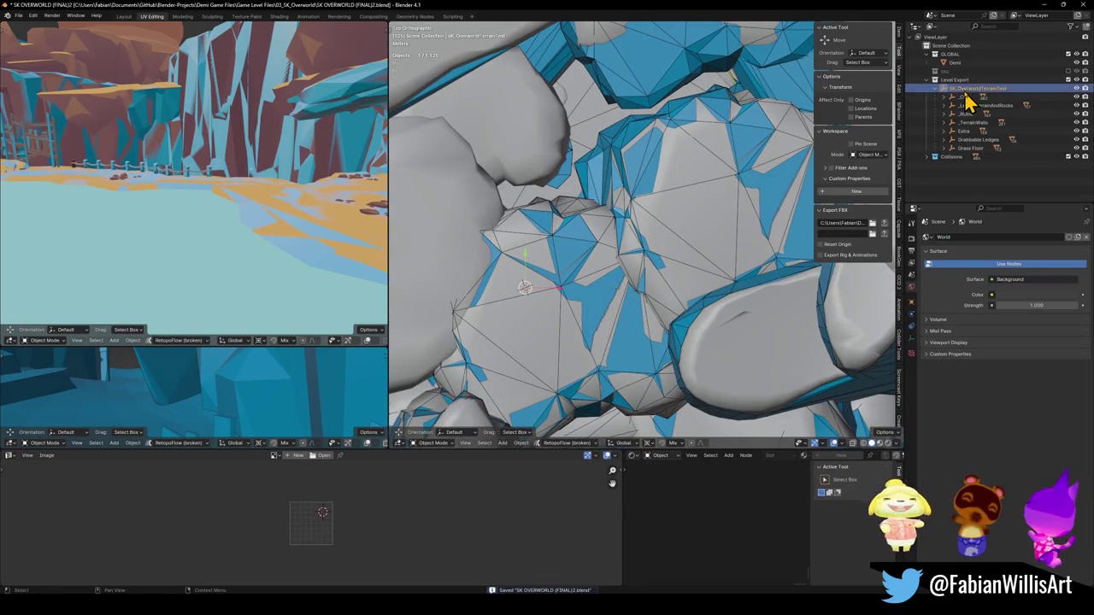
{"action": "left_click", "coordinate": [884, 224]}
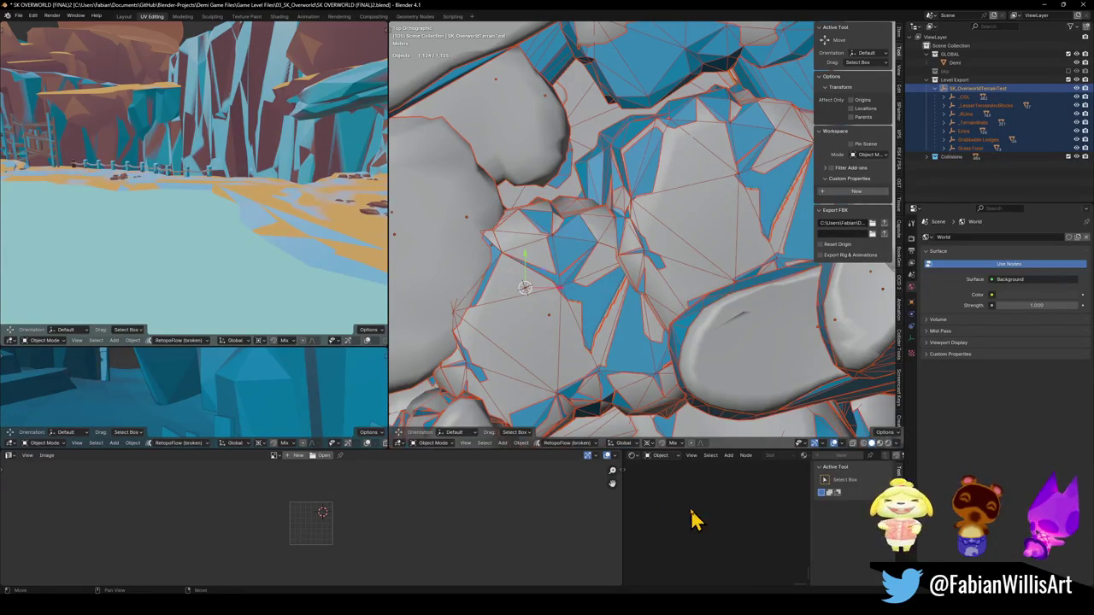
Bring Unity forward and fly the scene camera toward the ledge bush.
{"action": "mouse_move", "coordinate": [679, 612]}
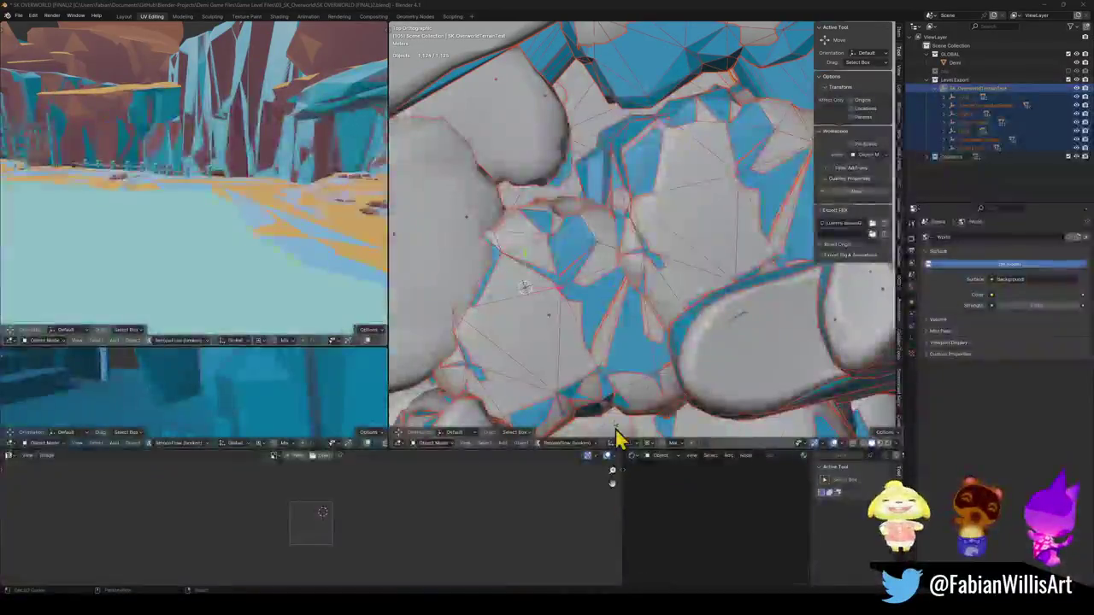
{"action": "left_click", "coordinate": [628, 560]}
{"action": "mouse_move", "coordinate": [166, 205]}
{"action": "left_mouse_down"}
{"action": "mouse_move", "coordinate": [505, 165]}
{"action": "mouse_move", "coordinate": [333, 154]}
{"action": "mouse_move", "coordinate": [182, 182]}
{"action": "mouse_move", "coordinate": [173, 163]}
{"action": "mouse_move", "coordinate": [112, 193]}
{"action": "mouse_move", "coordinate": [188, 171]}
{"action": "mouse_move", "coordinate": [296, 171]}
{"action": "left_mouse_up"}
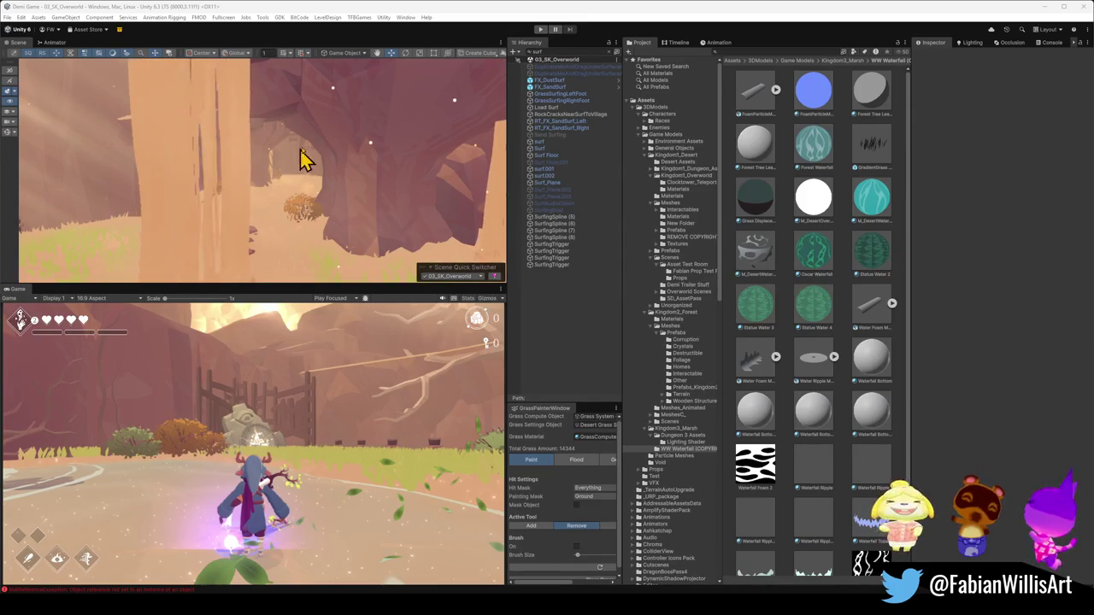
{"action": "mouse_move", "coordinate": [299, 187]}
{"action": "left_mouse_down"}
{"action": "mouse_move", "coordinate": [302, 169]}
{"action": "mouse_move", "coordinate": [448, 169]}
{"action": "mouse_move", "coordinate": [114, 183]}
{"action": "mouse_move", "coordinate": [379, 168]}
{"action": "mouse_move", "coordinate": [34, 210]}
{"action": "mouse_move", "coordinate": [53, 229]}
{"action": "mouse_move", "coordinate": [82, 224]}
{"action": "left_mouse_up"}
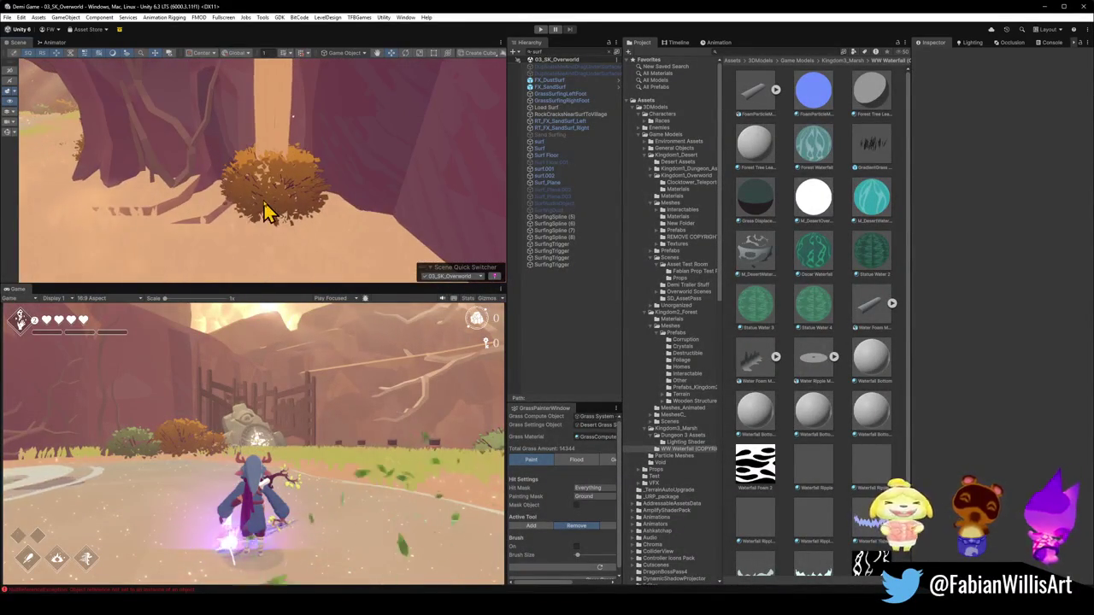
{"action": "left_click", "coordinate": [298, 212]}
{"action": "key", "text": "z"}
{"action": "left_click", "coordinate": [275, 215]}
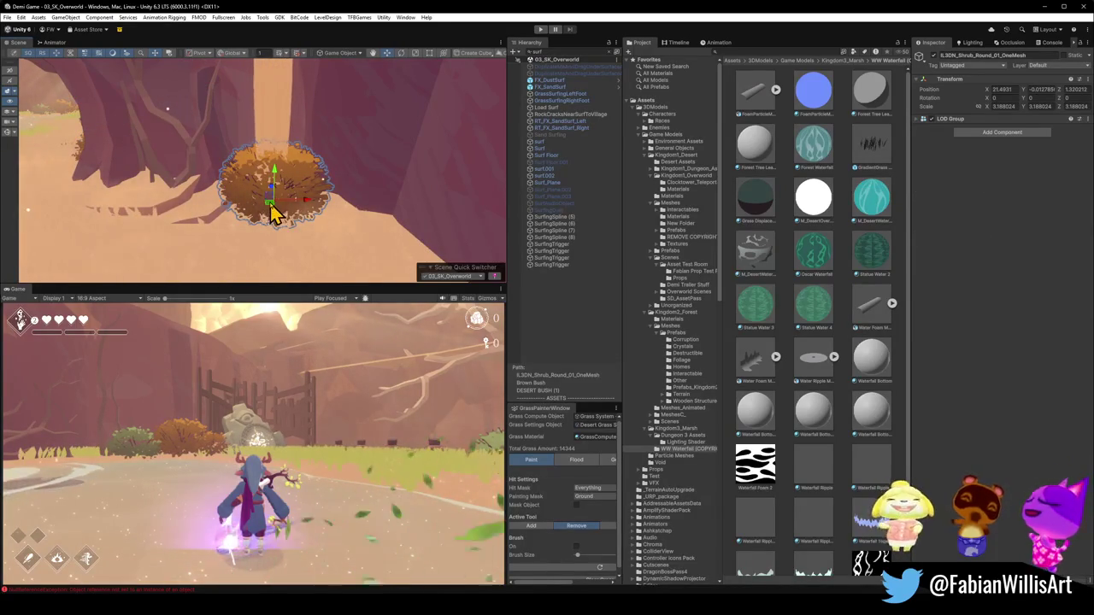
{"action": "left_click_drag", "start_coordinate": [310, 228], "coordinate": [248, 193]}
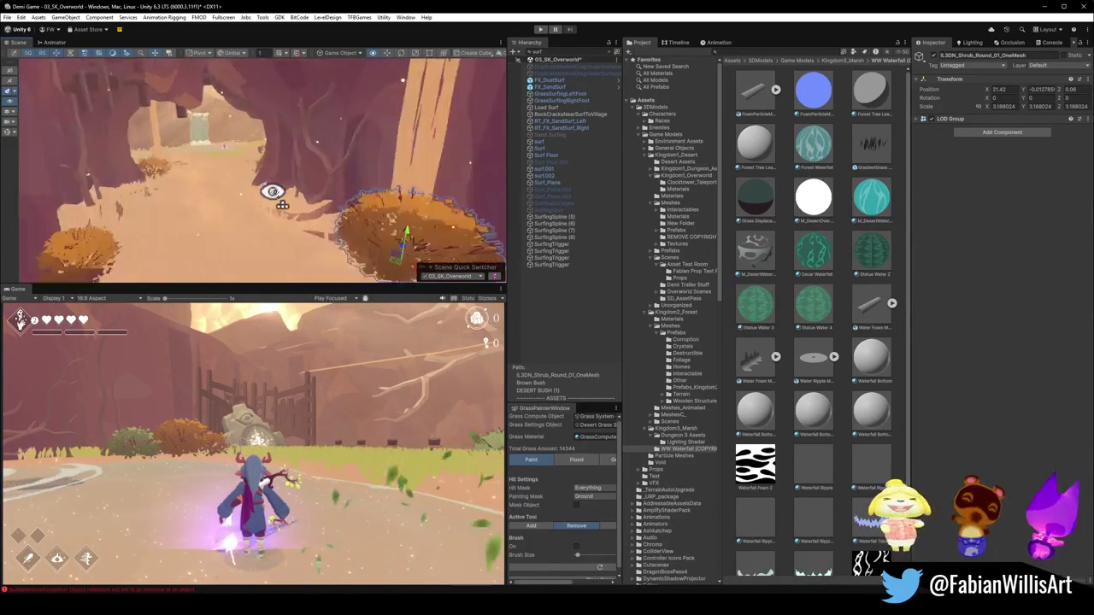
{"action": "mouse_move", "coordinate": [208, 223]}
{"action": "left_mouse_down"}
{"action": "mouse_move", "coordinate": [425, 185]}
{"action": "mouse_move", "coordinate": [364, 234]}
{"action": "mouse_move", "coordinate": [53, 279]}
{"action": "left_mouse_up"}
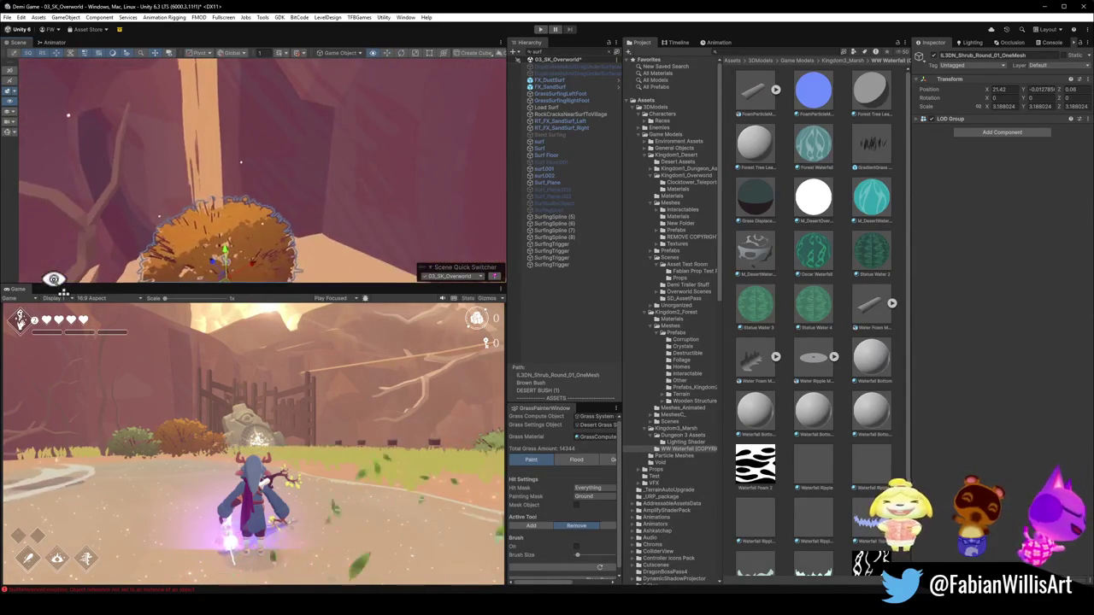
{"action": "left_click_drag", "start_coordinate": [234, 225], "coordinate": [277, 237]}
{"action": "left_click", "coordinate": [813, 488]}
{"action": "mouse_move", "coordinate": [495, 222]}
{"action": "left_mouse_down"}
{"action": "mouse_move", "coordinate": [451, 166]}
{"action": "mouse_move", "coordinate": [305, 191]}
{"action": "mouse_move", "coordinate": [293, 171]}
{"action": "mouse_move", "coordinate": [174, 173]}
{"action": "mouse_move", "coordinate": [146, 141]}
{"action": "mouse_move", "coordinate": [207, 190]}
{"action": "mouse_move", "coordinate": [393, 178]}
{"action": "mouse_move", "coordinate": [383, 210]}
{"action": "mouse_move", "coordinate": [385, 188]}
{"action": "mouse_move", "coordinate": [375, 203]}
{"action": "left_mouse_up"}
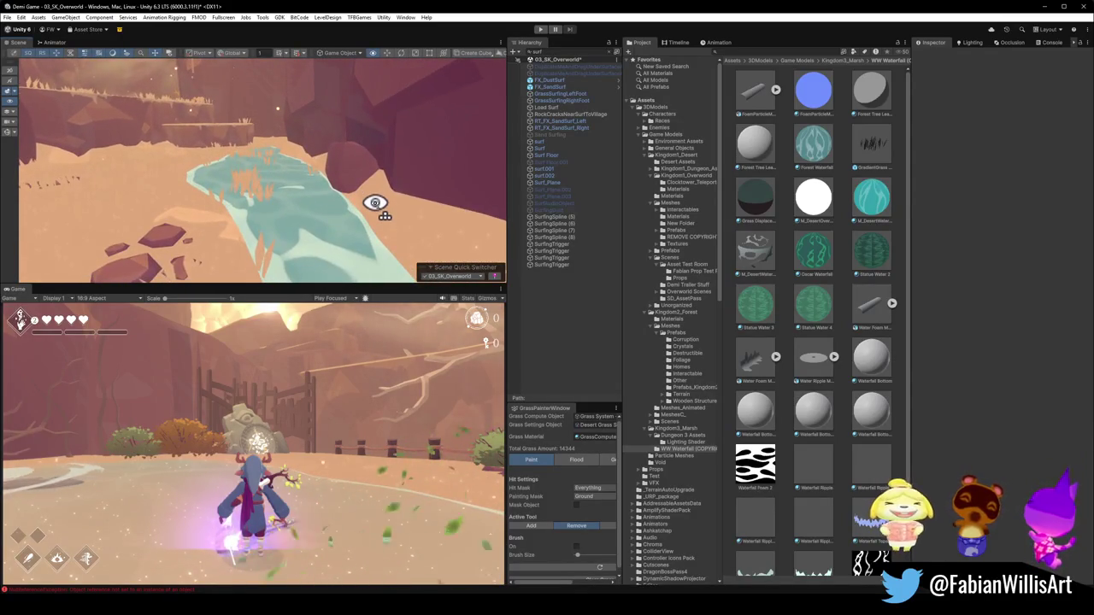
Select the water and show WaterHoleFormation in its custom stylized-water editor.
{"action": "left_click", "coordinate": [313, 249]}
{"action": "mouse_move", "coordinate": [293, 239]}
{"action": "left_mouse_down"}
{"action": "mouse_move", "coordinate": [320, 211]}
{"action": "mouse_move", "coordinate": [283, 183]}
{"action": "mouse_move", "coordinate": [280, 232]}
{"action": "left_mouse_up"}
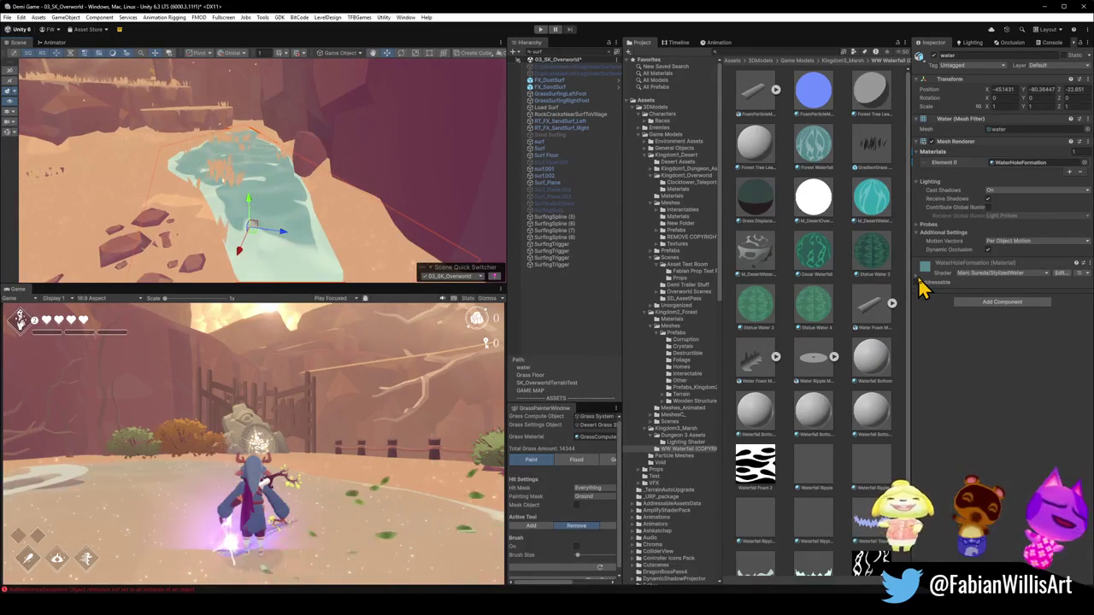
{"action": "left_click", "coordinate": [917, 279]}
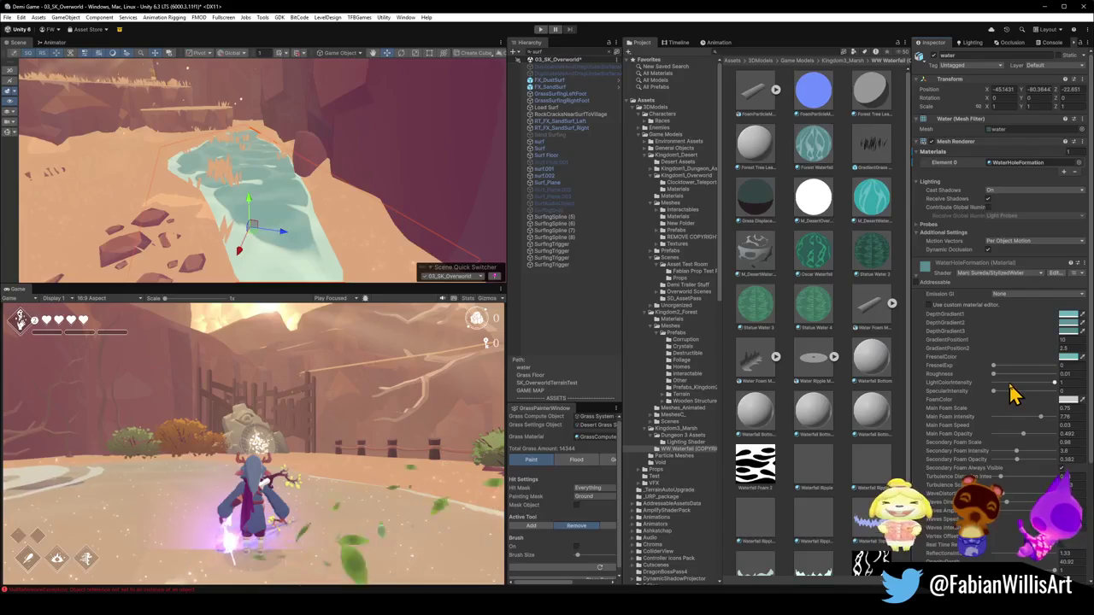
{"action": "left_click", "coordinate": [934, 306]}
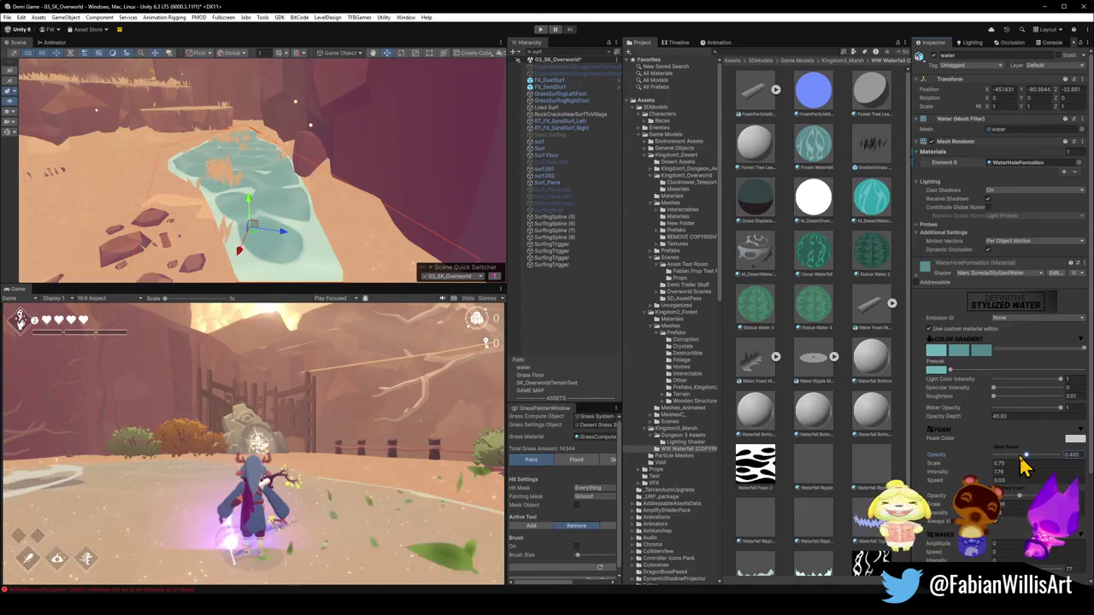
Test a lower foam opacity, undo it, and select the Opacity Depth value.
{"action": "left_click_drag", "start_coordinate": [1033, 453], "coordinate": [1013, 456]}
{"action": "key", "text": "ctrl+z"}
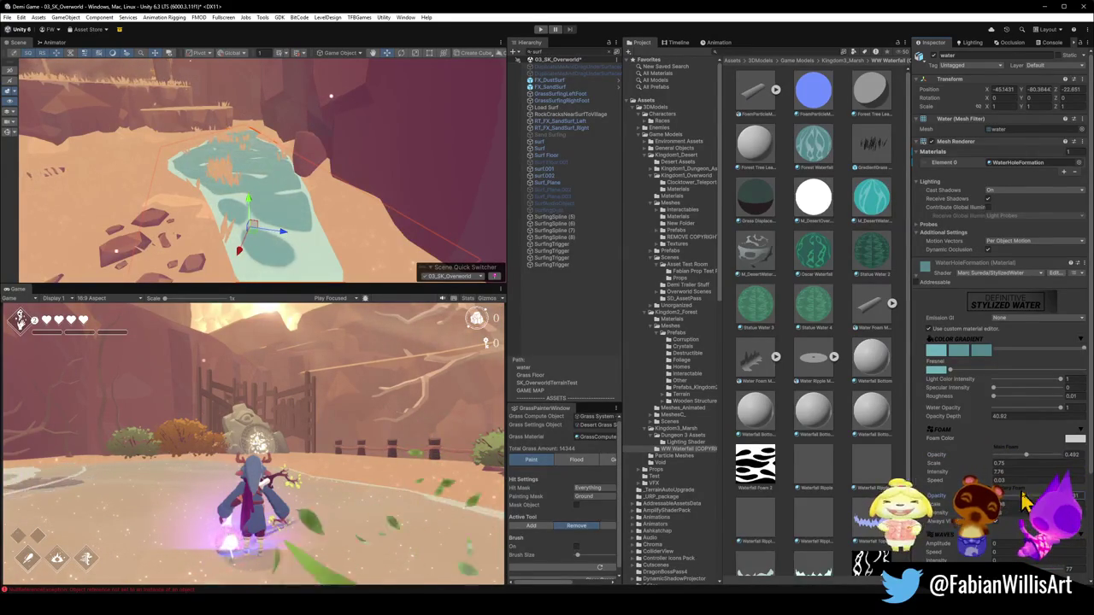
{"action": "scroll", "coordinate": [983, 479], "scroll_direction": "down", "scroll_amount": 1}
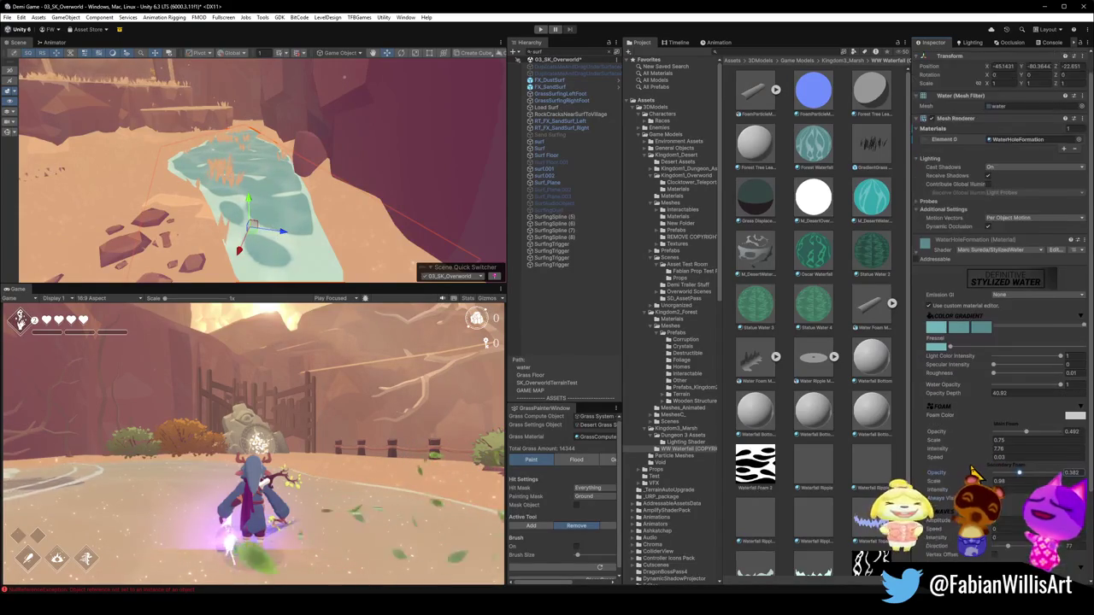
{"action": "scroll", "coordinate": [975, 474], "scroll_direction": "down", "scroll_amount": 3}
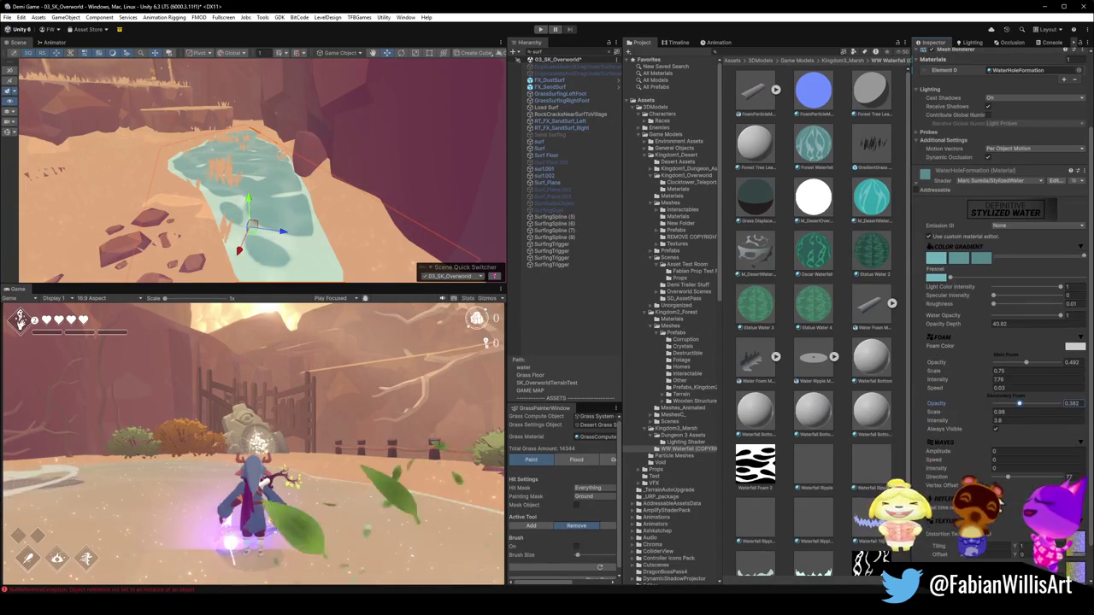
{"action": "left_click", "coordinate": [978, 323]}
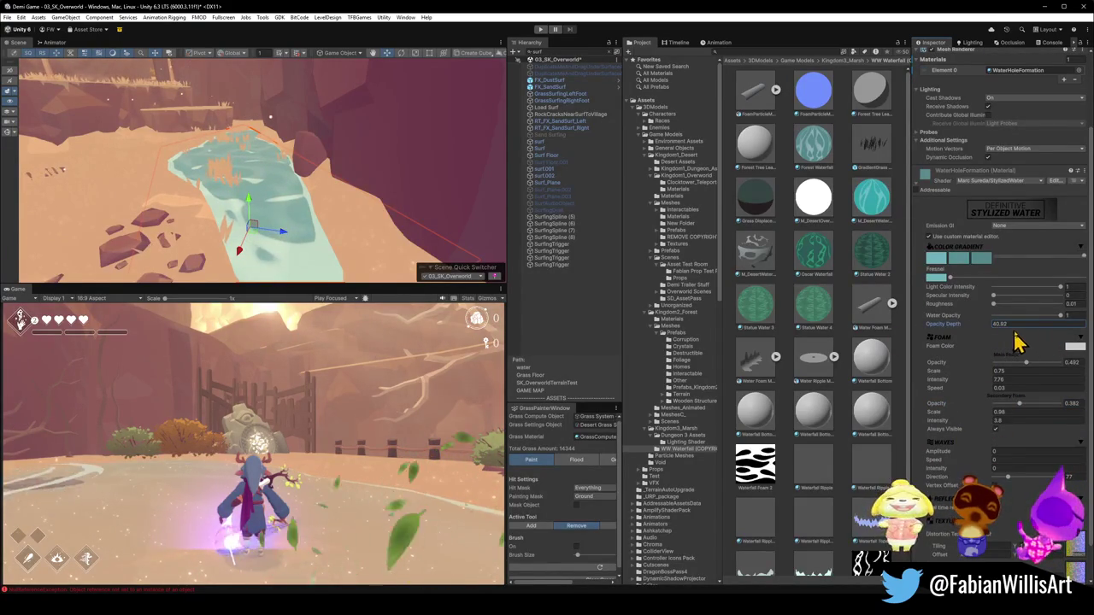
Fade the water opacity to 0.376 and trial foam opacity changes, undoing the removal.
{"action": "mouse_move", "coordinate": [1061, 316]}
{"action": "left_mouse_down"}
{"action": "mouse_move", "coordinate": [989, 328]}
{"action": "mouse_move", "coordinate": [1015, 319]}
{"action": "left_mouse_up"}
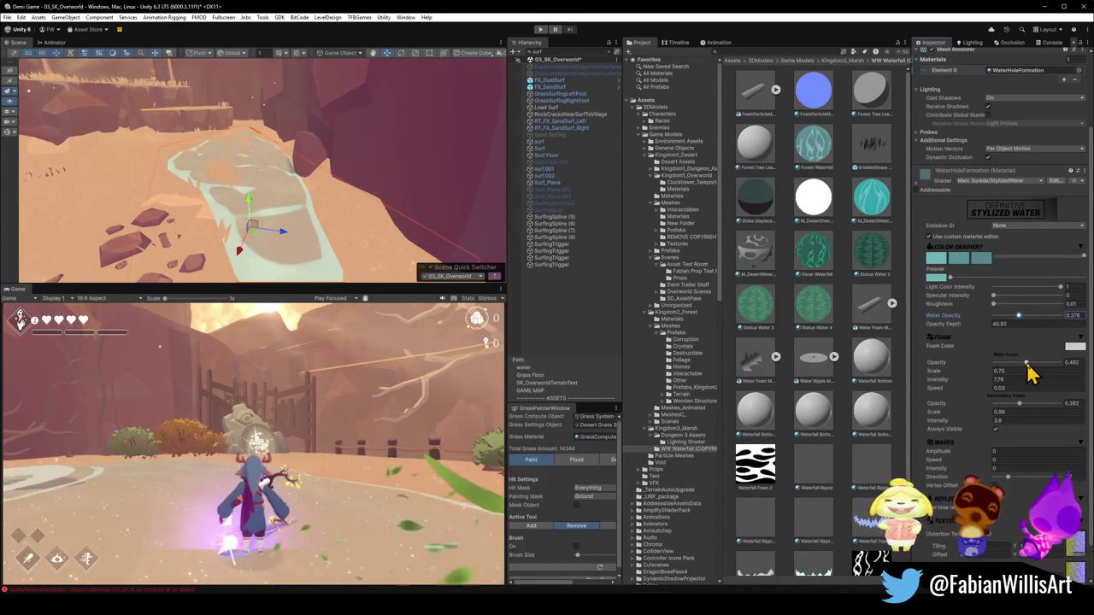
{"action": "mouse_move", "coordinate": [1027, 362]}
{"action": "left_mouse_down"}
{"action": "mouse_move", "coordinate": [983, 367]}
{"action": "mouse_move", "coordinate": [1023, 367]}
{"action": "left_mouse_up"}
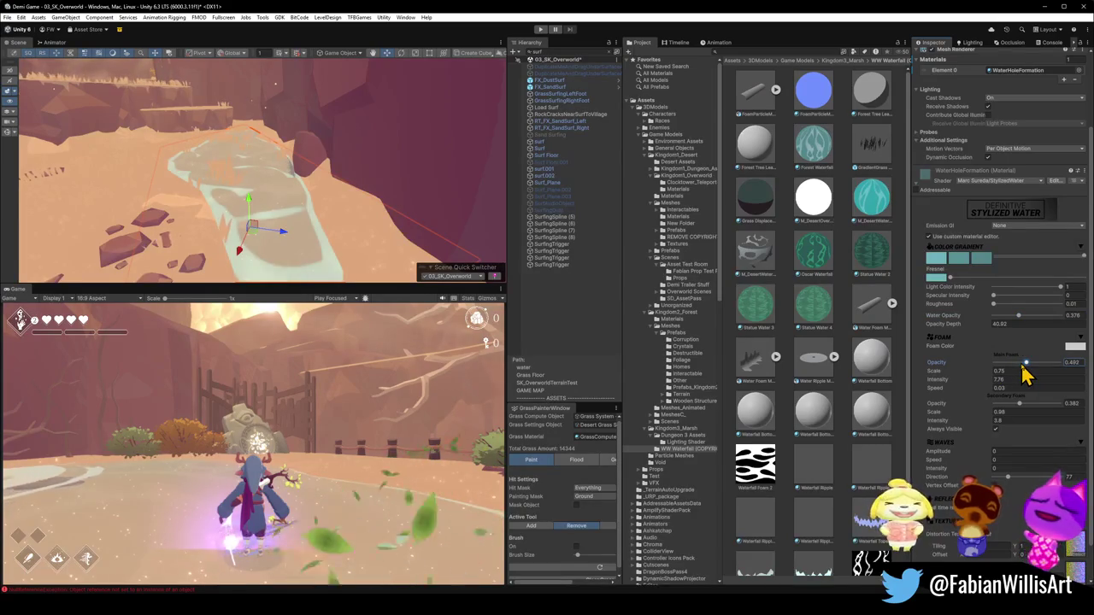
{"action": "mouse_move", "coordinate": [1020, 407]}
{"action": "left_mouse_down"}
{"action": "mouse_move", "coordinate": [1001, 409]}
{"action": "mouse_move", "coordinate": [1030, 408]}
{"action": "left_mouse_up"}
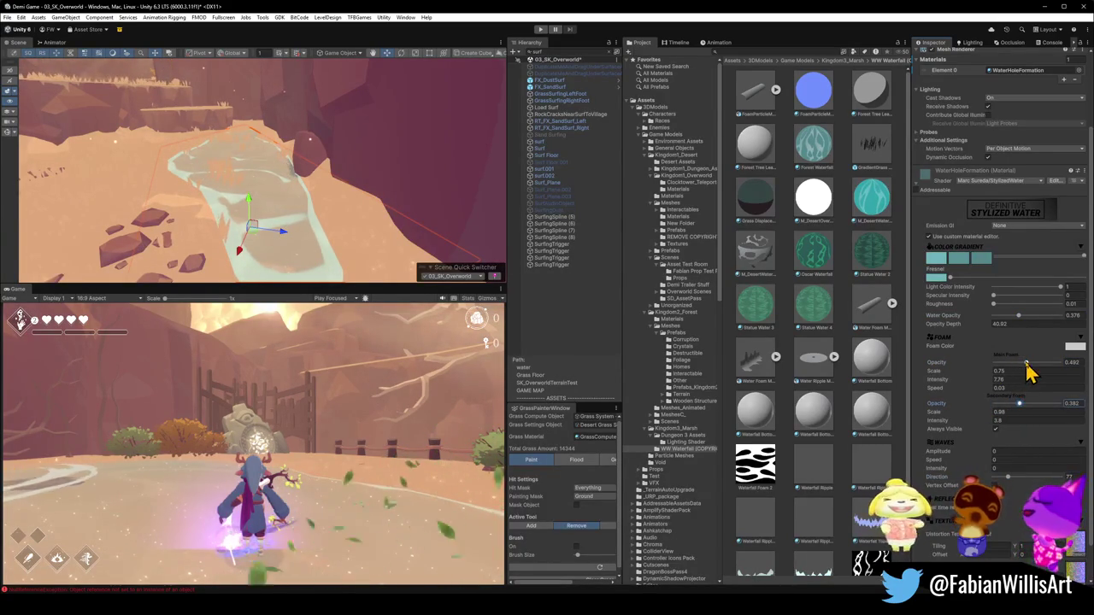
{"action": "left_click_drag", "start_coordinate": [1026, 363], "coordinate": [991, 363]}
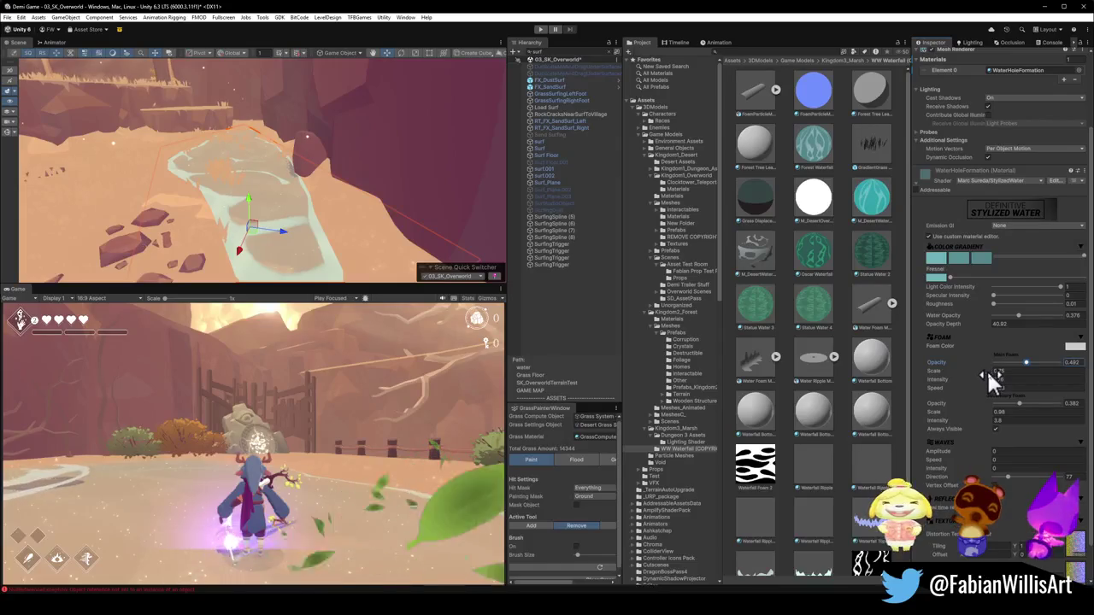
{"action": "key", "text": "ctrl+z"}
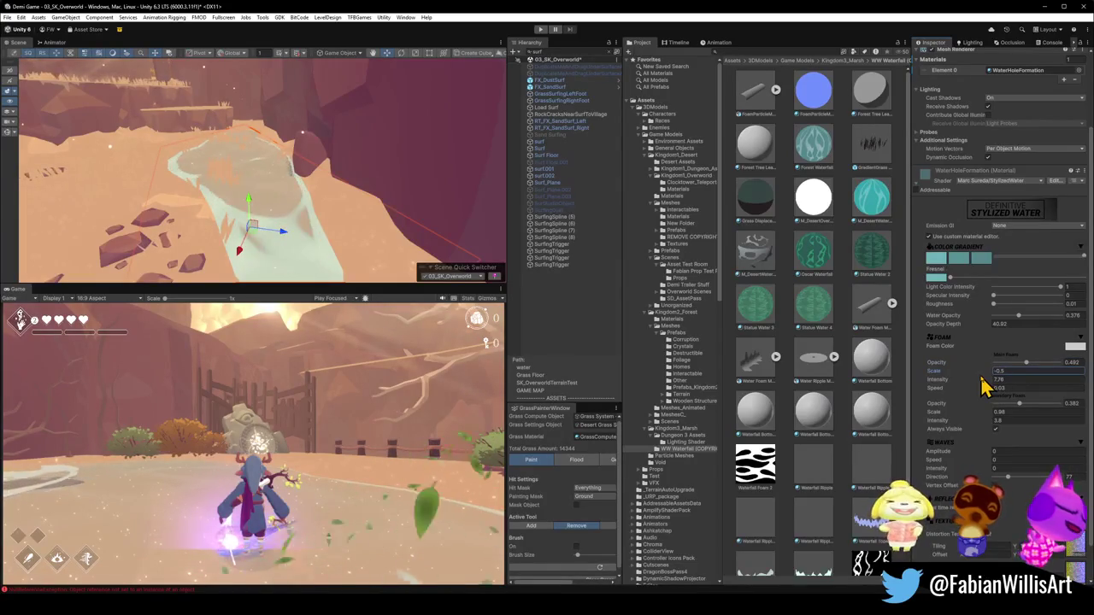
Try a foam Scale of 0.75 and a higher foam Intensity, then orbit around the water.
{"action": "left_click_drag", "start_coordinate": [979, 380], "coordinate": [973, 378]}
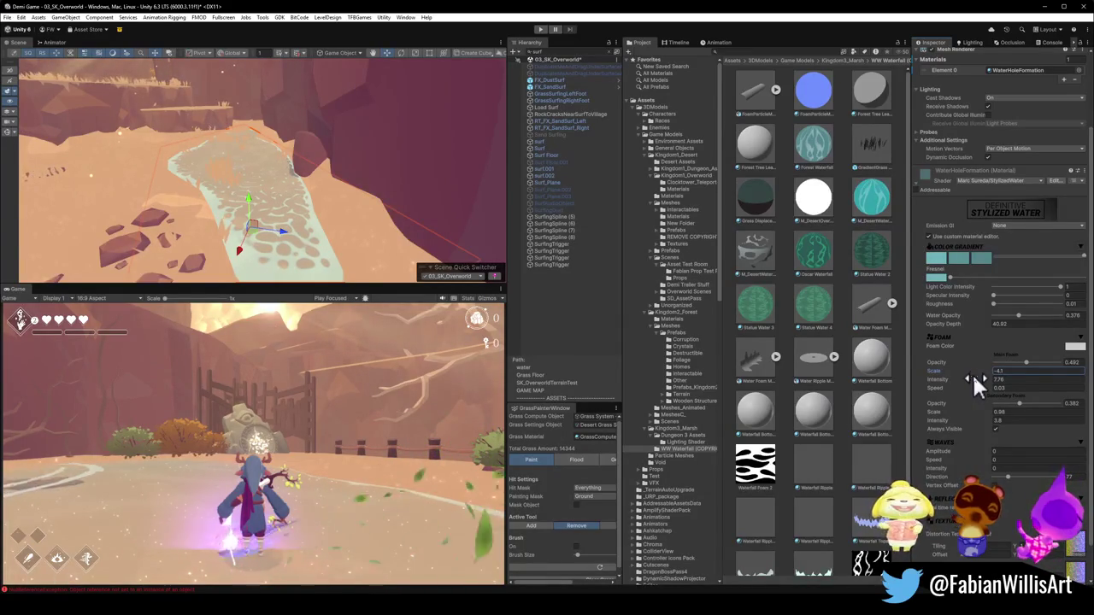
{"action": "type", "text": "0.75"}
{"action": "key", "text": "Tab"}
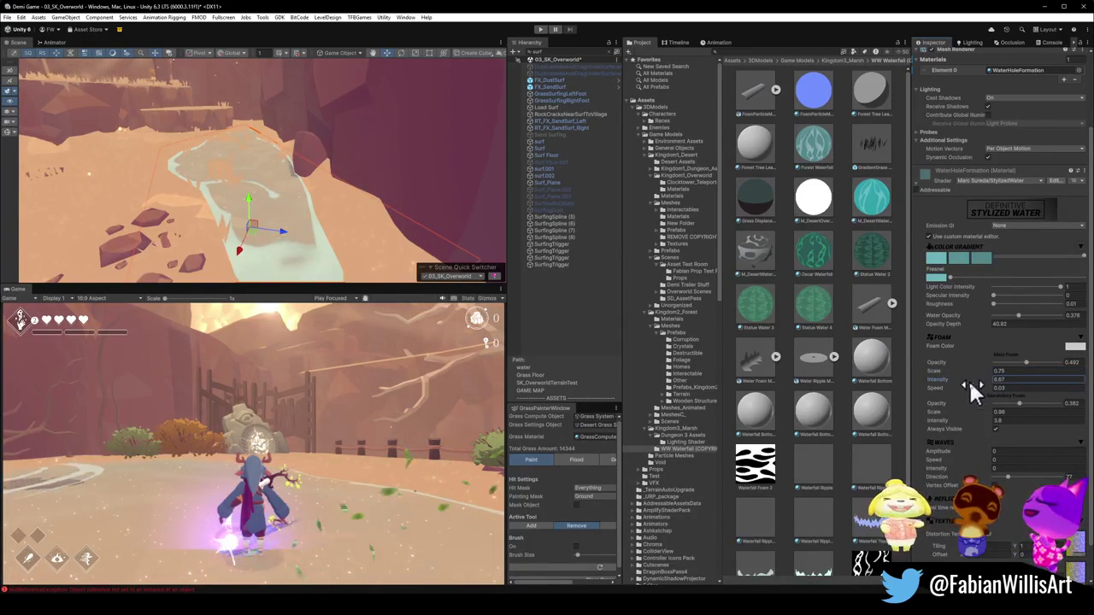
{"action": "mouse_move", "coordinate": [930, 391]}
{"action": "left_mouse_down"}
{"action": "mouse_move", "coordinate": [953, 390]}
{"action": "mouse_move", "coordinate": [943, 388]}
{"action": "left_mouse_up"}
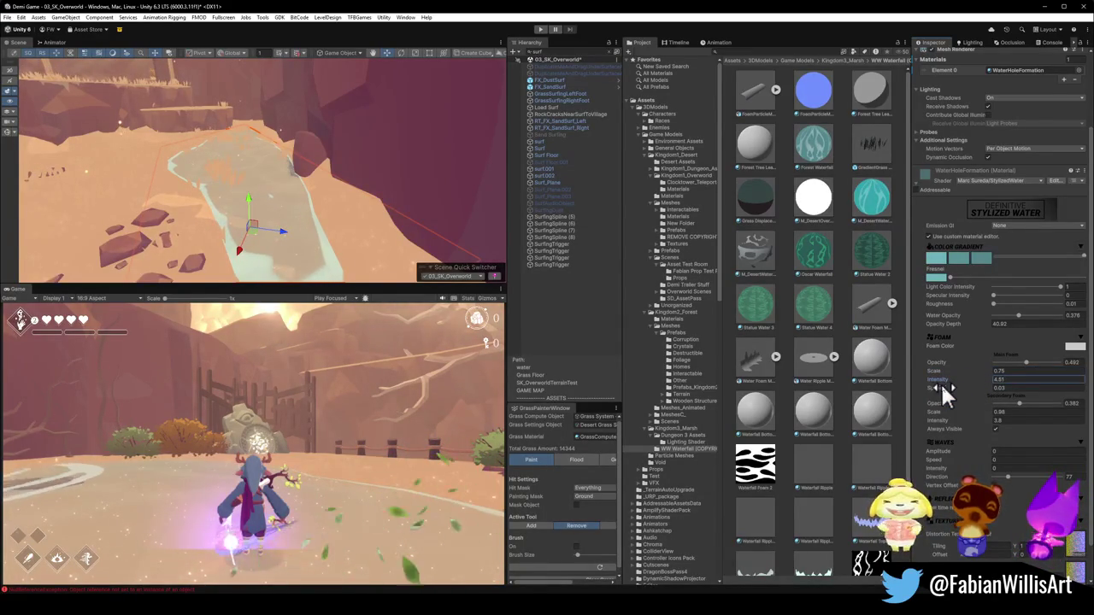
{"action": "mouse_move", "coordinate": [387, 198]}
{"action": "left_mouse_down"}
{"action": "mouse_move", "coordinate": [288, 176]}
{"action": "mouse_move", "coordinate": [360, 173]}
{"action": "mouse_move", "coordinate": [298, 163]}
{"action": "mouse_move", "coordinate": [305, 193]}
{"action": "mouse_move", "coordinate": [420, 214]}
{"action": "mouse_move", "coordinate": [296, 166]}
{"action": "mouse_move", "coordinate": [305, 171]}
{"action": "mouse_move", "coordinate": [308, 159]}
{"action": "mouse_move", "coordinate": [332, 176]}
{"action": "mouse_move", "coordinate": [275, 156]}
{"action": "mouse_move", "coordinate": [273, 180]}
{"action": "left_mouse_up"}
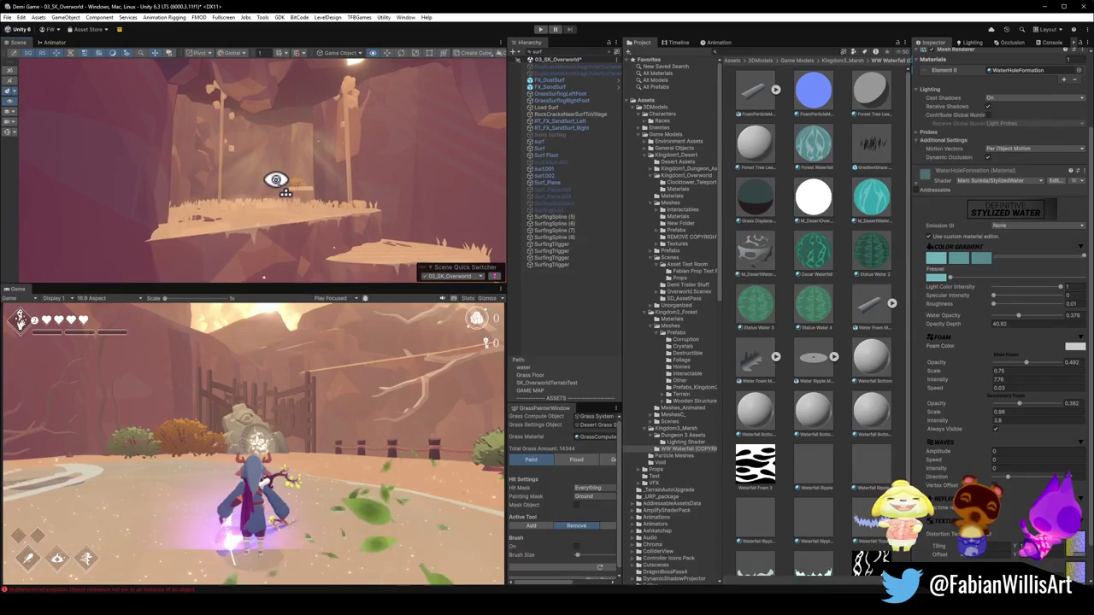
Select the Plane.101 ground splat mesh and widen the Grass Painter panel.
{"action": "double_click", "coordinate": [598, 66]}
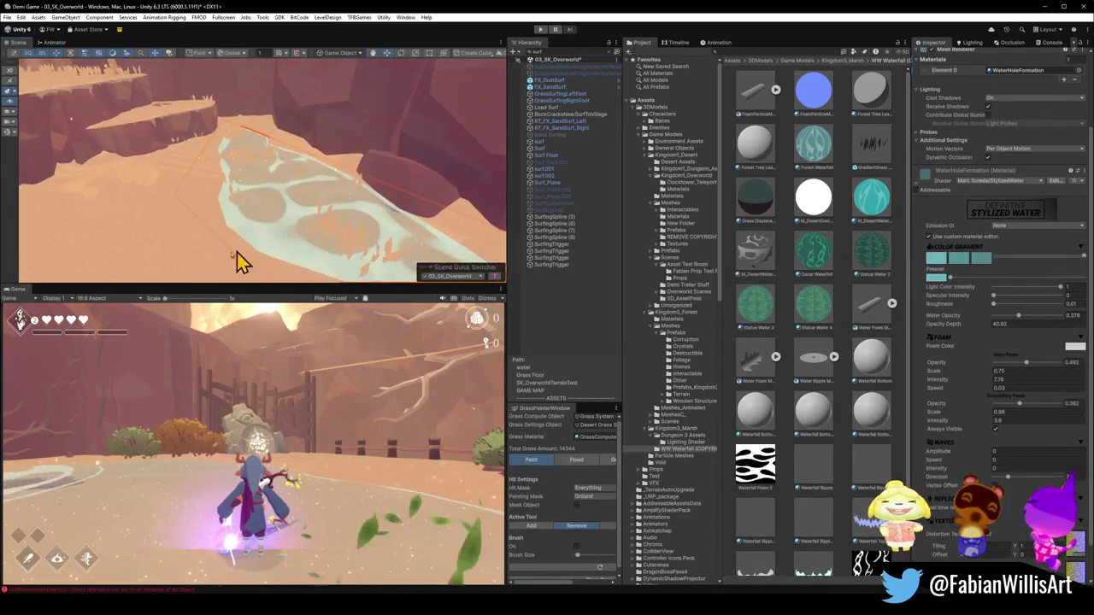
{"action": "left_click", "coordinate": [201, 280]}
{"action": "left_click", "coordinate": [197, 262]}
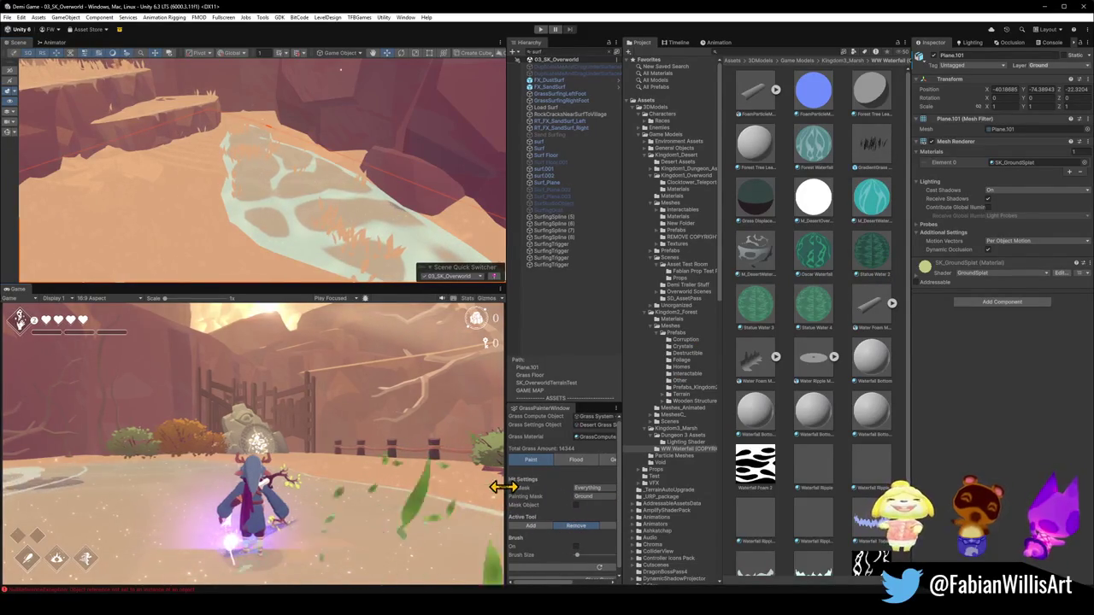
{"action": "left_click_drag", "start_coordinate": [502, 485], "coordinate": [456, 485]}
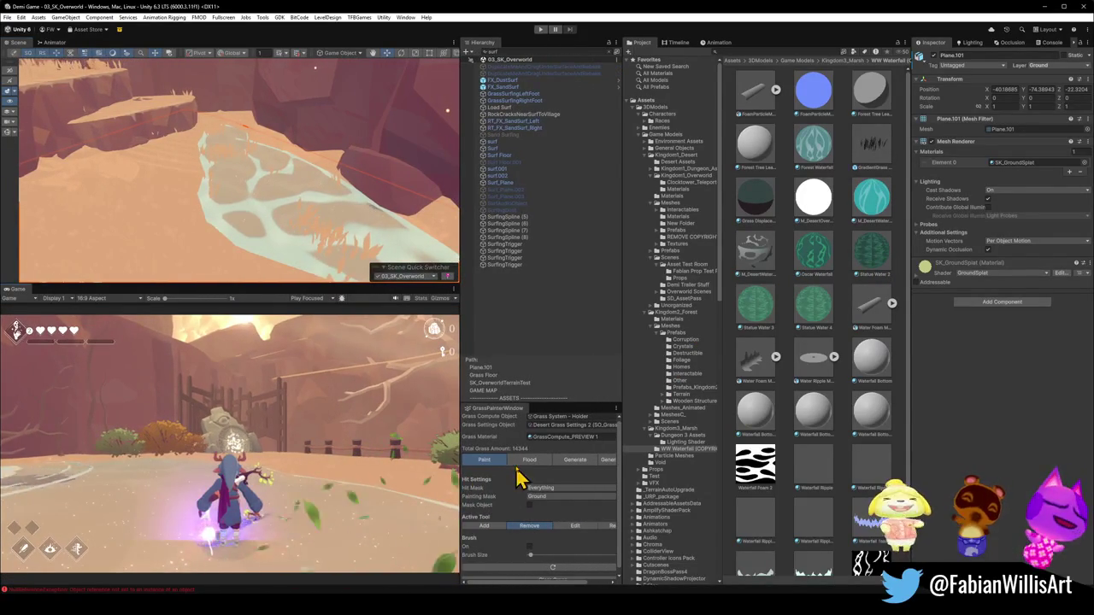
Enable the Remove brush and erase grass from the canyon floor around the water.
{"action": "left_click", "coordinate": [529, 547]}
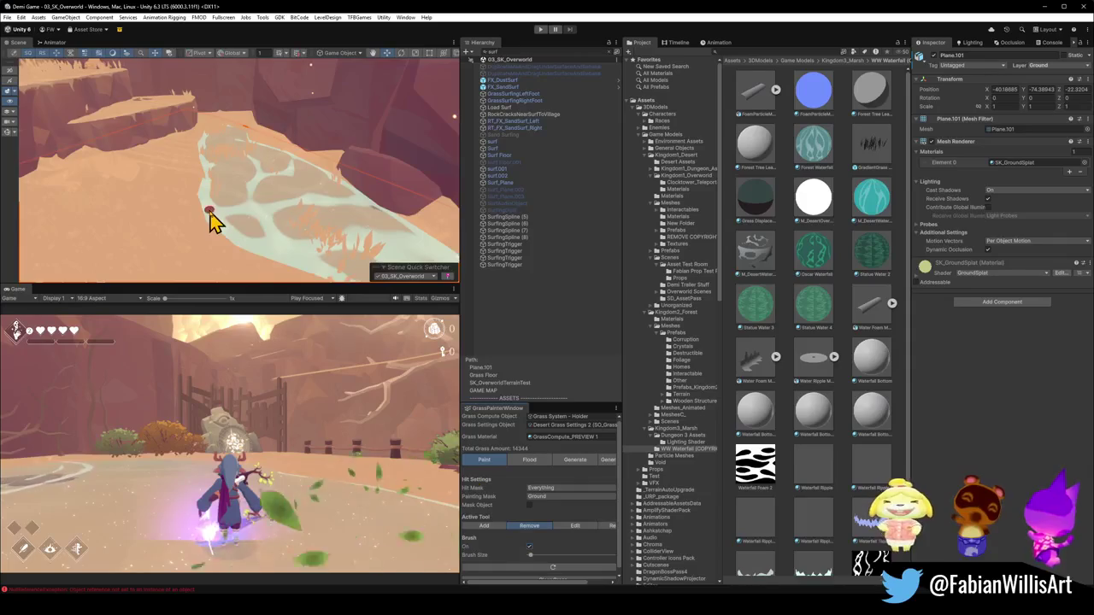
{"action": "scroll", "coordinate": [214, 220], "scroll_direction": "down", "scroll_amount": 3}
{"action": "scroll", "coordinate": [275, 208], "scroll_direction": "up", "scroll_amount": 3}
{"action": "left_click_drag", "start_coordinate": [276, 208], "coordinate": [238, 199]}
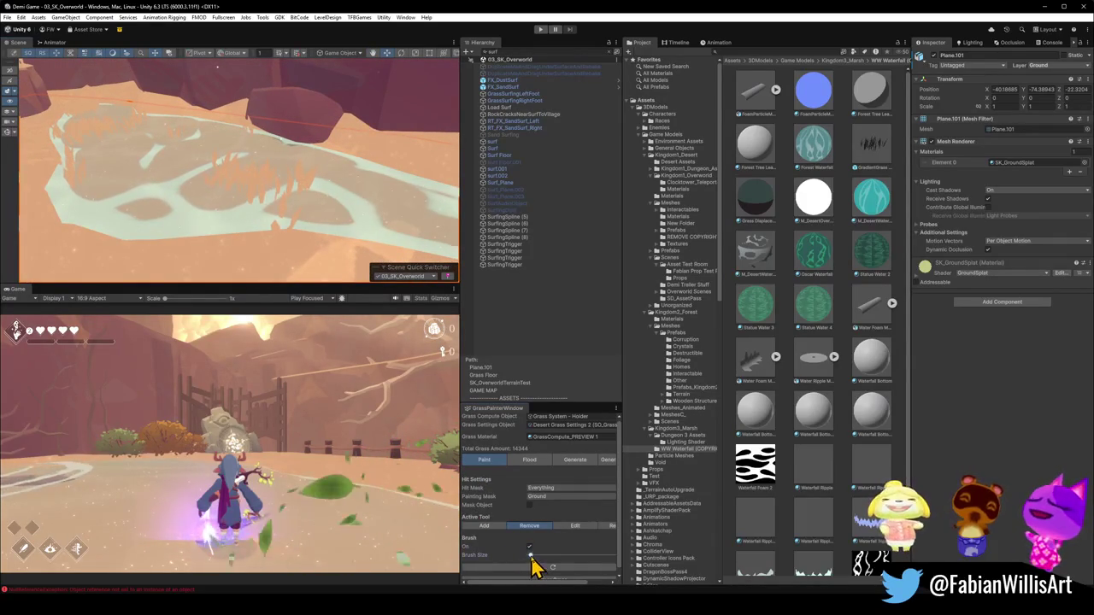
{"action": "mouse_move", "coordinate": [264, 214]}
{"action": "left_mouse_down"}
{"action": "mouse_move", "coordinate": [179, 154]}
{"action": "mouse_move", "coordinate": [166, 166]}
{"action": "mouse_move", "coordinate": [197, 209]}
{"action": "left_mouse_up"}
{"action": "mouse_move", "coordinate": [182, 135]}
{"action": "left_mouse_down"}
{"action": "mouse_move", "coordinate": [225, 157]}
{"action": "mouse_move", "coordinate": [196, 162]}
{"action": "mouse_move", "coordinate": [283, 181]}
{"action": "left_mouse_up"}
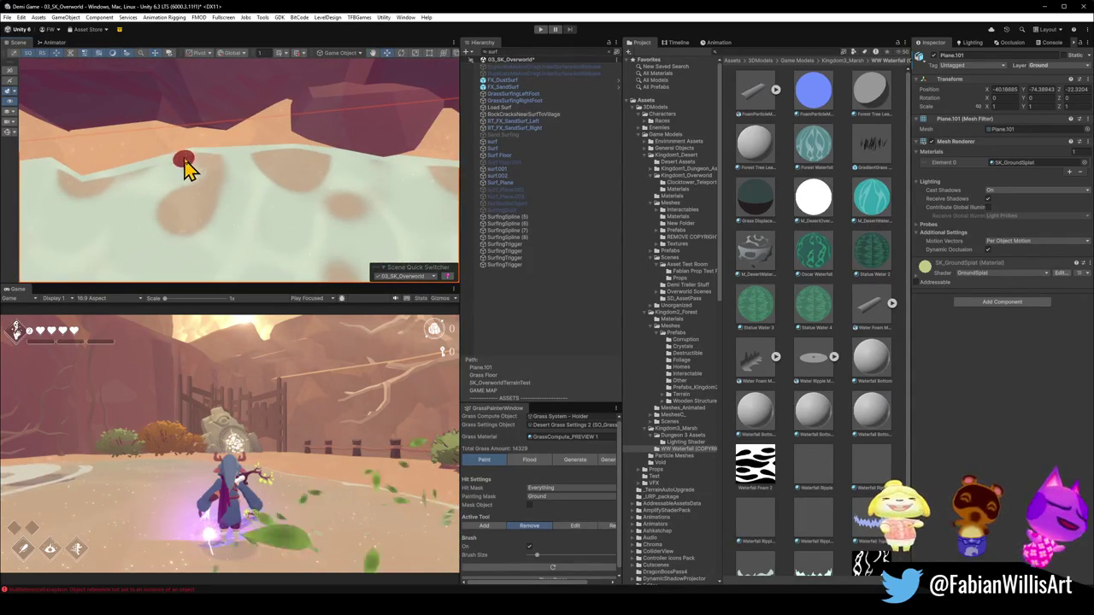
{"action": "mouse_move", "coordinate": [200, 176]}
{"action": "left_mouse_down"}
{"action": "mouse_move", "coordinate": [408, 162]}
{"action": "mouse_move", "coordinate": [334, 132]}
{"action": "left_mouse_up"}
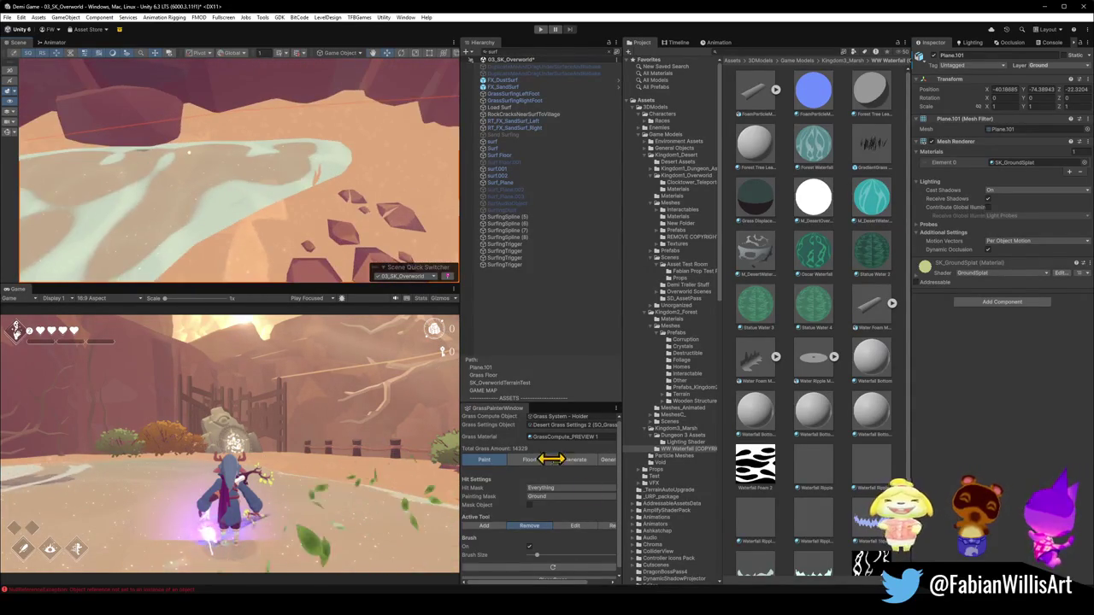
{"action": "mouse_move", "coordinate": [308, 175]}
{"action": "left_mouse_down"}
{"action": "mouse_move", "coordinate": [268, 183]}
{"action": "mouse_move", "coordinate": [239, 213]}
{"action": "mouse_move", "coordinate": [139, 206]}
{"action": "mouse_move", "coordinate": [236, 198]}
{"action": "left_mouse_up"}
{"action": "mouse_move", "coordinate": [240, 197]}
{"action": "left_mouse_down"}
{"action": "mouse_move", "coordinate": [251, 196]}
{"action": "mouse_move", "coordinate": [219, 202]}
{"action": "mouse_move", "coordinate": [223, 168]}
{"action": "mouse_move", "coordinate": [208, 196]}
{"action": "mouse_move", "coordinate": [333, 176]}
{"action": "mouse_move", "coordinate": [306, 183]}
{"action": "mouse_move", "coordinate": [317, 200]}
{"action": "left_mouse_up"}
Switch off Brush On and clear the selection.
{"action": "left_click", "coordinate": [529, 546]}
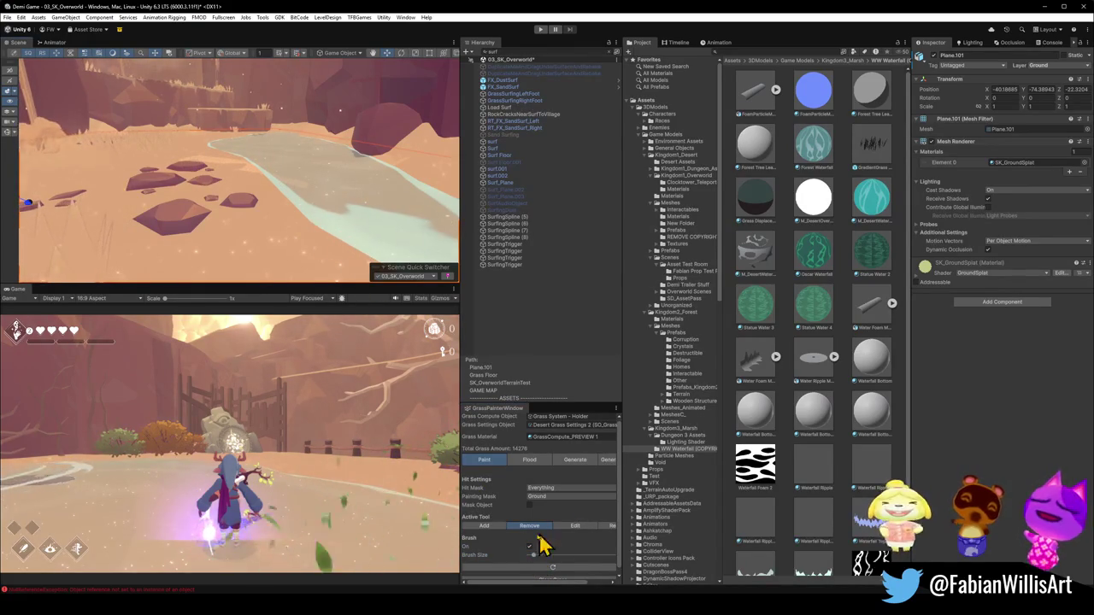
{"action": "left_click", "coordinate": [529, 547]}
{"action": "left_click", "coordinate": [310, 171]}
{"action": "mouse_move", "coordinate": [311, 171]}
{"action": "left_mouse_down"}
{"action": "mouse_move", "coordinate": [362, 163]}
{"action": "mouse_move", "coordinate": [361, 154]}
{"action": "left_mouse_up"}
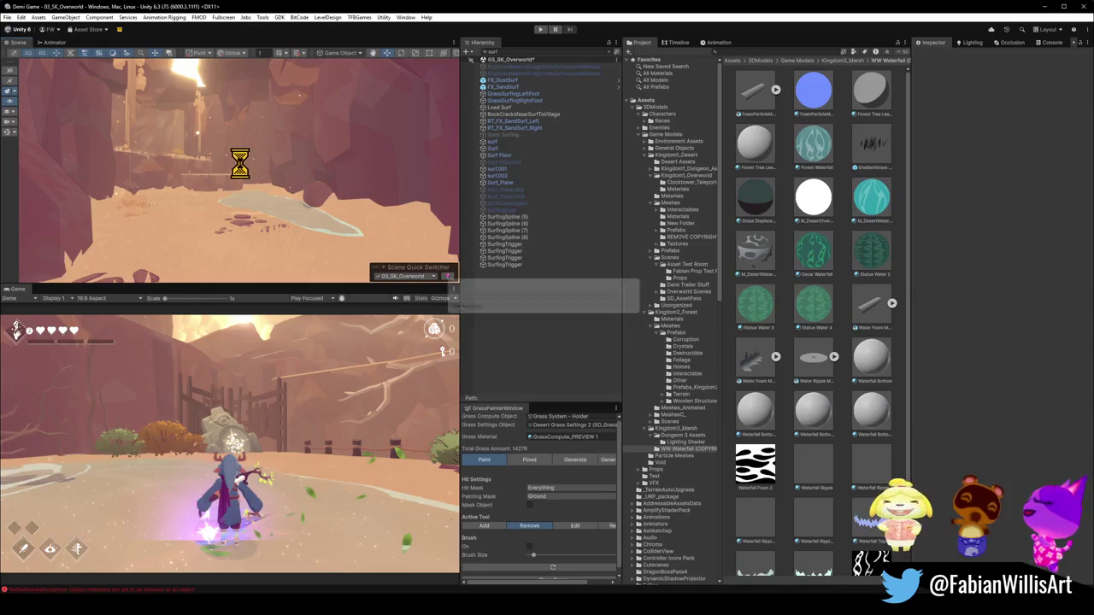
Clear the Hierarchy search, collapse the terrain, hide Fogs, and select a GodRays emitter.
{"action": "left_click", "coordinate": [612, 53]}
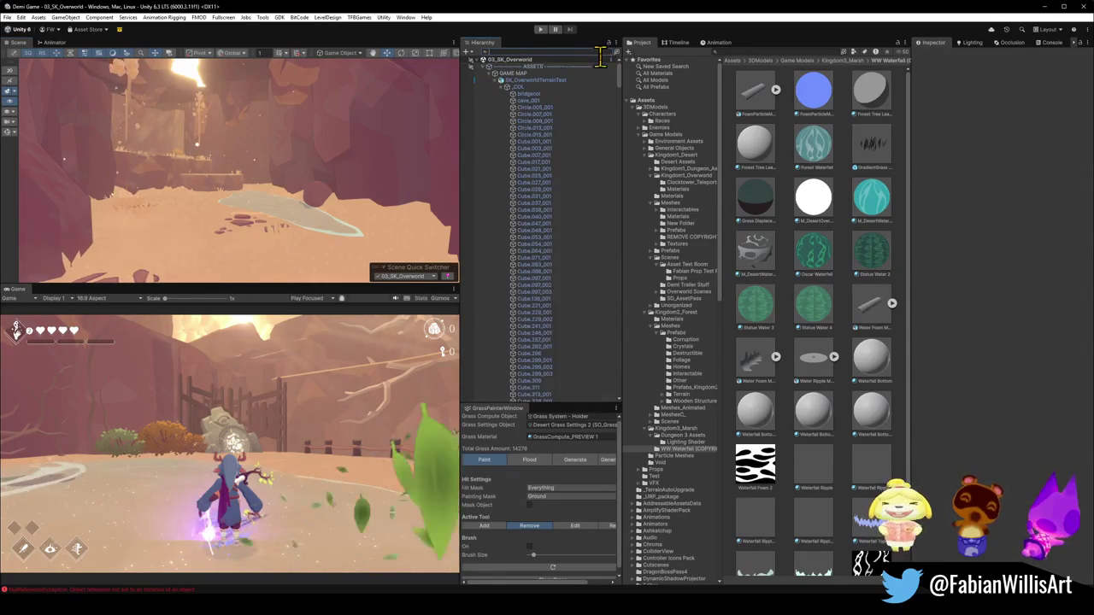
{"action": "left_click", "coordinate": [501, 81]}
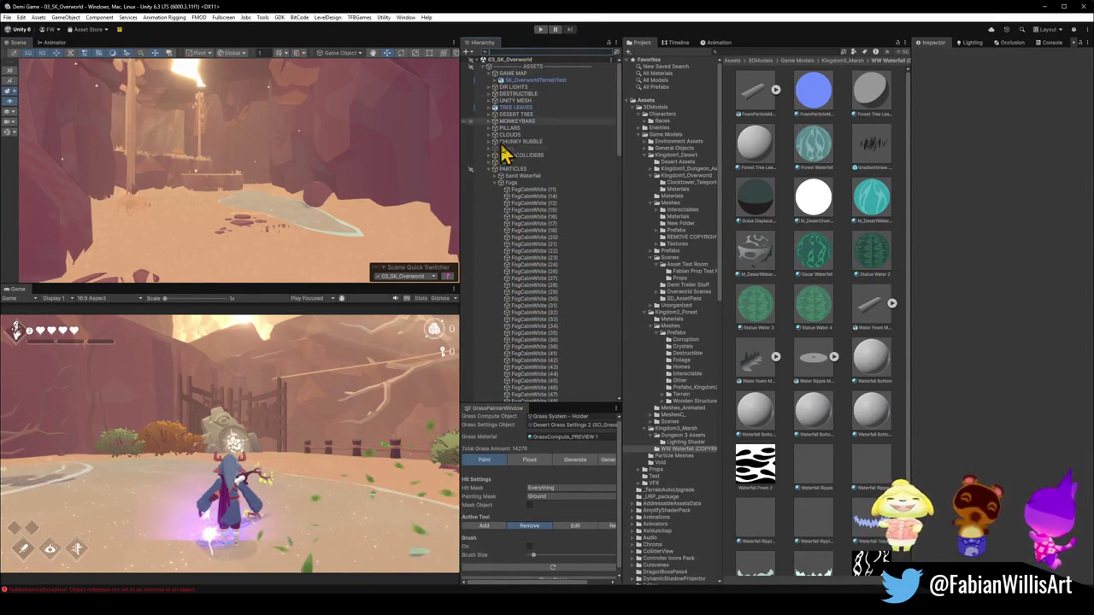
{"action": "left_click", "coordinate": [470, 176]}
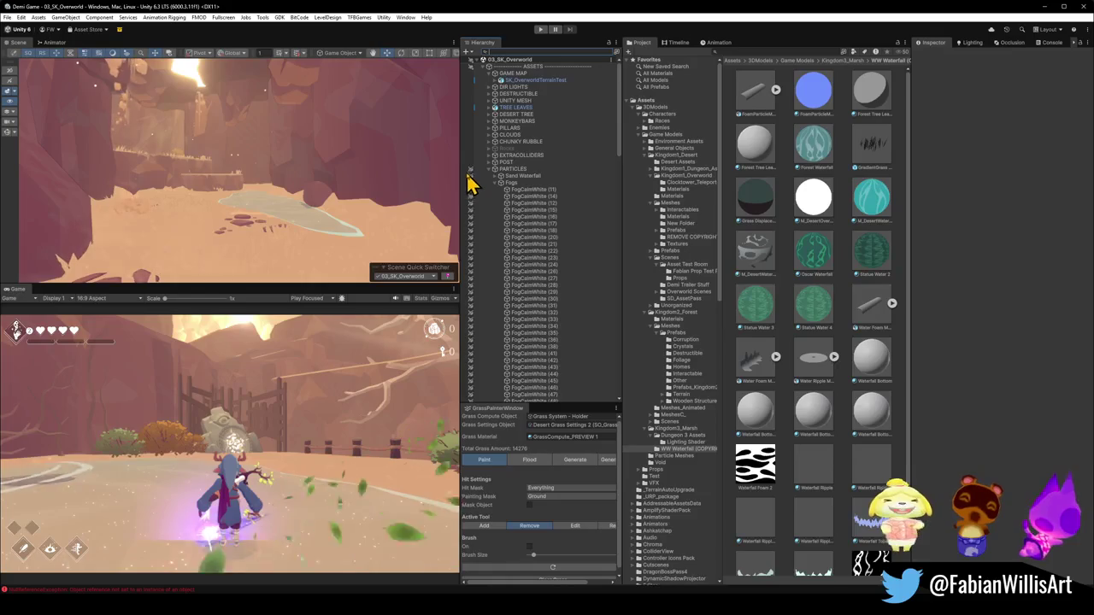
{"action": "mouse_move", "coordinate": [239, 129]}
{"action": "left_mouse_down"}
{"action": "mouse_move", "coordinate": [200, 127]}
{"action": "mouse_move", "coordinate": [175, 168]}
{"action": "left_mouse_up"}
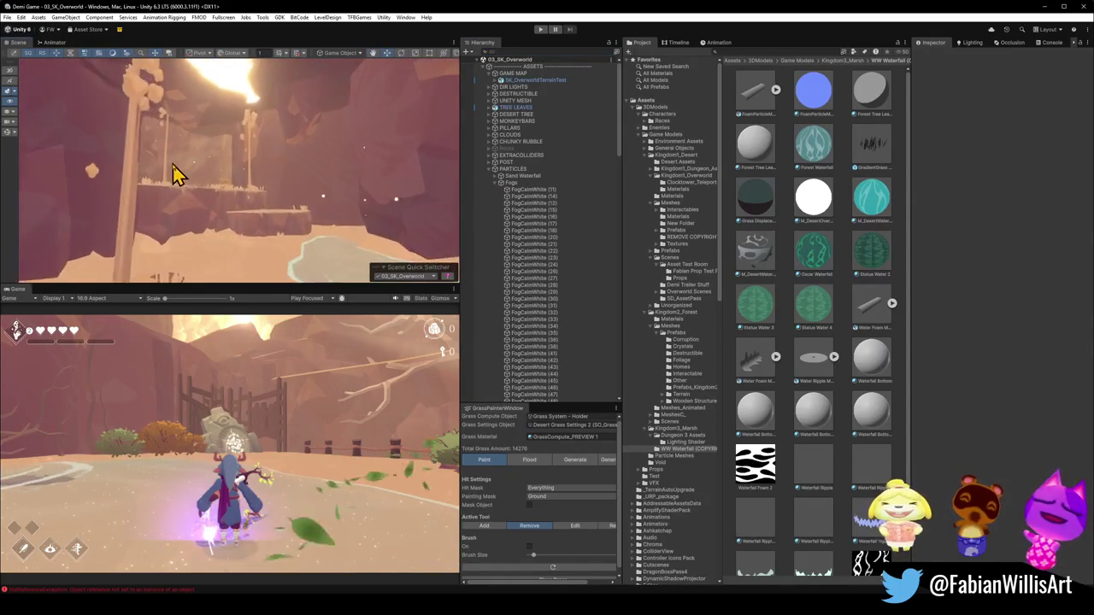
{"action": "left_click", "coordinate": [177, 169]}
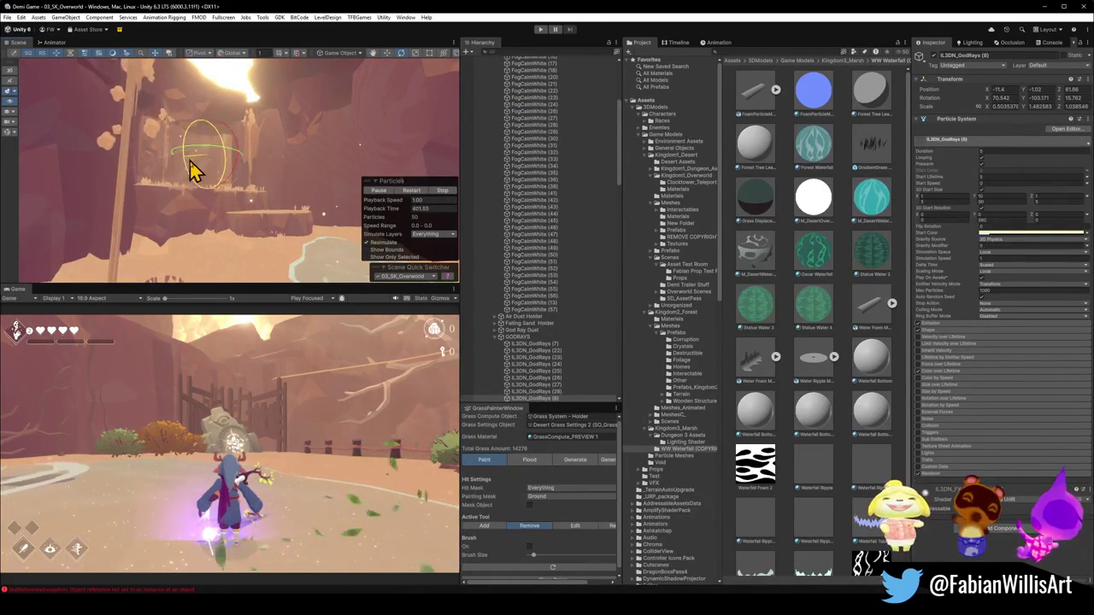
Zero the god-ray emitter's X and Z rotation and move it into the sunlit area.
{"action": "key", "text": "x"}
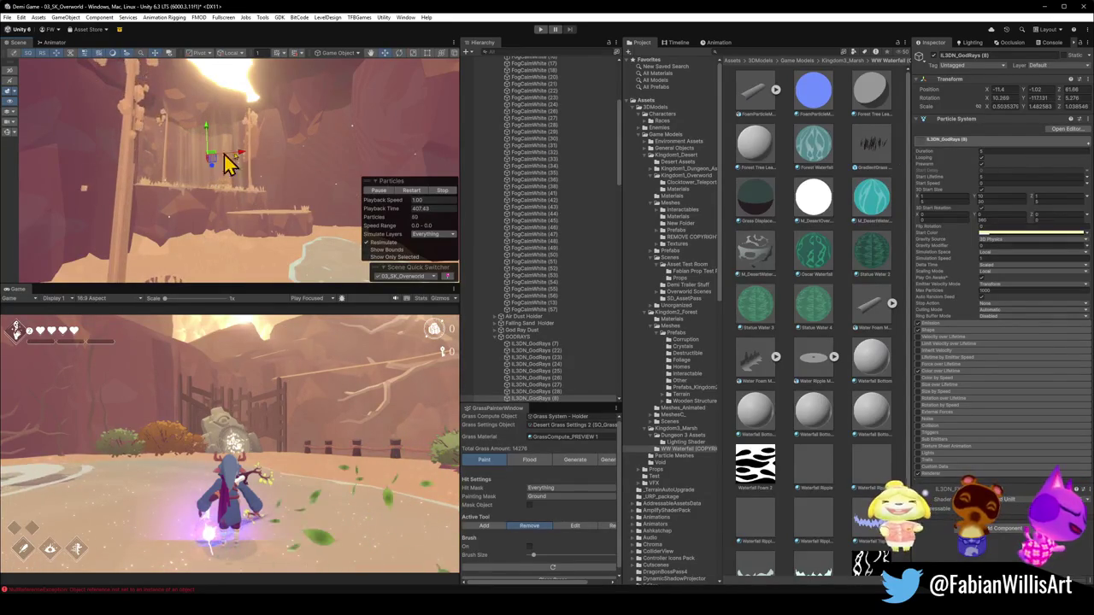
{"action": "left_click", "coordinate": [1000, 98]}
{"action": "type", "text": "0"}
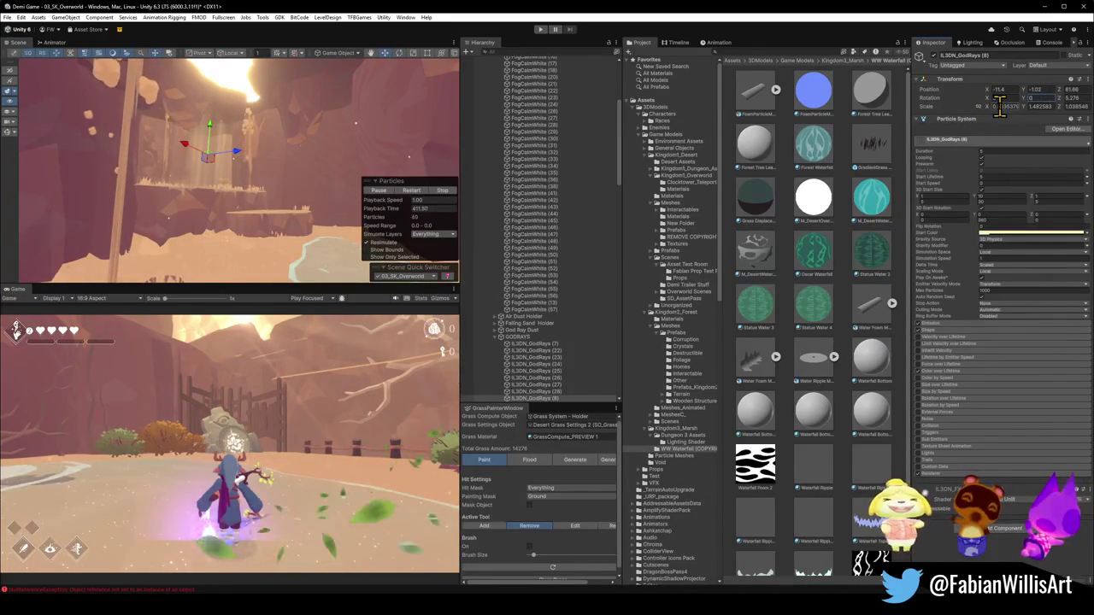
{"action": "left_click", "coordinate": [1068, 99]}
{"action": "type", "text": "0"}
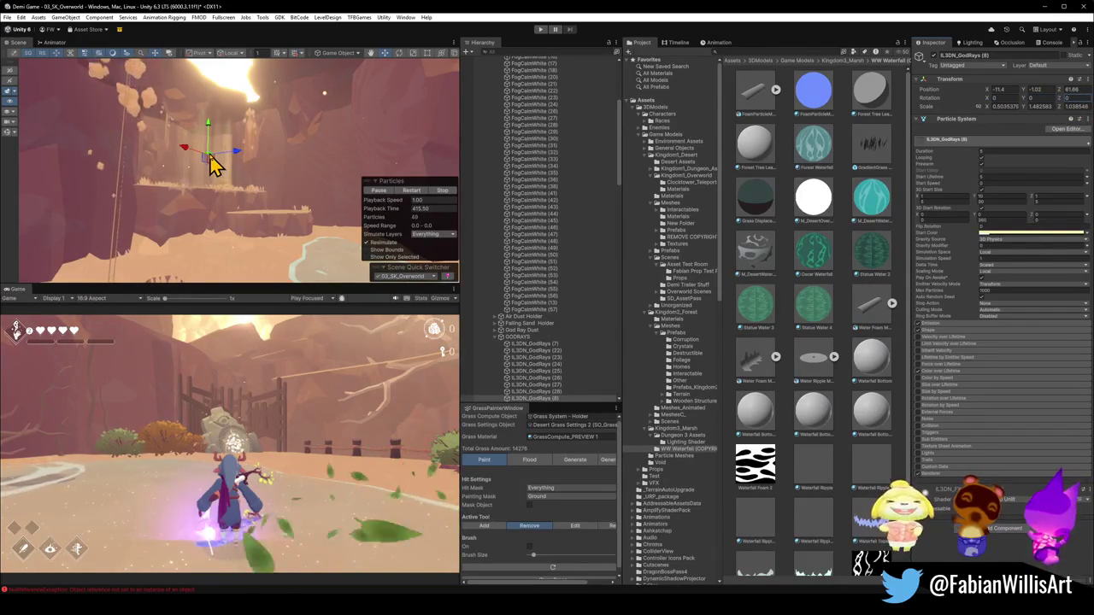
{"action": "mouse_move", "coordinate": [222, 141]}
{"action": "left_mouse_down"}
{"action": "mouse_move", "coordinate": [244, 110]}
{"action": "mouse_move", "coordinate": [231, 111]}
{"action": "mouse_move", "coordinate": [269, 120]}
{"action": "mouse_move", "coordinate": [282, 214]}
{"action": "mouse_move", "coordinate": [129, 162]}
{"action": "mouse_move", "coordinate": [156, 142]}
{"action": "mouse_move", "coordinate": [119, 137]}
{"action": "mouse_move", "coordinate": [245, 149]}
{"action": "mouse_move", "coordinate": [217, 140]}
{"action": "mouse_move", "coordinate": [205, 171]}
{"action": "mouse_move", "coordinate": [296, 156]}
{"action": "left_mouse_up"}
Adjust the god-ray emitter's size, rotation and position with the gizmos.
{"action": "key", "text": "e"}
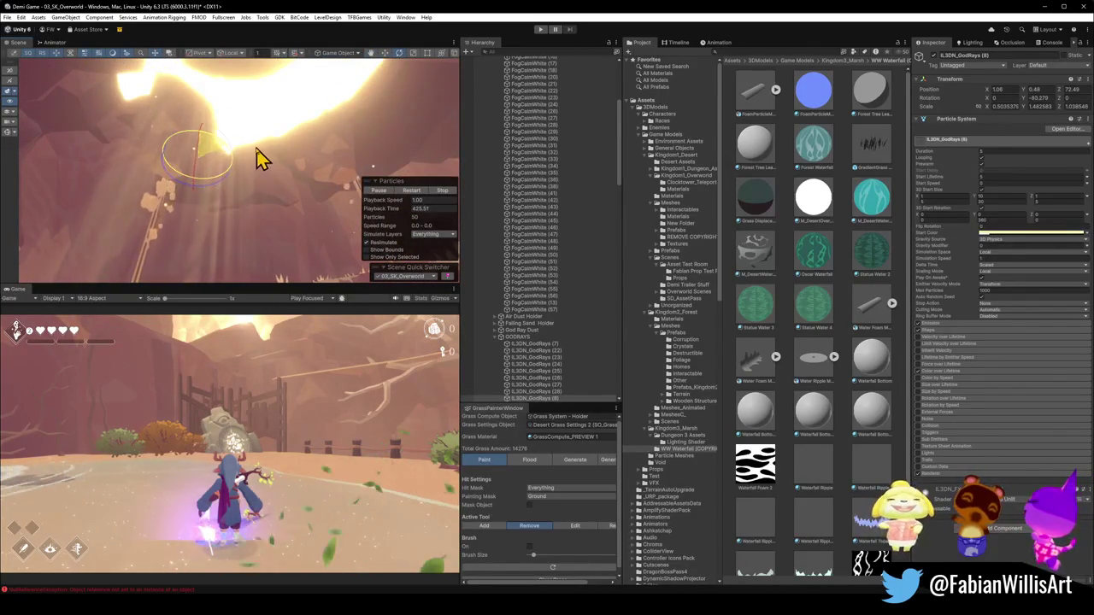
{"action": "mouse_move", "coordinate": [199, 161]}
{"action": "left_mouse_down"}
{"action": "mouse_move", "coordinate": [222, 154]}
{"action": "mouse_move", "coordinate": [206, 131]}
{"action": "mouse_move", "coordinate": [215, 176]}
{"action": "mouse_move", "coordinate": [264, 210]}
{"action": "mouse_move", "coordinate": [353, 226]}
{"action": "mouse_move", "coordinate": [234, 166]}
{"action": "mouse_move", "coordinate": [264, 161]}
{"action": "left_mouse_up"}
{"action": "mouse_move", "coordinate": [255, 121]}
{"action": "left_mouse_down"}
{"action": "mouse_move", "coordinate": [267, 120]}
{"action": "mouse_move", "coordinate": [276, 151]}
{"action": "mouse_move", "coordinate": [191, 142]}
{"action": "mouse_move", "coordinate": [274, 162]}
{"action": "mouse_move", "coordinate": [224, 117]}
{"action": "mouse_move", "coordinate": [162, 93]}
{"action": "mouse_move", "coordinate": [269, 183]}
{"action": "left_mouse_up"}
{"action": "key", "text": "e"}
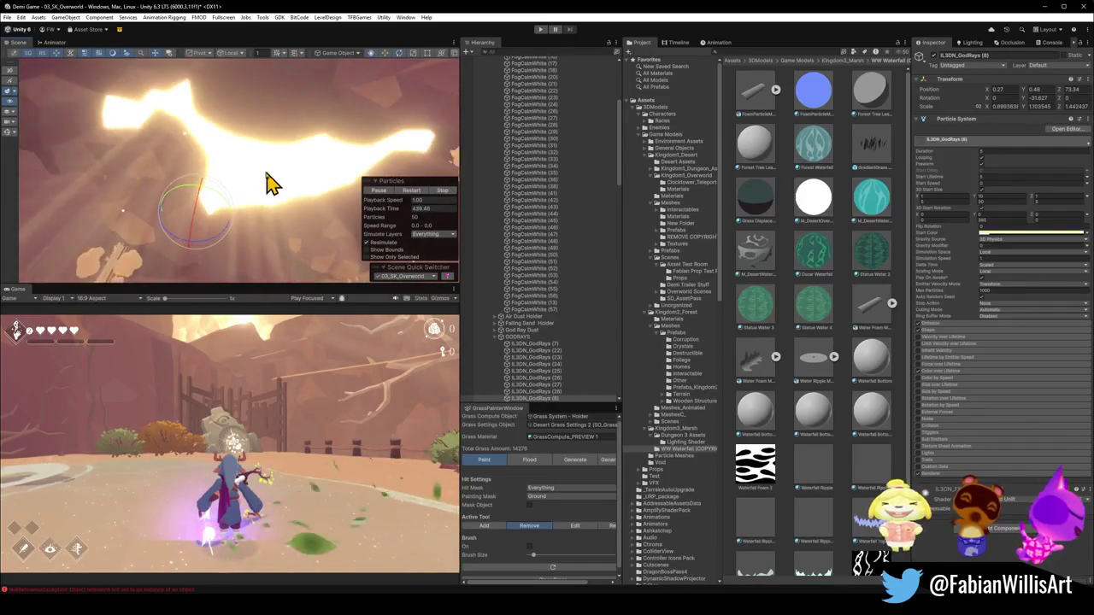
{"action": "key", "text": "w"}
{"action": "mouse_move", "coordinate": [183, 231]}
{"action": "left_mouse_down"}
{"action": "mouse_move", "coordinate": [312, 247]}
{"action": "mouse_move", "coordinate": [359, 198]}
{"action": "mouse_move", "coordinate": [398, 186]}
{"action": "mouse_move", "coordinate": [334, 226]}
{"action": "left_mouse_up"}
Duplicate the god-ray emitter, review the light shafts, and select IL3DN_GodRays (7).
{"action": "key", "text": "ctrl+d"}
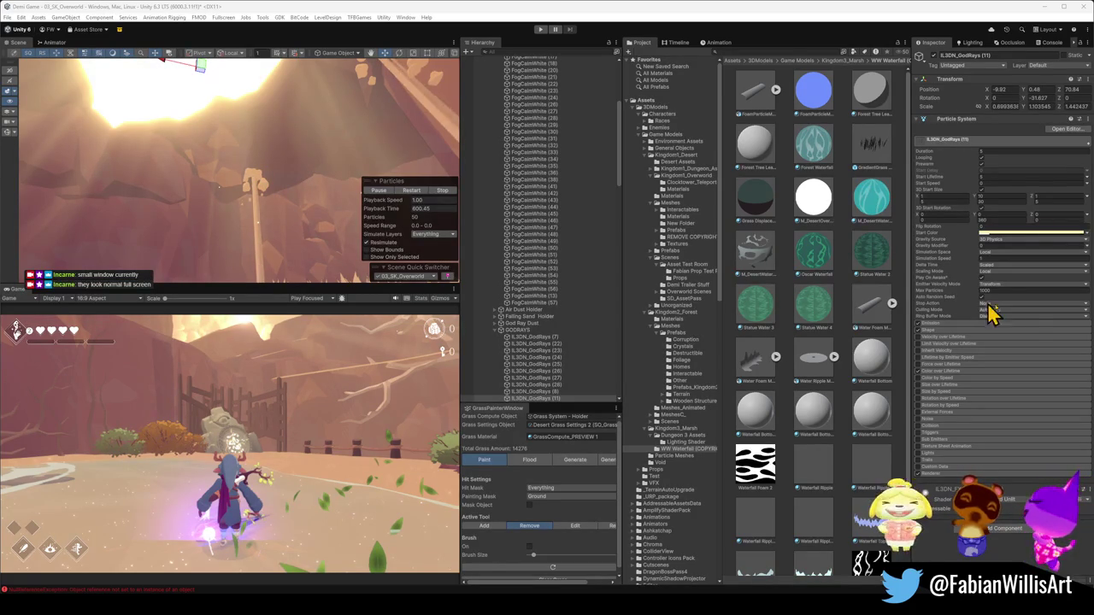
{"action": "mouse_move", "coordinate": [285, 180]}
{"action": "left_mouse_down"}
{"action": "mouse_move", "coordinate": [334, 220]}
{"action": "mouse_move", "coordinate": [371, 176]}
{"action": "mouse_move", "coordinate": [413, 195]}
{"action": "mouse_move", "coordinate": [293, 195]}
{"action": "mouse_move", "coordinate": [320, 200]}
{"action": "left_mouse_up"}
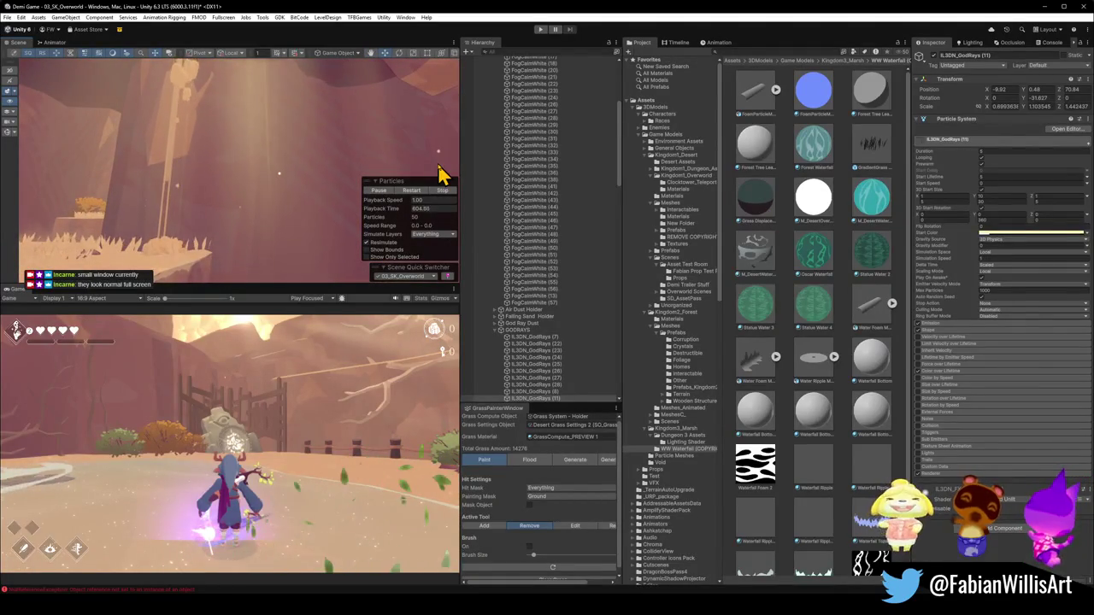
{"action": "left_click", "coordinate": [539, 338]}
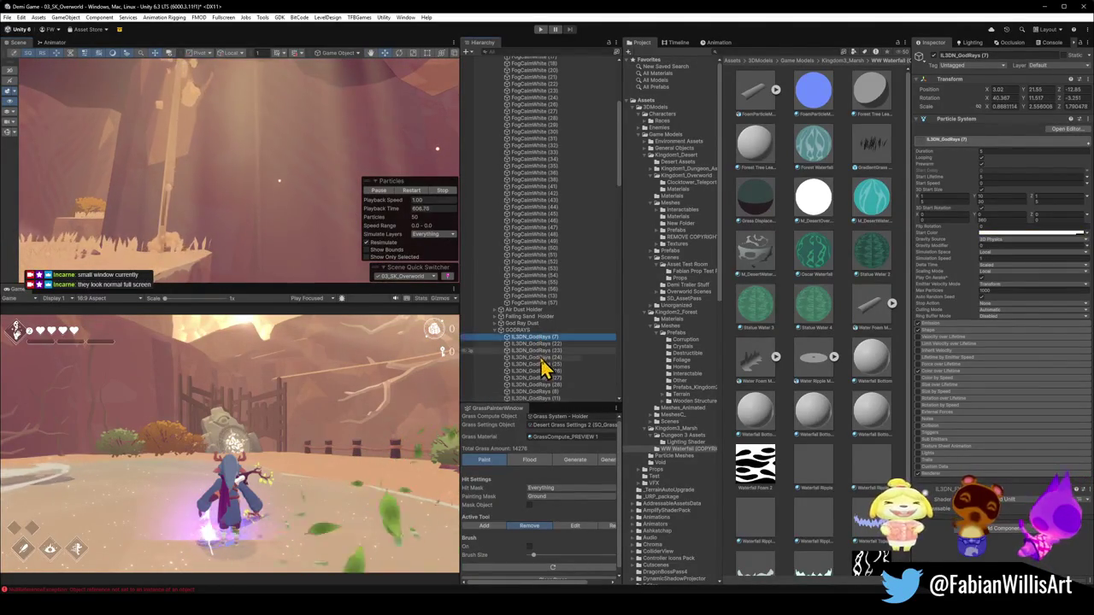
Select IL3DN_GodRays (7) through (21) and set their Max Particles to 30.
{"action": "scroll", "coordinate": [543, 363], "scroll_direction": "down", "scroll_amount": 3}
{"action": "left_click", "coordinate": [547, 358], "text": "shift"}
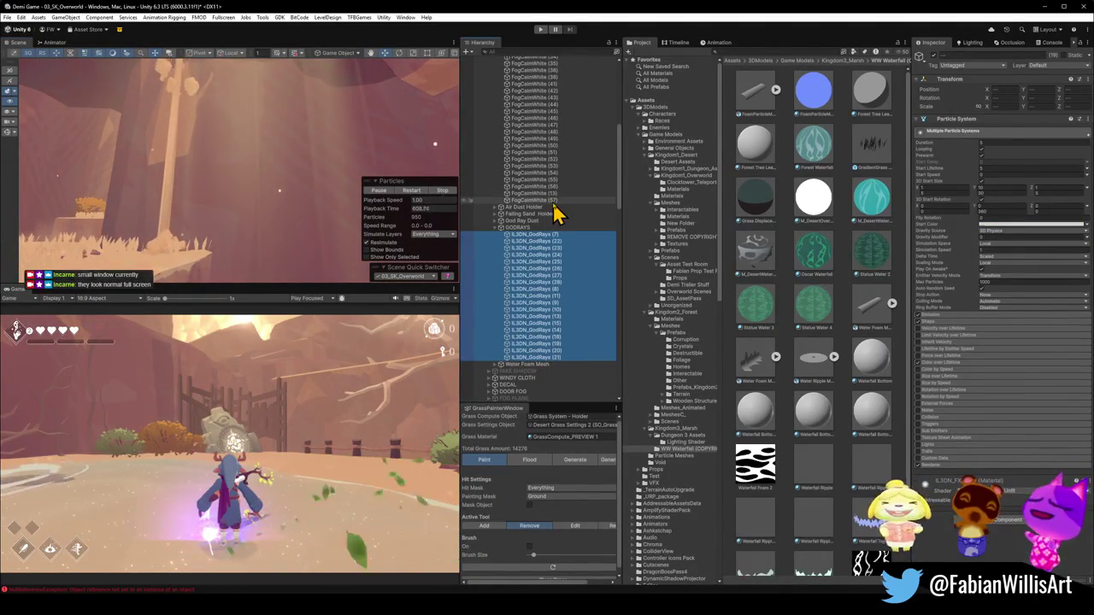
{"action": "left_click", "coordinate": [1000, 283]}
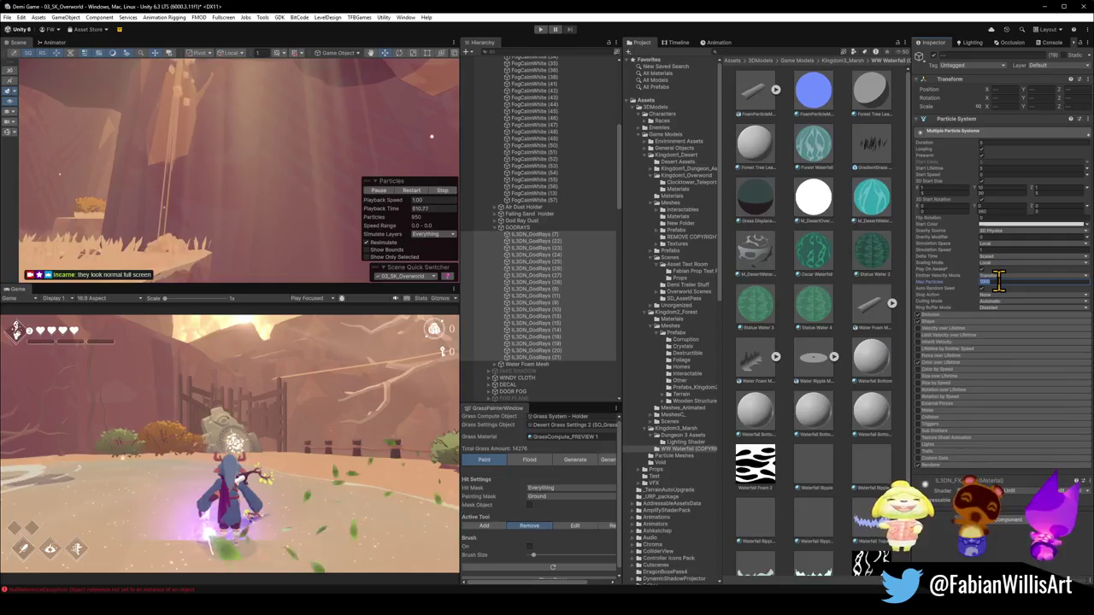
{"action": "left_click_drag", "start_coordinate": [344, 81], "coordinate": [247, 147]}
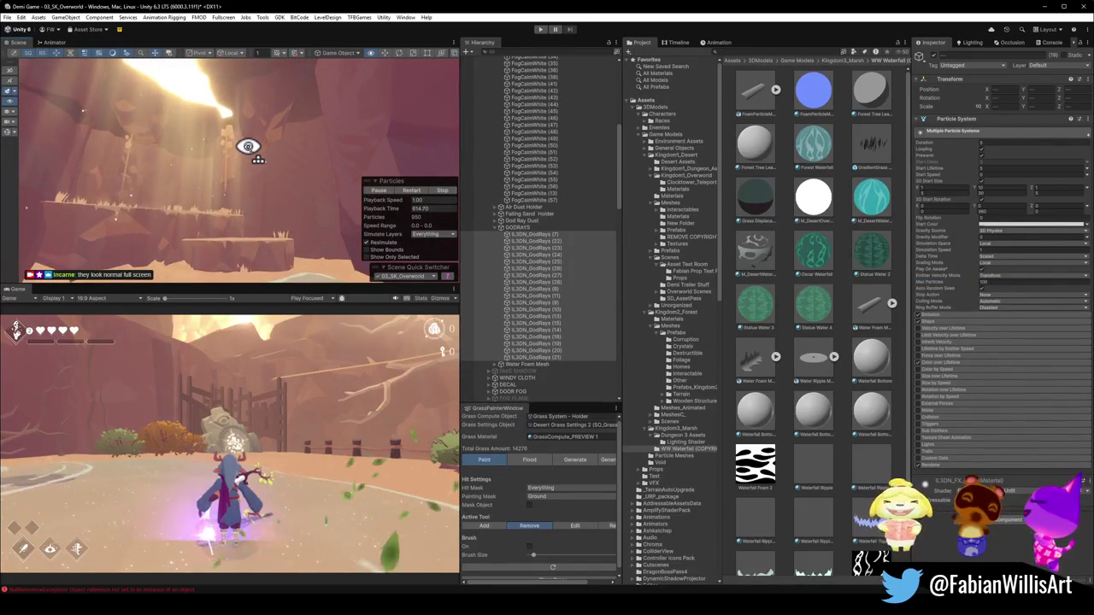
{"action": "left_click", "coordinate": [996, 277]}
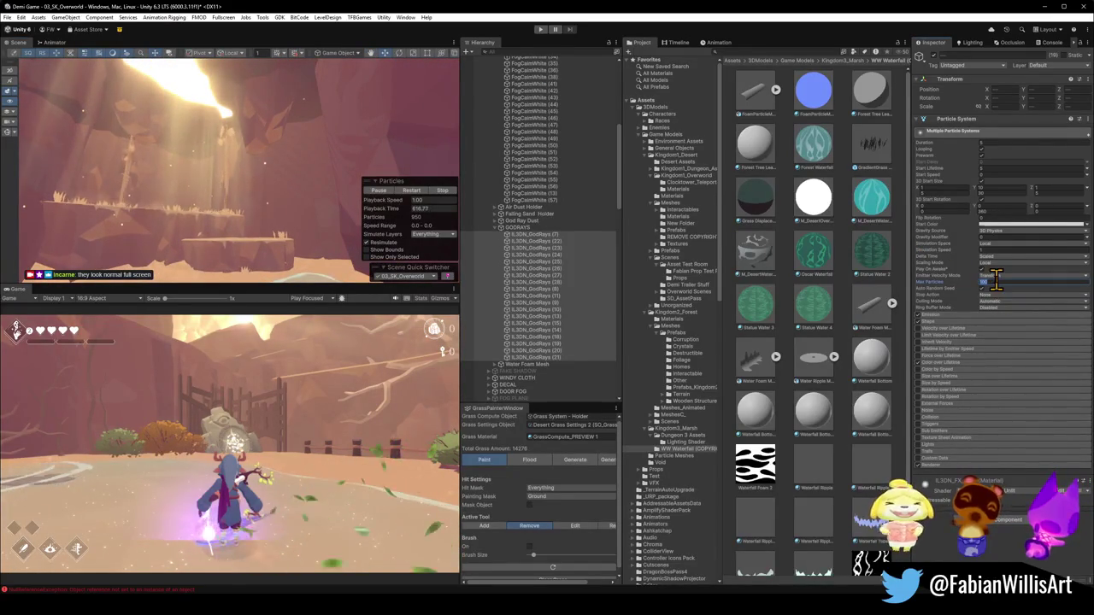
{"action": "left_click_drag", "start_coordinate": [210, 176], "coordinate": [178, 149]}
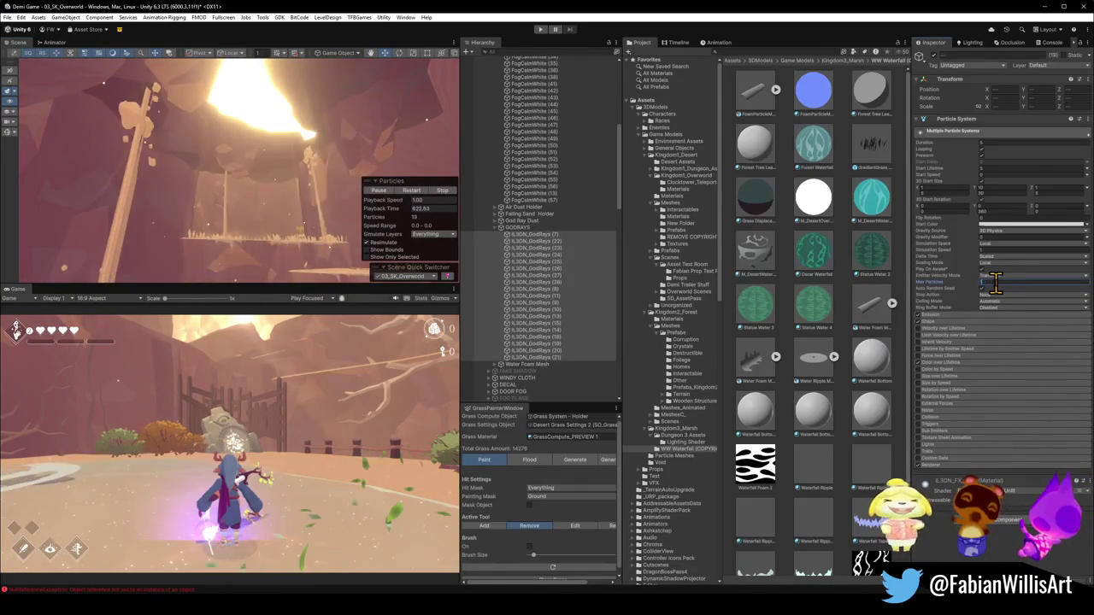
{"action": "left_click_drag", "start_coordinate": [274, 151], "coordinate": [298, 163]}
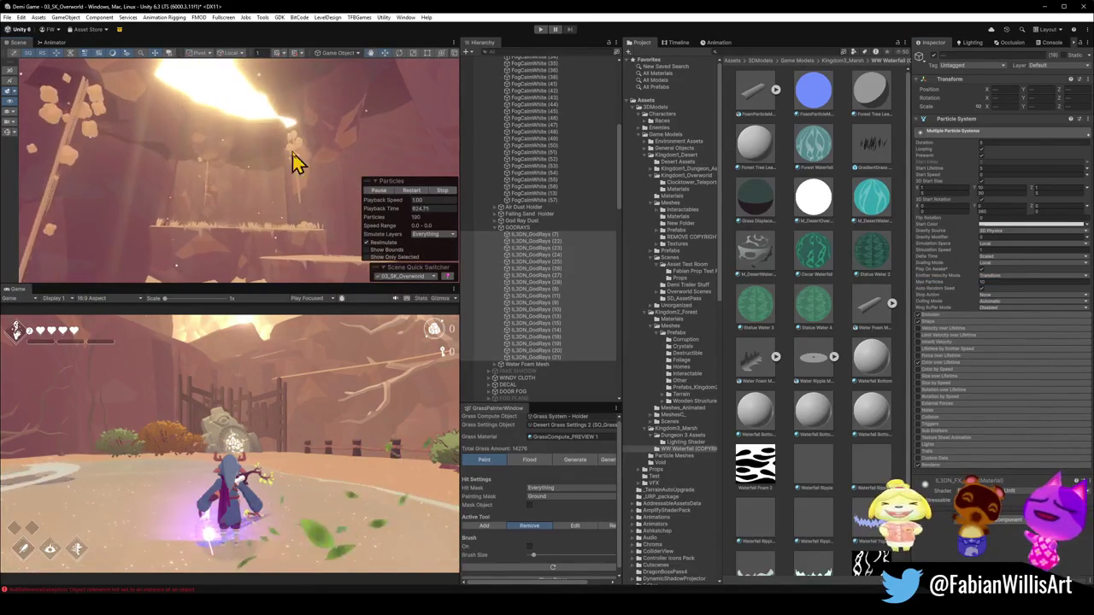
{"action": "left_click", "coordinate": [1007, 281]}
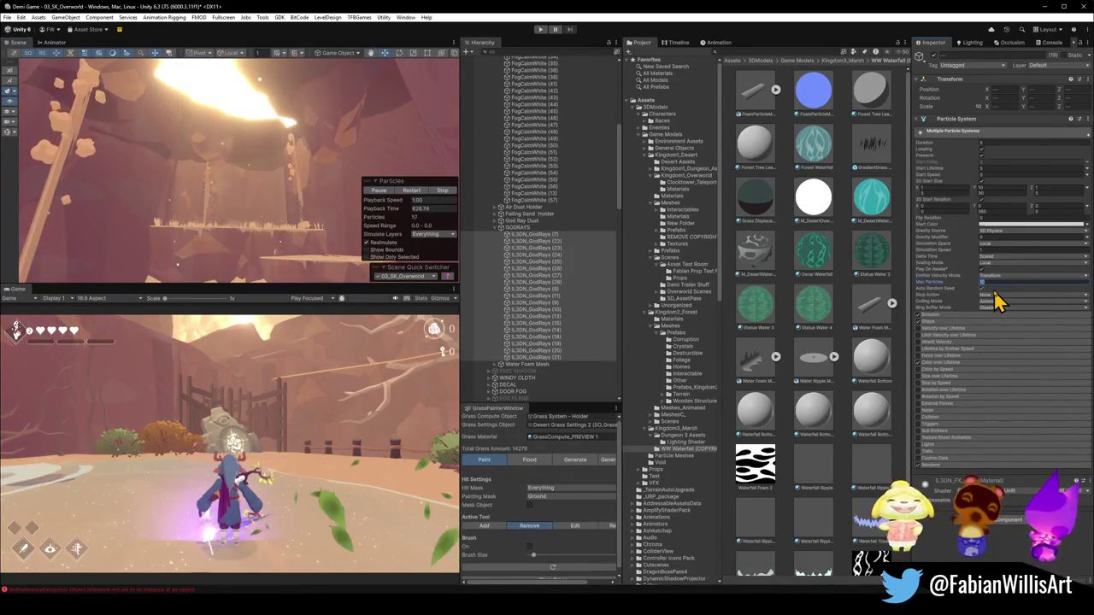
{"action": "left_click_drag", "start_coordinate": [256, 151], "coordinate": [237, 154]}
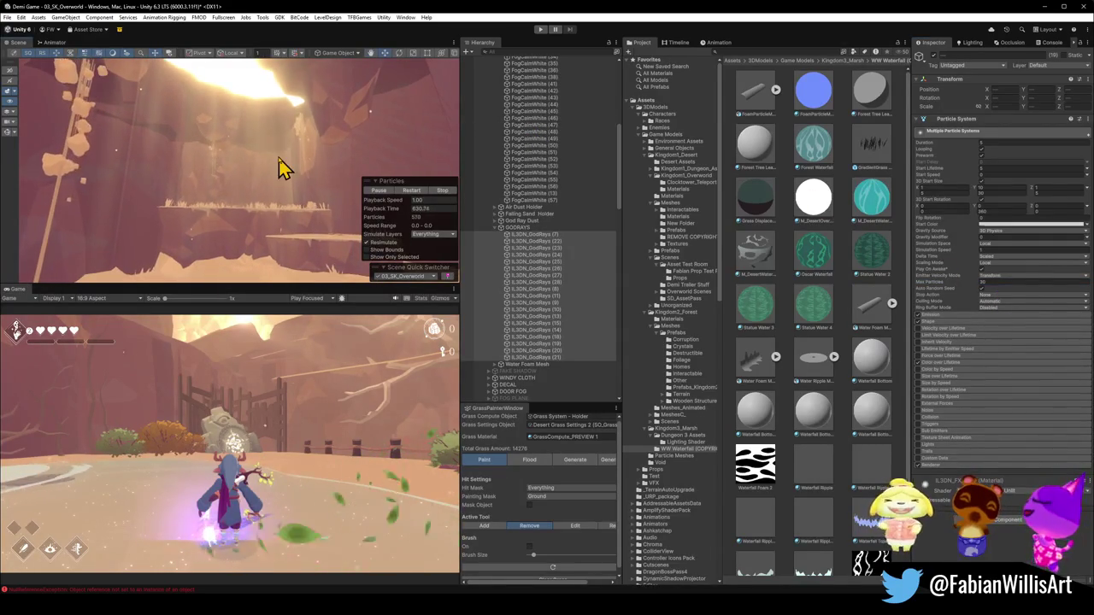
Collapse the GODRAYS group and expand Water Foam Mesh.
{"action": "left_click", "coordinate": [513, 227]}
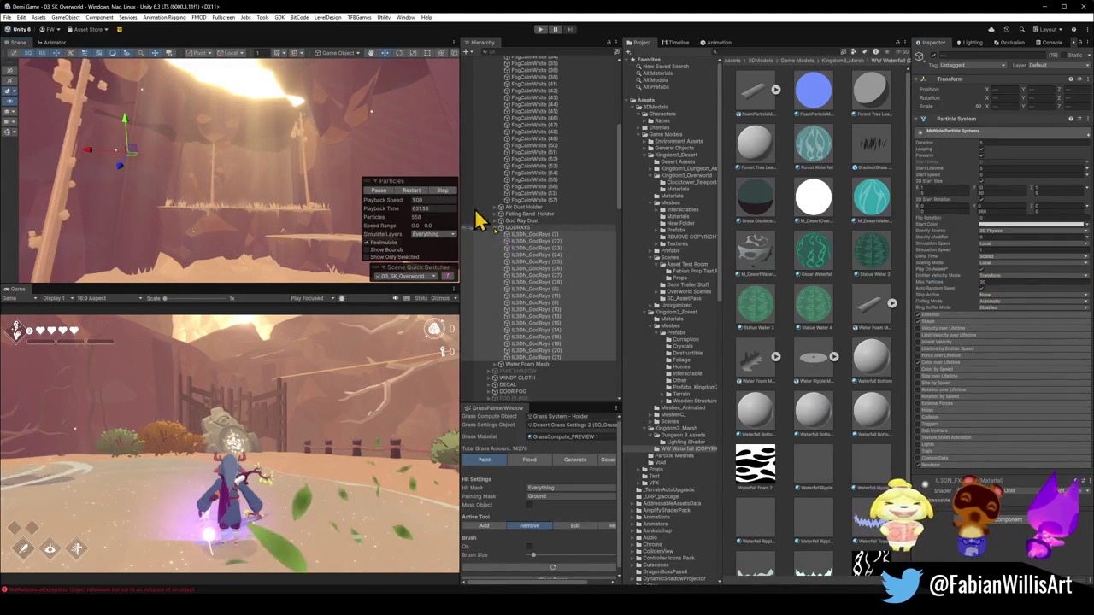
{"action": "left_click", "coordinate": [500, 227]}
{"action": "left_click", "coordinate": [511, 234]}
Select the three Sand Dust Ground emitters, then the God Ray Dust particle child.
{"action": "left_click", "coordinate": [495, 235]}
{"action": "left_click", "coordinate": [540, 243]}
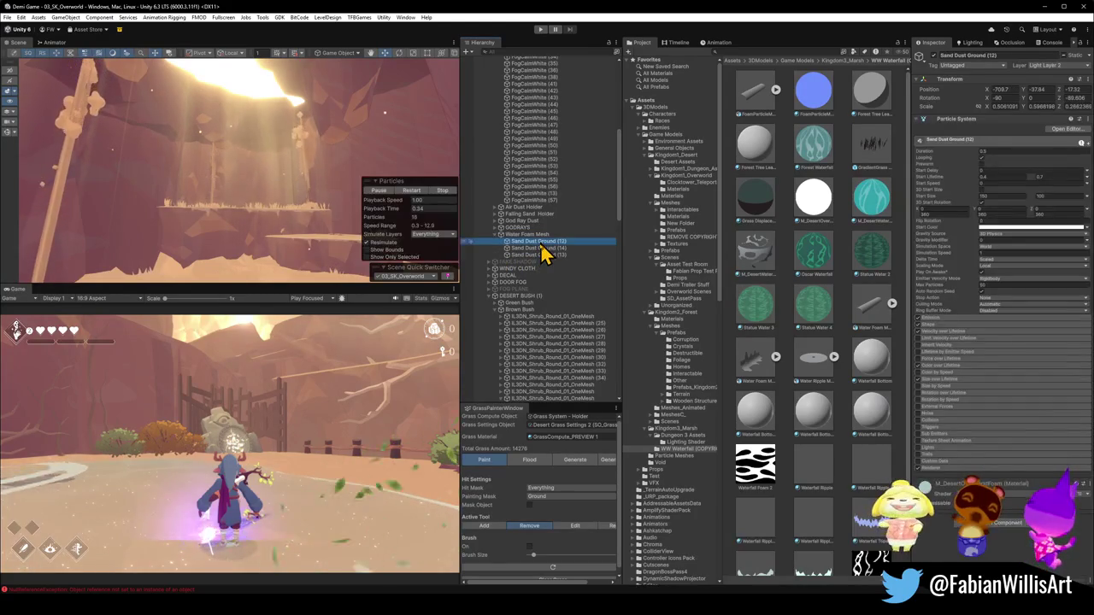
{"action": "left_click", "coordinate": [534, 255], "text": "shift"}
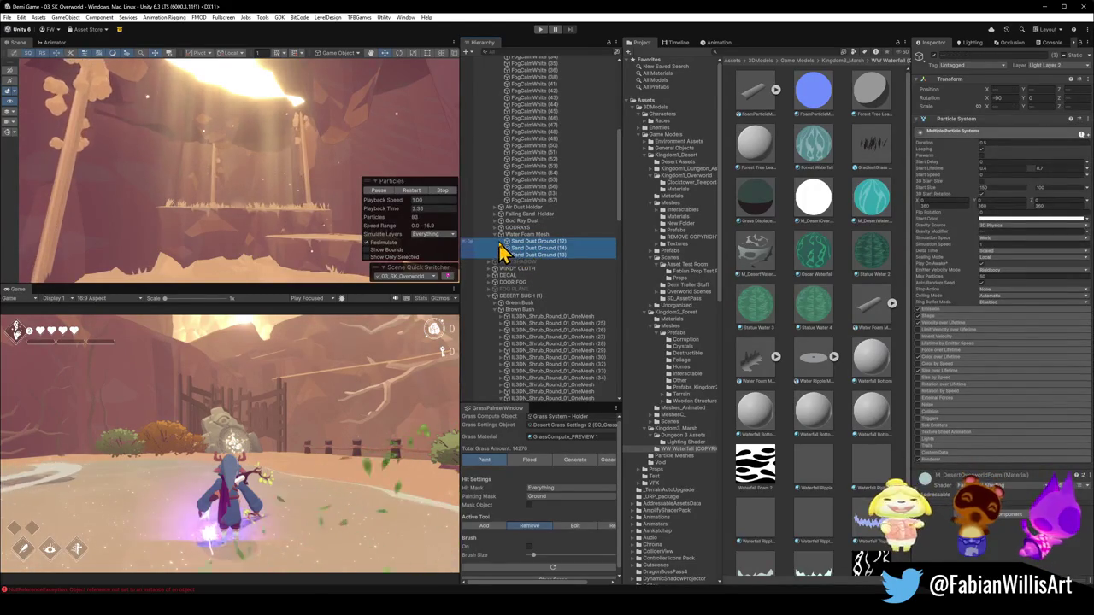
{"action": "left_click", "coordinate": [496, 235]}
{"action": "left_click", "coordinate": [502, 221]}
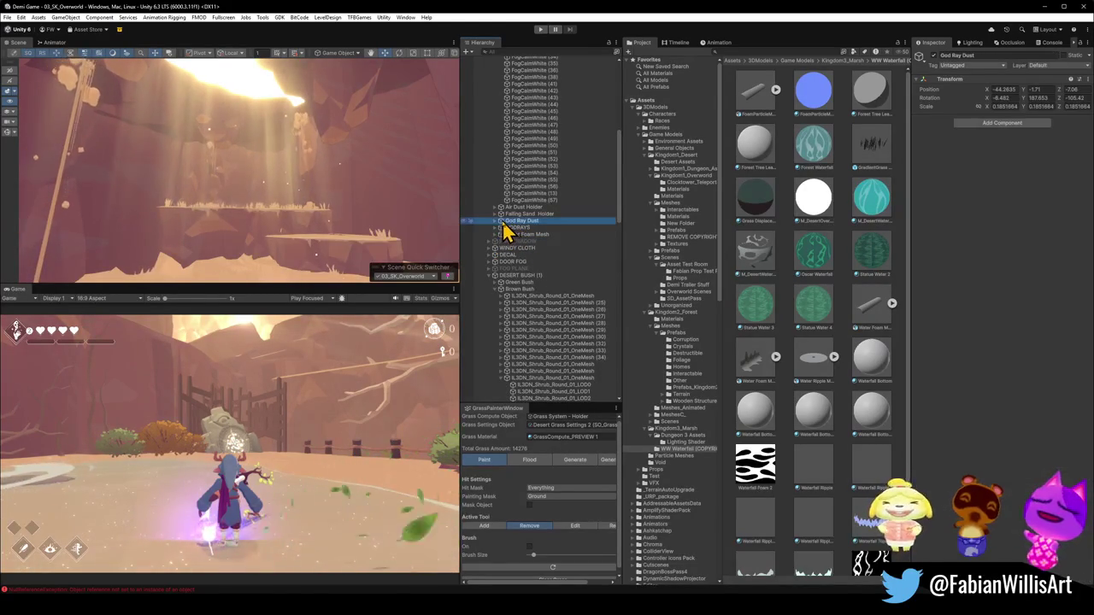
{"action": "left_click", "coordinate": [500, 221]}
{"action": "left_click", "coordinate": [529, 228]}
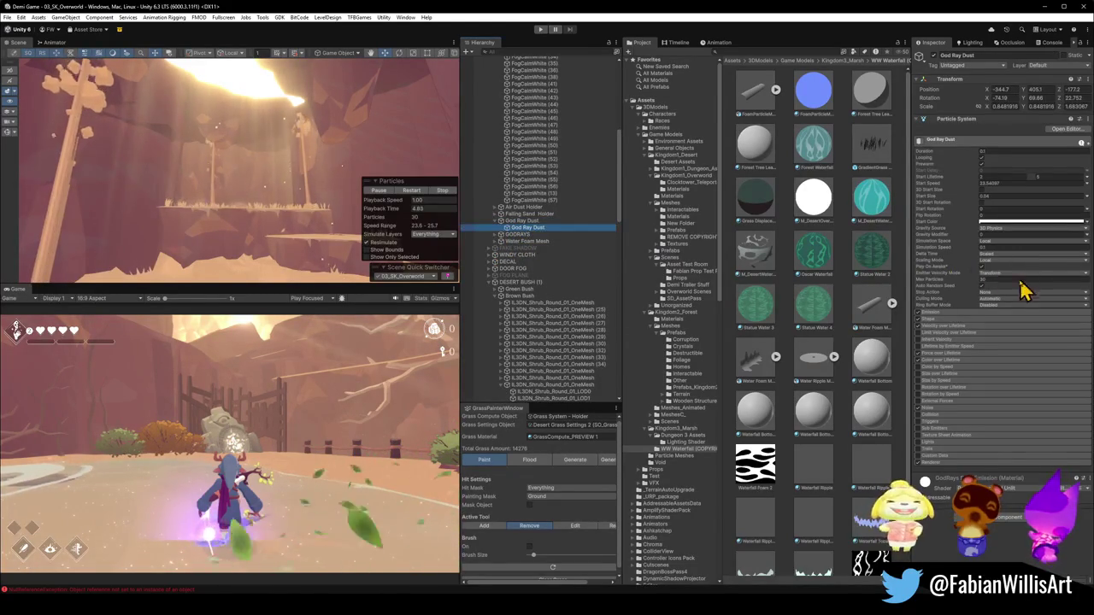
Frame and review the God Ray Dust emitter and its child particle system.
{"action": "mouse_move", "coordinate": [256, 188]}
{"action": "left_mouse_down"}
{"action": "mouse_move", "coordinate": [185, 200]}
{"action": "mouse_move", "coordinate": [225, 215]}
{"action": "left_mouse_up"}
{"action": "key", "text": "f"}
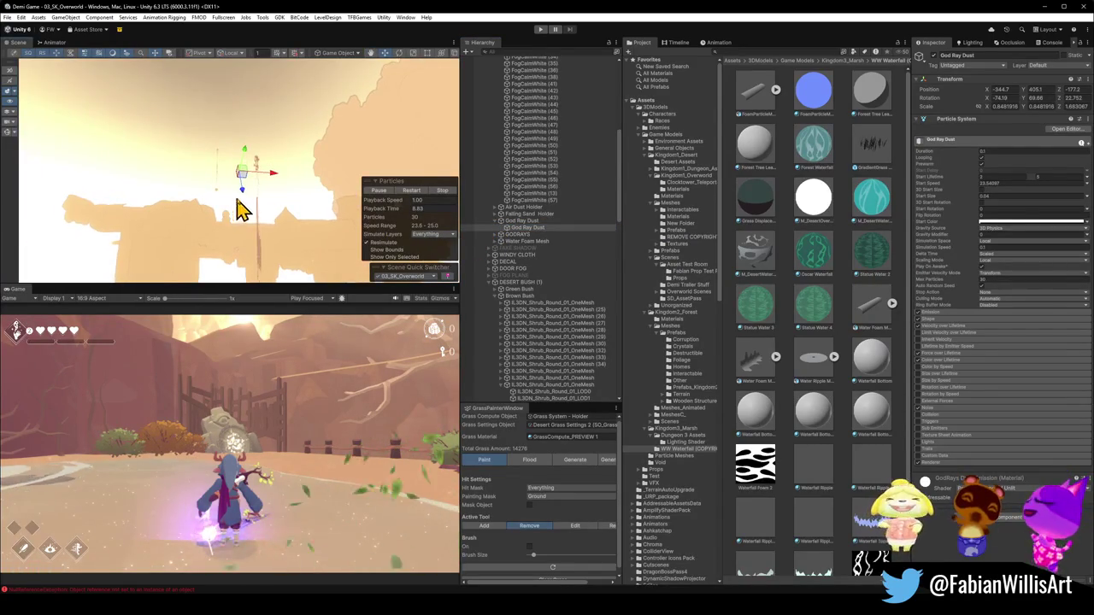
{"action": "left_click", "coordinate": [528, 222]}
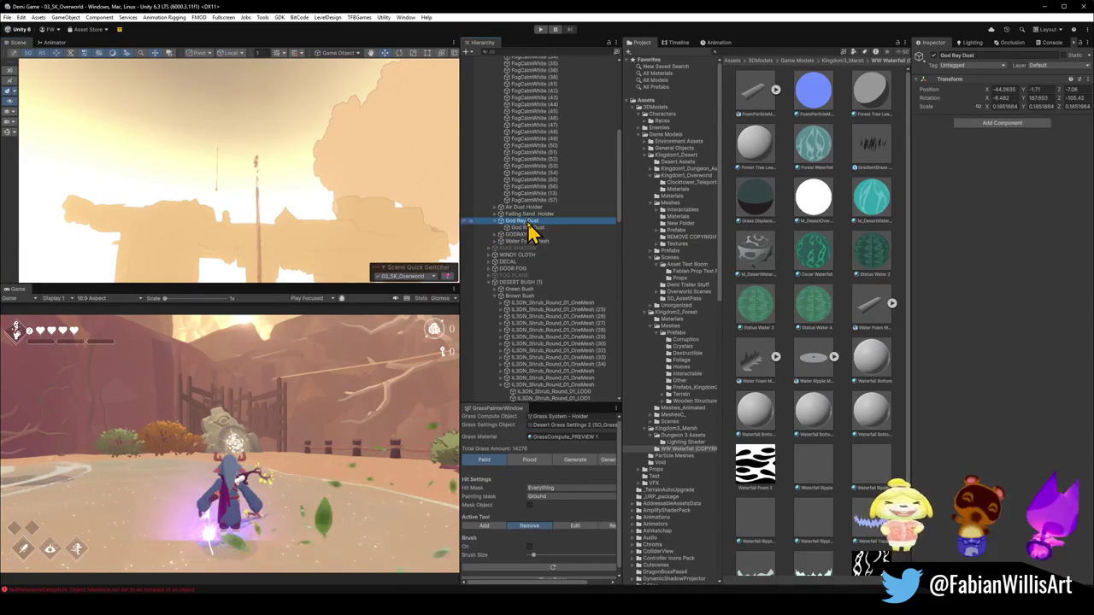
{"action": "left_click", "coordinate": [528, 229]}
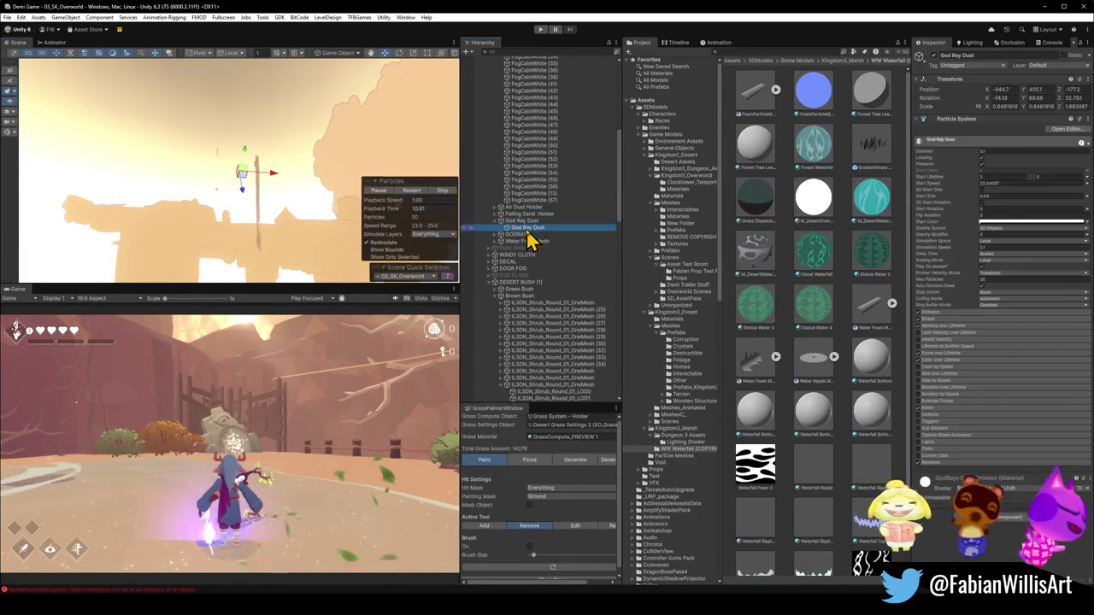
{"action": "mouse_move", "coordinate": [453, 214]}
{"action": "left_mouse_down"}
{"action": "mouse_move", "coordinate": [293, 156]}
{"action": "mouse_move", "coordinate": [361, 153]}
{"action": "mouse_move", "coordinate": [481, 190]}
{"action": "mouse_move", "coordinate": [369, 174]}
{"action": "left_mouse_up"}
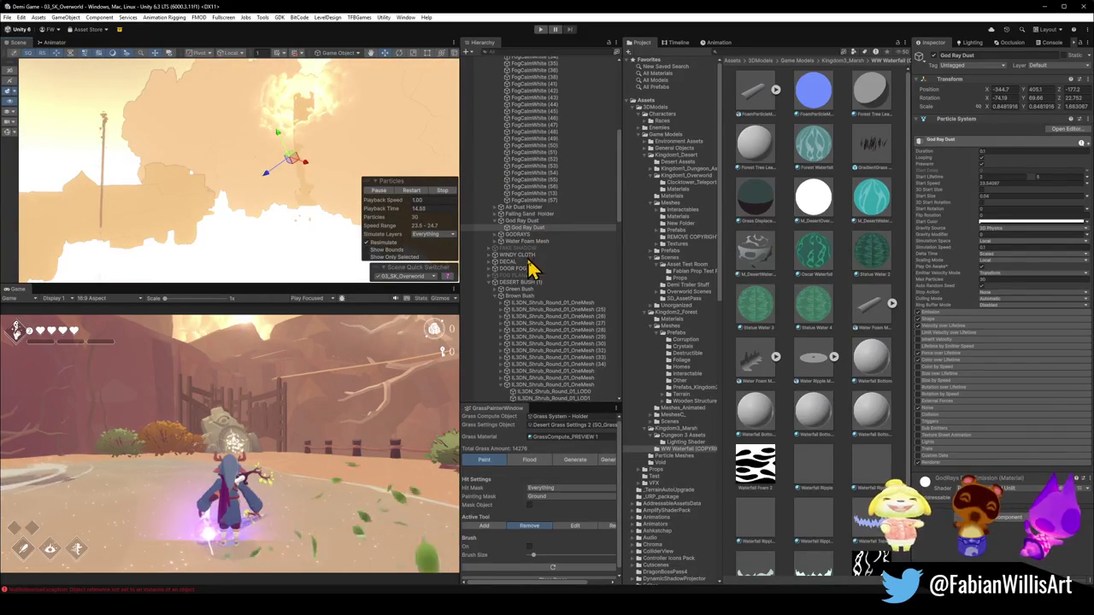
Expand GODRAYS and select IL3DN_GodRays (21).
{"action": "left_click", "coordinate": [496, 235]}
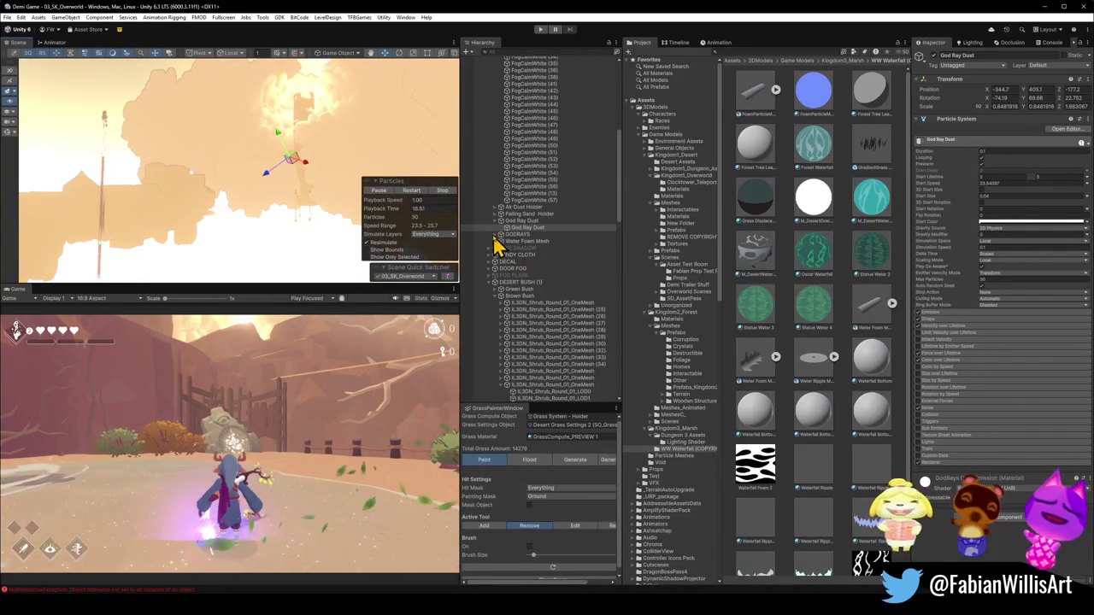
{"action": "left_click", "coordinate": [497, 236]}
{"action": "left_click", "coordinate": [525, 364]}
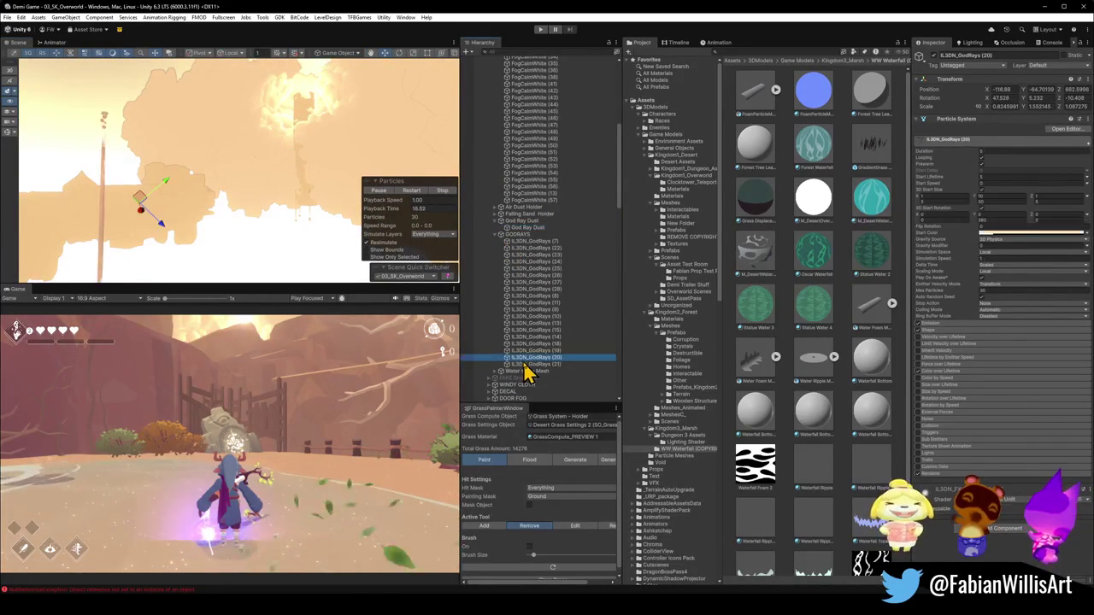
{"action": "key", "text": "f"}
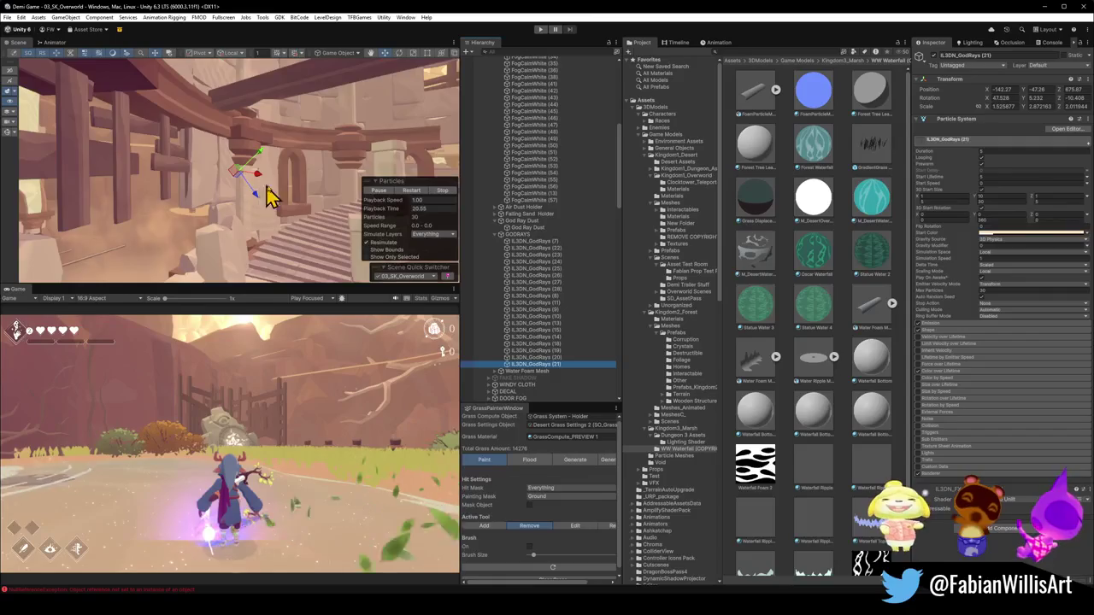
{"action": "scroll", "coordinate": [263, 195], "scroll_direction": "up", "scroll_amount": 5}
{"action": "mouse_move", "coordinate": [281, 200]}
{"action": "left_mouse_down"}
{"action": "mouse_move", "coordinate": [288, 190]}
{"action": "mouse_move", "coordinate": [220, 210]}
{"action": "mouse_move", "coordinate": [399, 202]}
{"action": "mouse_move", "coordinate": [466, 185]}
{"action": "mouse_move", "coordinate": [366, 215]}
{"action": "mouse_move", "coordinate": [416, 256]}
{"action": "mouse_move", "coordinate": [373, 231]}
{"action": "mouse_move", "coordinate": [410, 225]}
{"action": "mouse_move", "coordinate": [408, 215]}
{"action": "mouse_move", "coordinate": [359, 182]}
{"action": "mouse_move", "coordinate": [410, 171]}
{"action": "mouse_move", "coordinate": [285, 206]}
{"action": "mouse_move", "coordinate": [293, 180]}
{"action": "mouse_move", "coordinate": [280, 172]}
{"action": "mouse_move", "coordinate": [154, 159]}
{"action": "mouse_move", "coordinate": [64, 94]}
{"action": "mouse_move", "coordinate": [103, 103]}
{"action": "mouse_move", "coordinate": [96, 81]}
{"action": "mouse_move", "coordinate": [208, 151]}
{"action": "mouse_move", "coordinate": [182, 175]}
{"action": "mouse_move", "coordinate": [179, 113]}
{"action": "mouse_move", "coordinate": [182, 127]}
{"action": "left_mouse_up"}
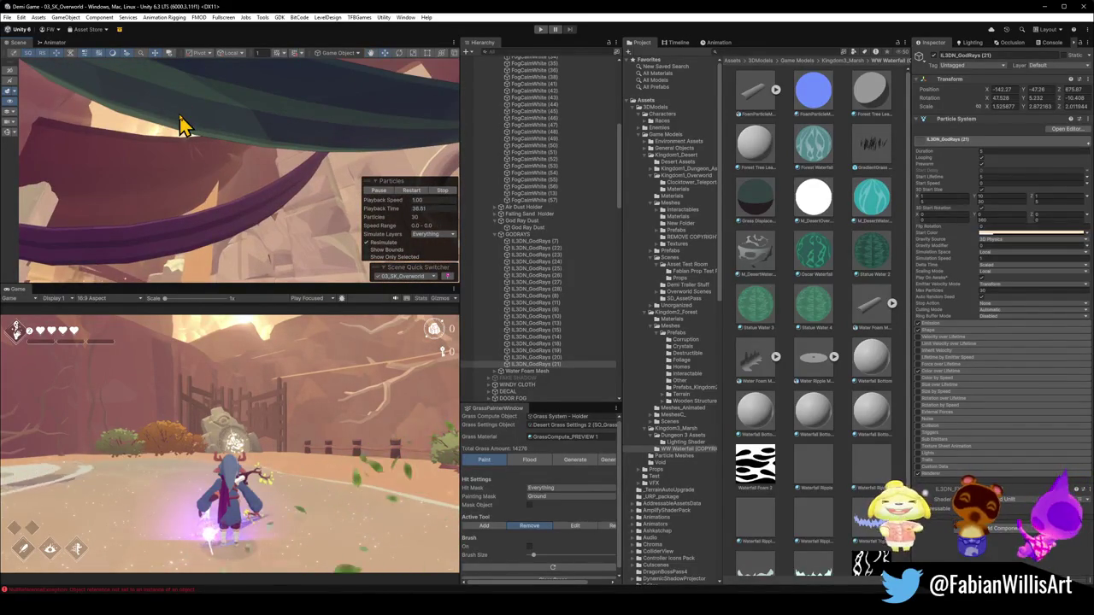